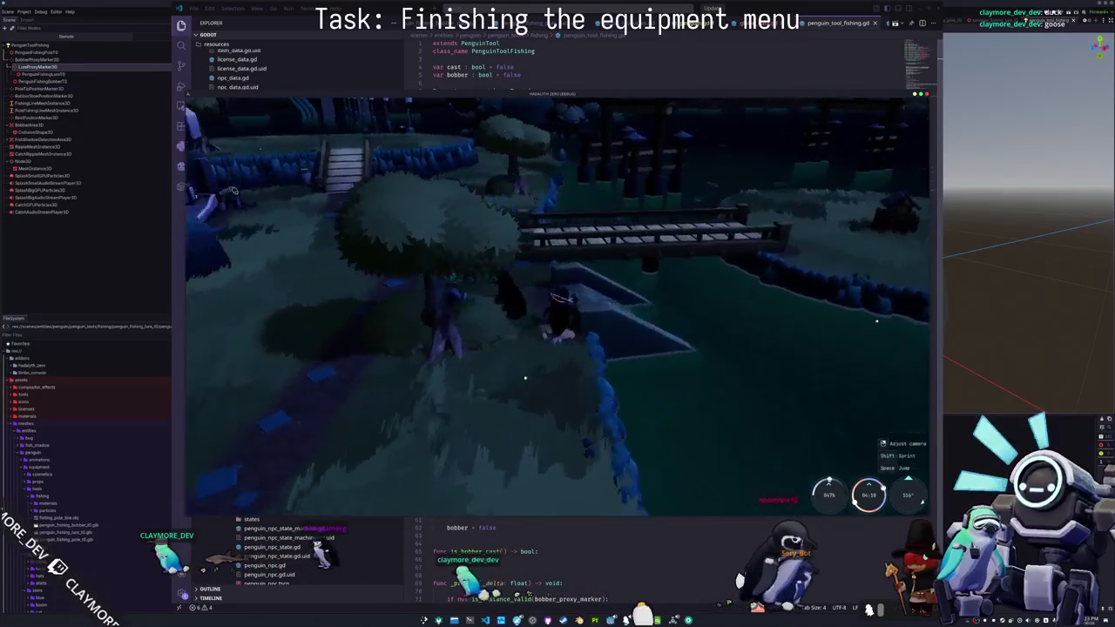
- Open and close the in-game inventory, then cast the fishing line into the pond
key(Tab)
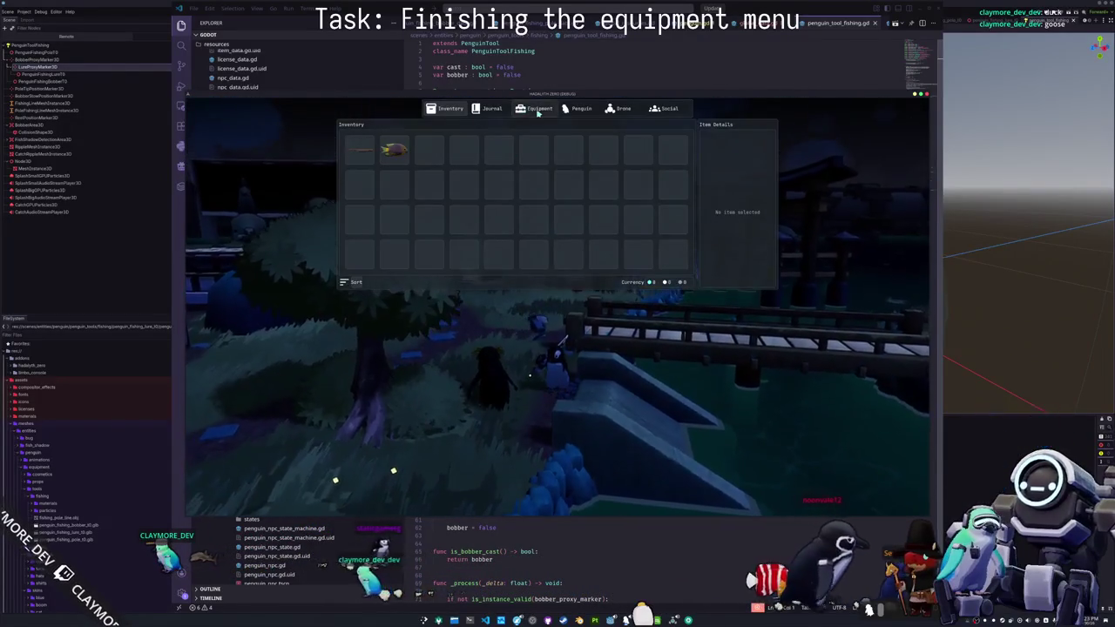
key(Tab)
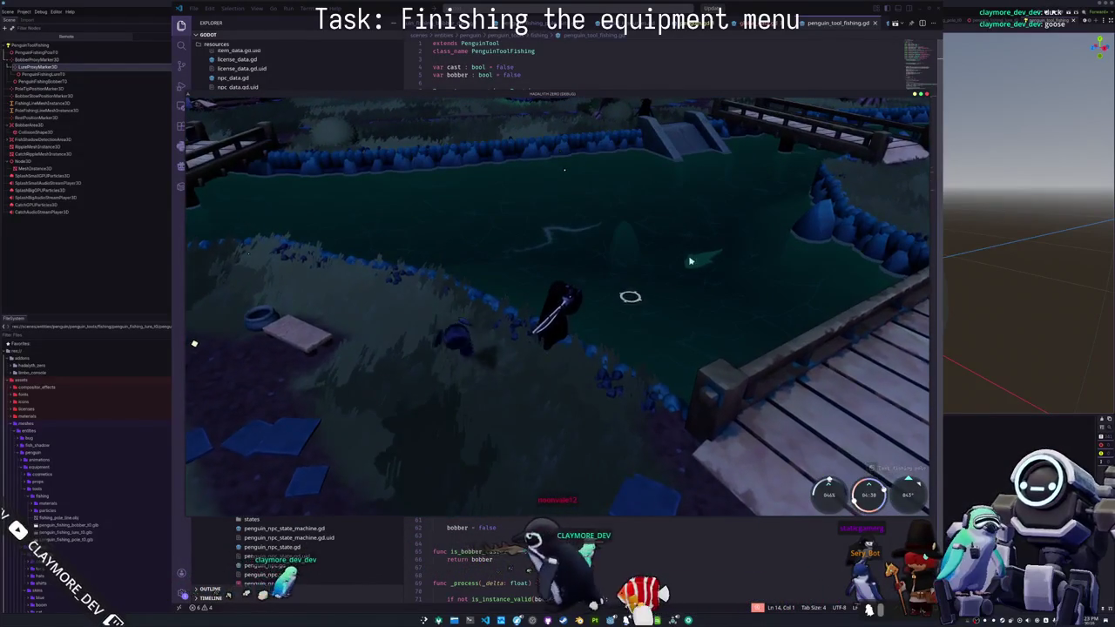
click(756, 316)
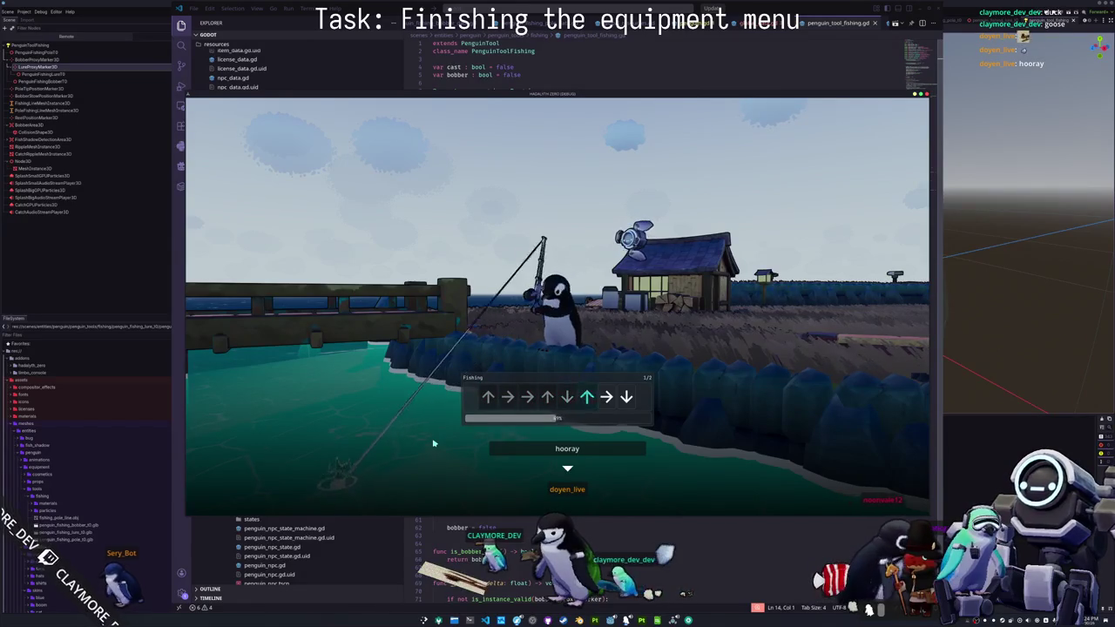
- Land the fish with the final Down arrow, then cast the line into the water and reel it back
key(Down)
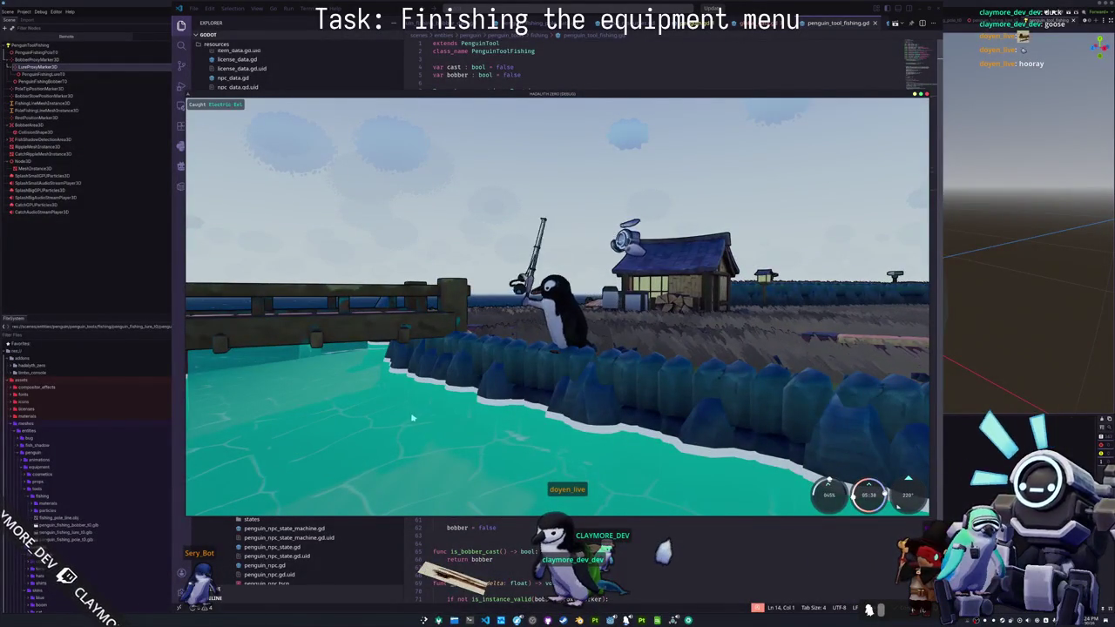
mouse_move(412, 417)
mouse_down()
mouse_move(503, 402)
mouse_move(691, 421)
mouse_up()
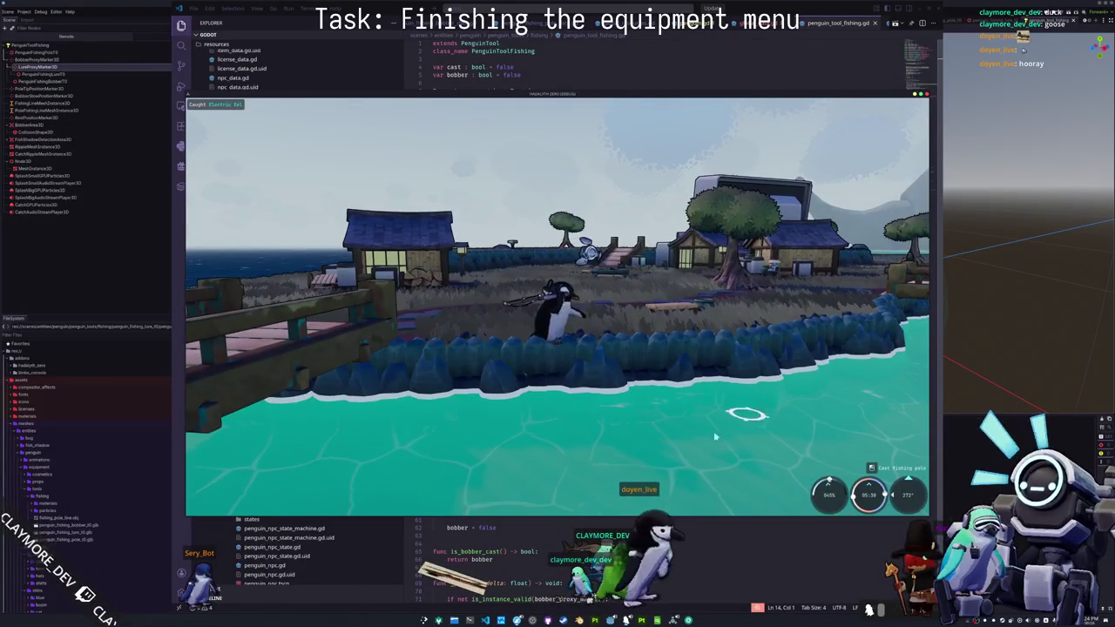
click(713, 431)
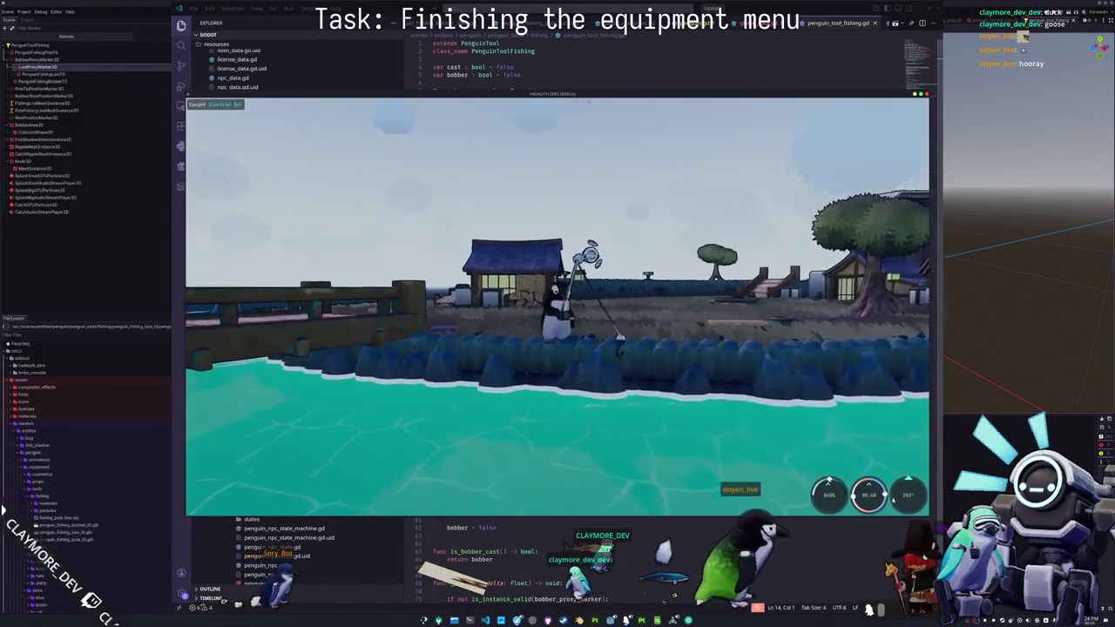
click(607, 496)
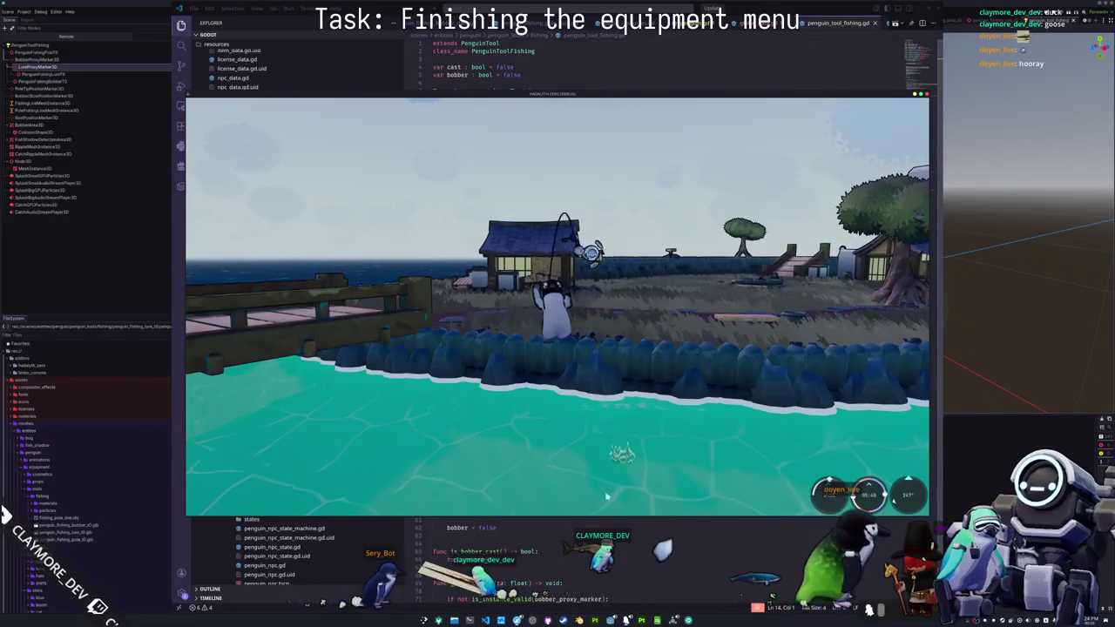
- Turn the view toward the village, cast and reel in again, then cast from the shore
mouse_move(607, 496)
mouse_down()
mouse_move(697, 499)
mouse_move(738, 407)
mouse_up()
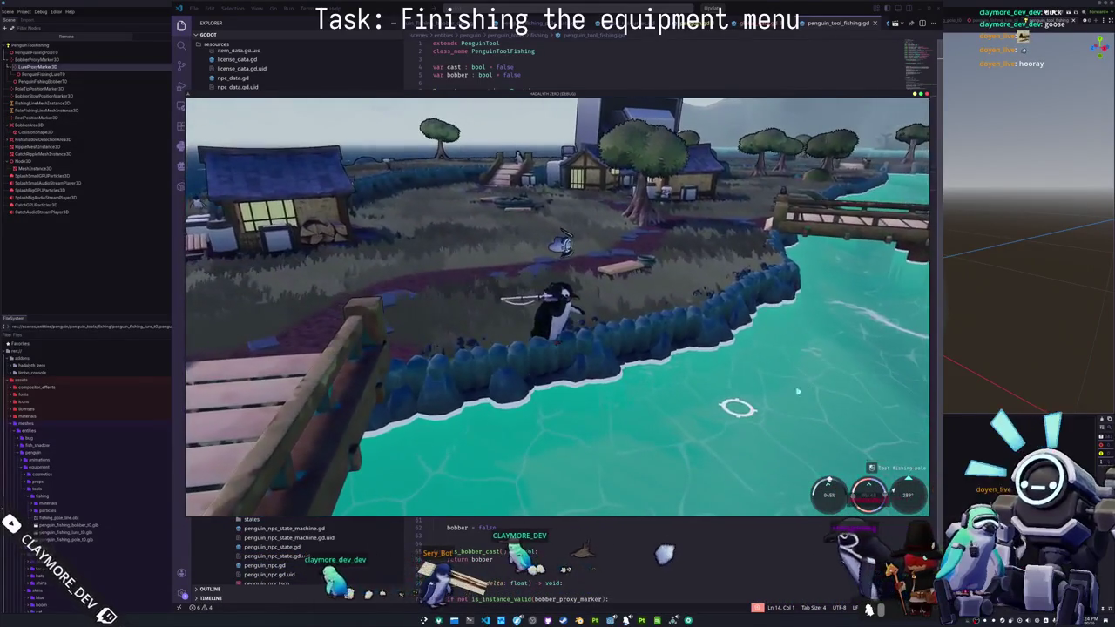
click(688, 352)
click(704, 342)
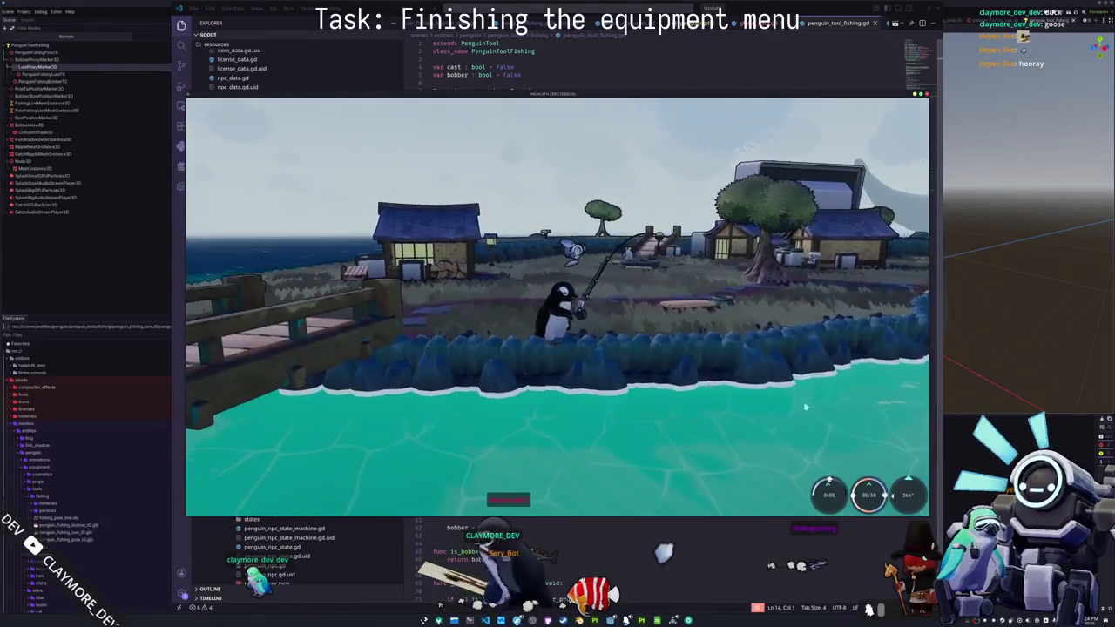
click(749, 440)
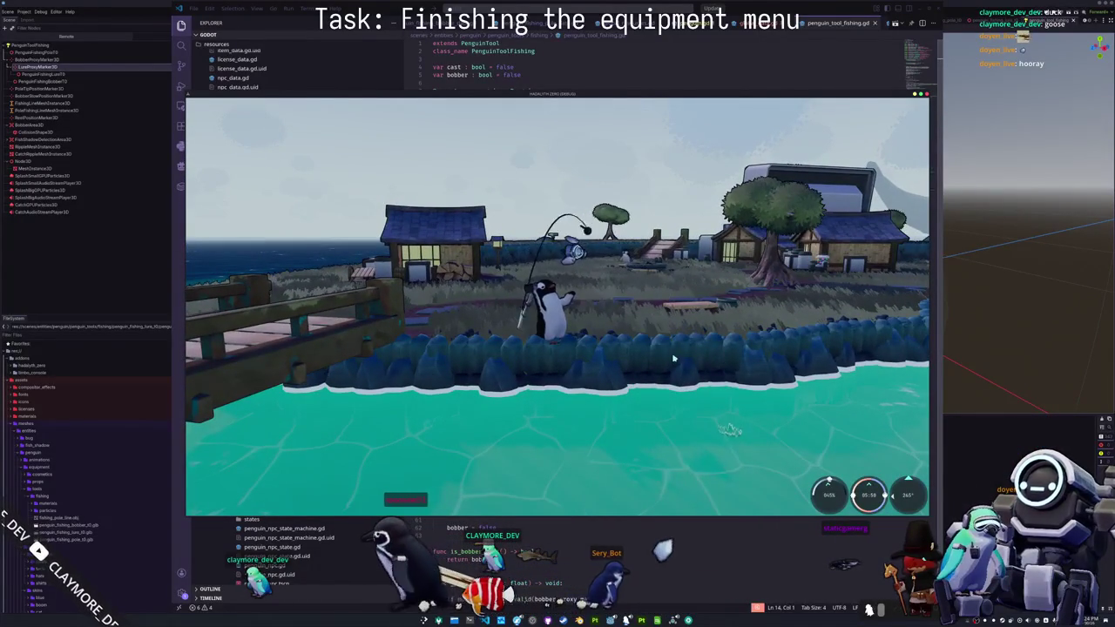
- Close the game and go to the blank line after _bobber_position_enter in penguin_tool_fishing.gd
key(alt+F4)
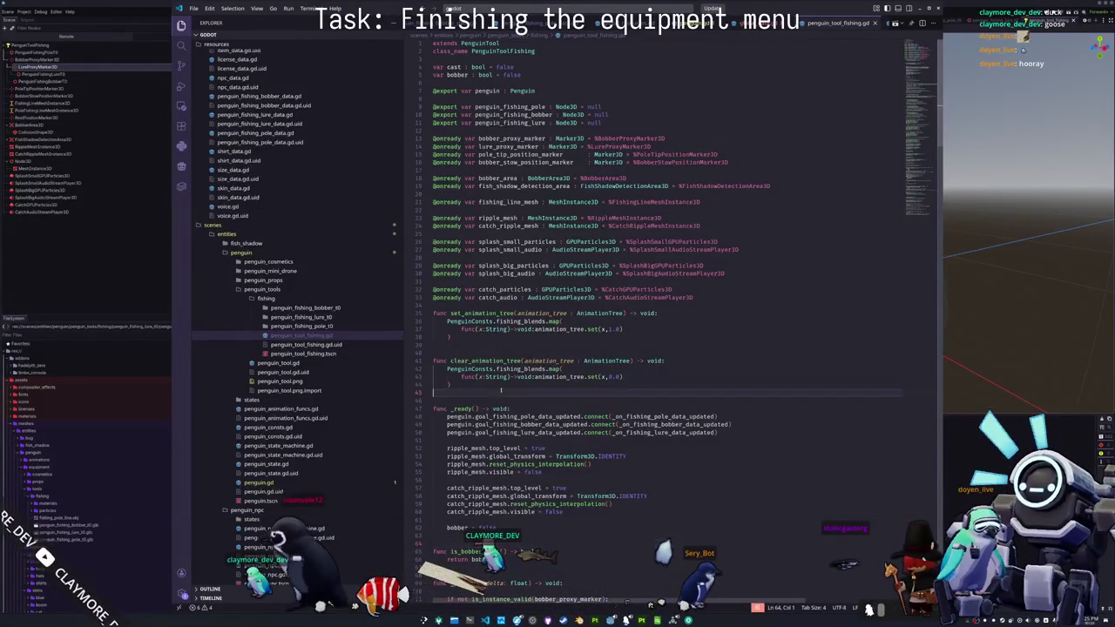
scroll(437, 410, down, 15)
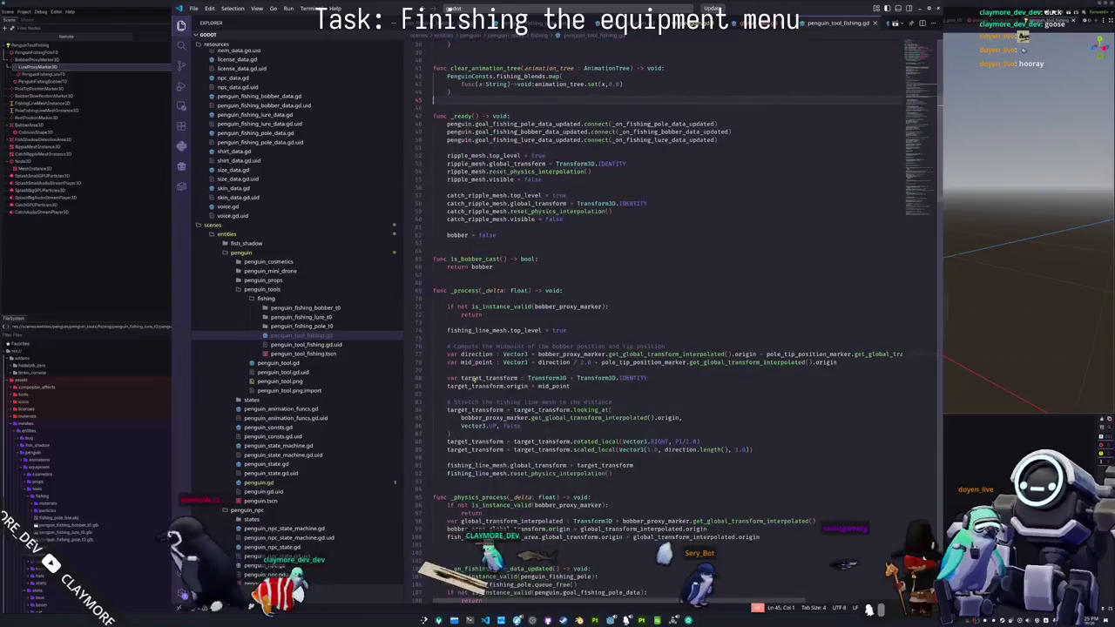
scroll(437, 409, down, 20)
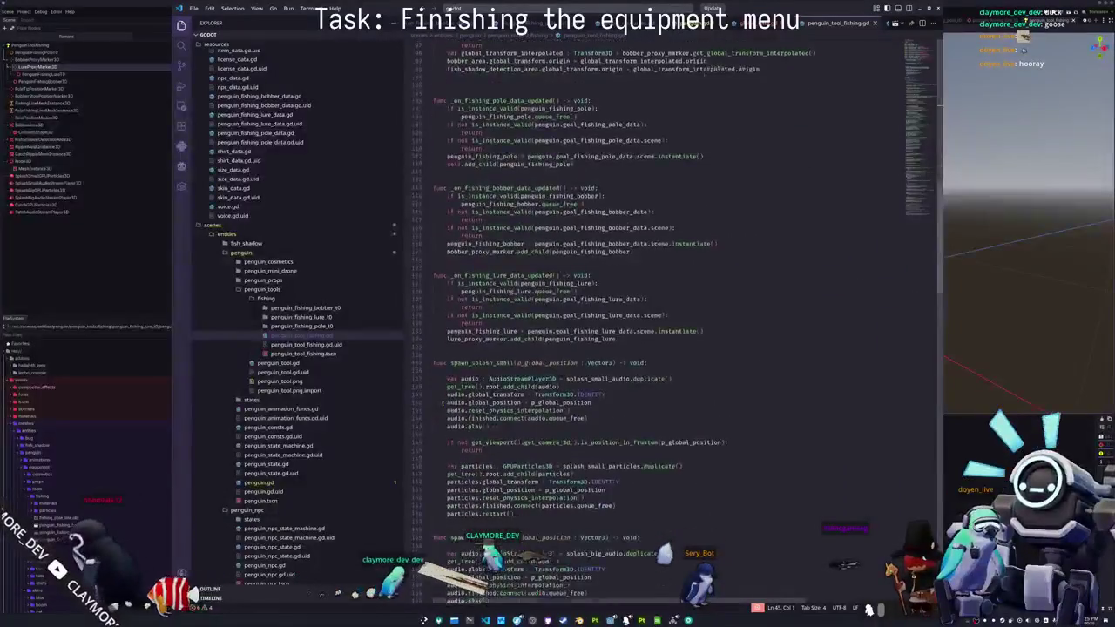
scroll(443, 404, down, 19)
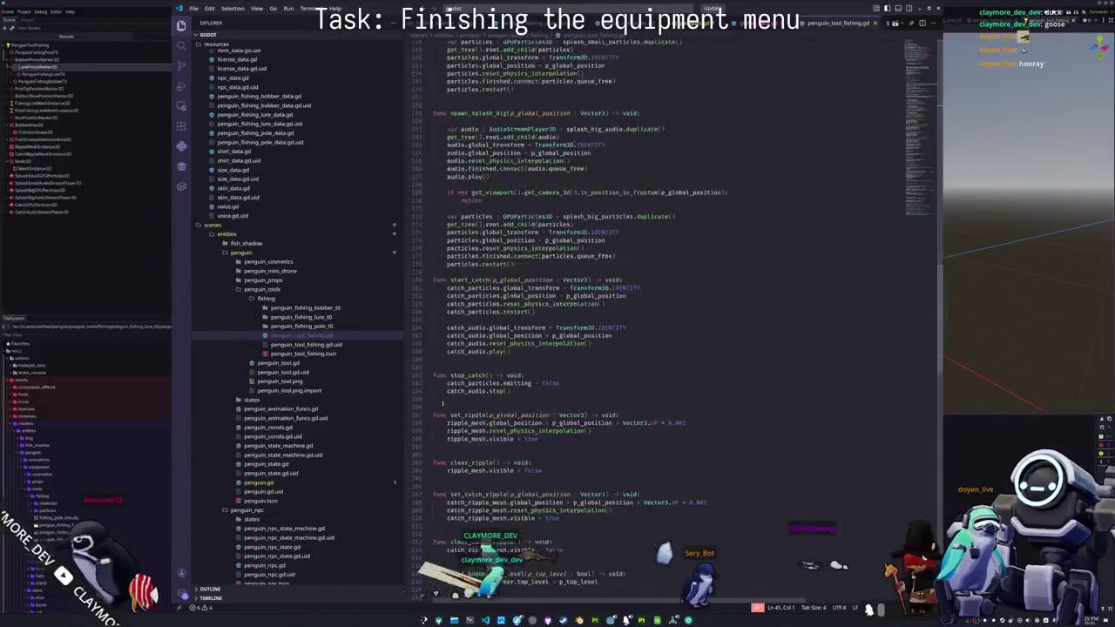
scroll(442, 403, down, 13)
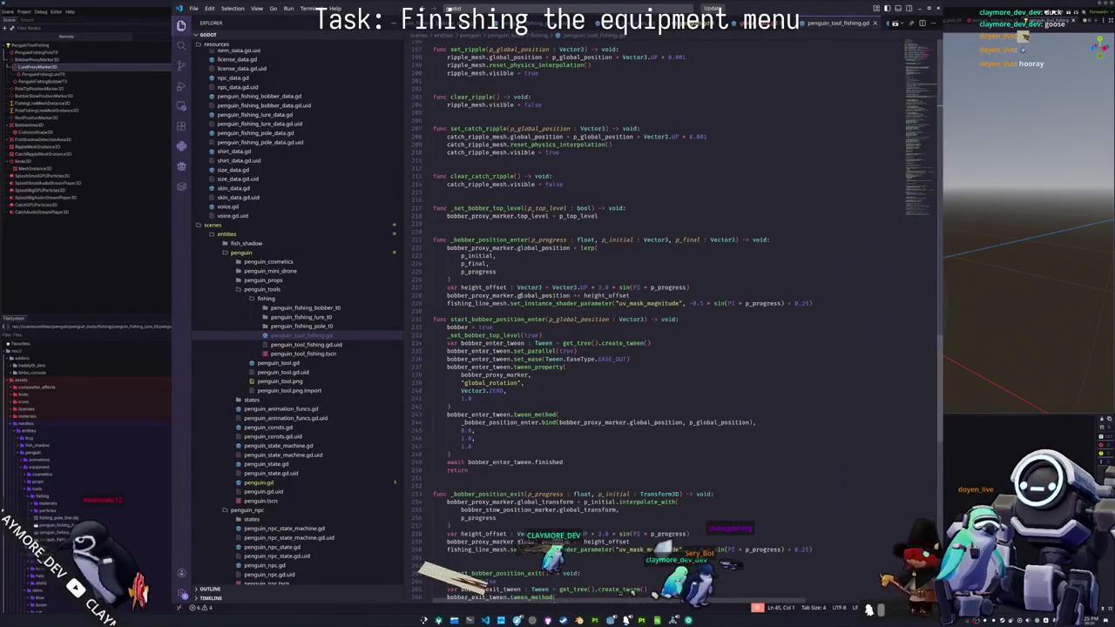
click(526, 311)
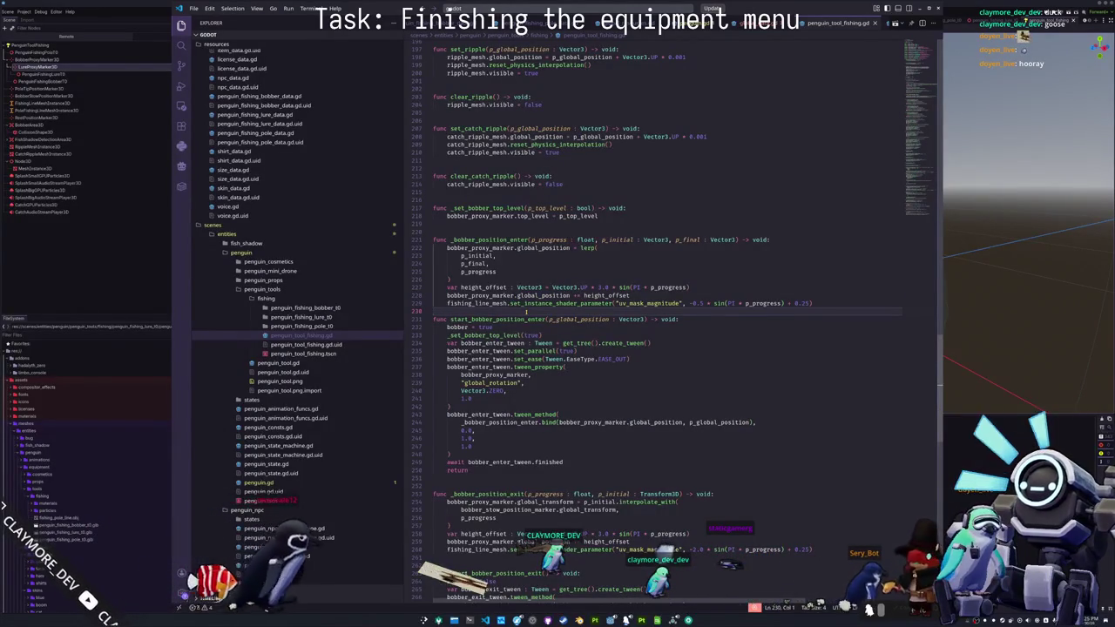
key(Up)
key(Up)
key(Up)
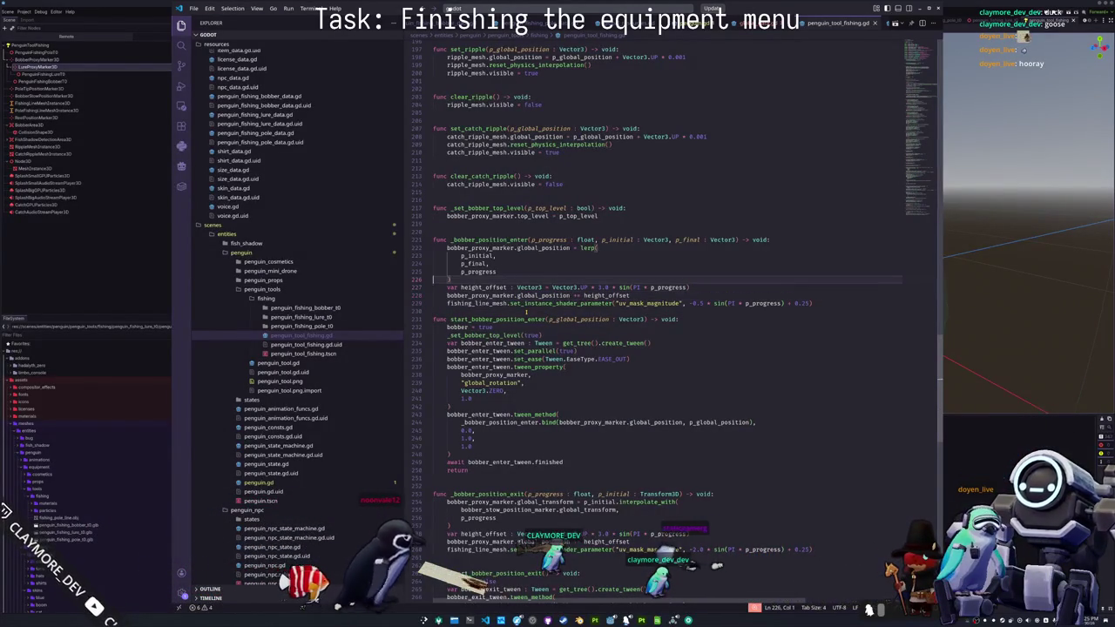
key(Down)
key(Down)
key(Down)
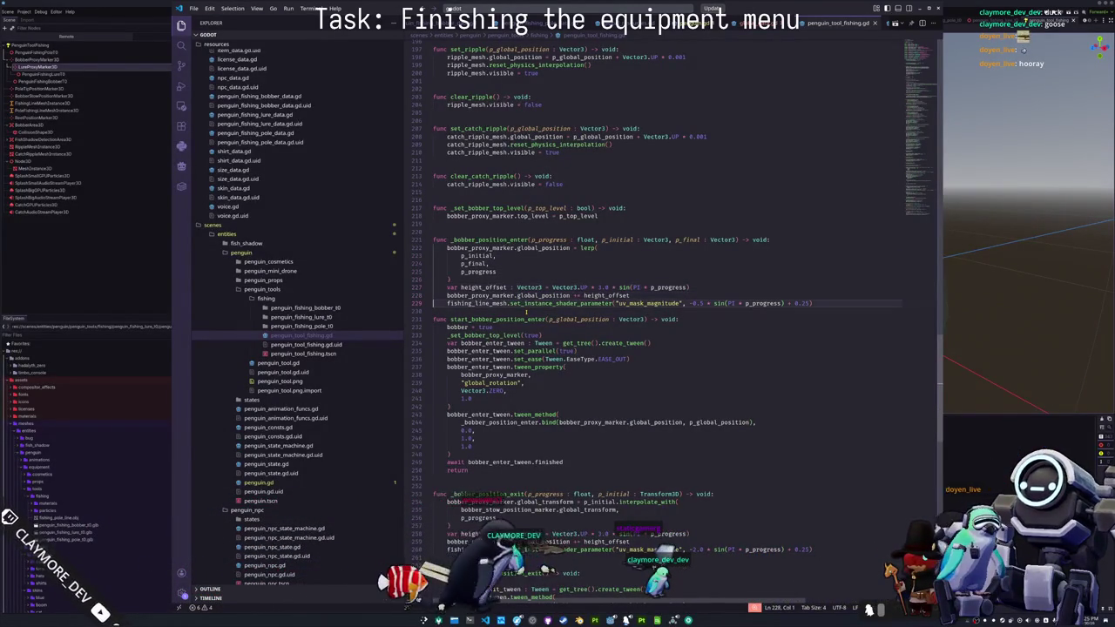
key(Down)
key(Down)
key(Down)
key(Down)
key(Down)
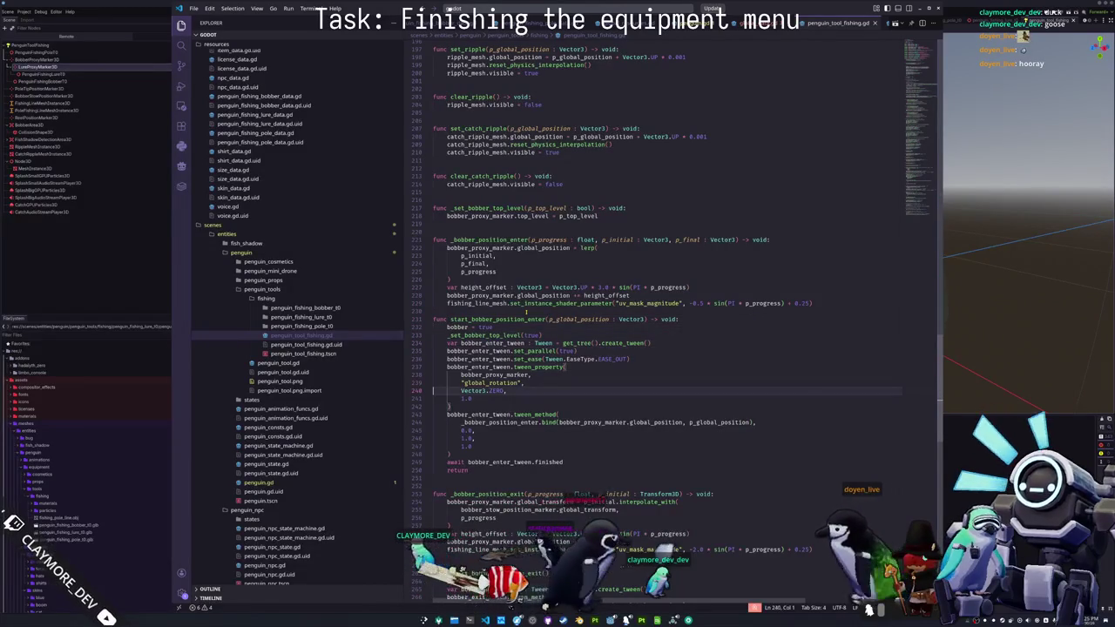
key(Down)
key(Down)
key(Down)
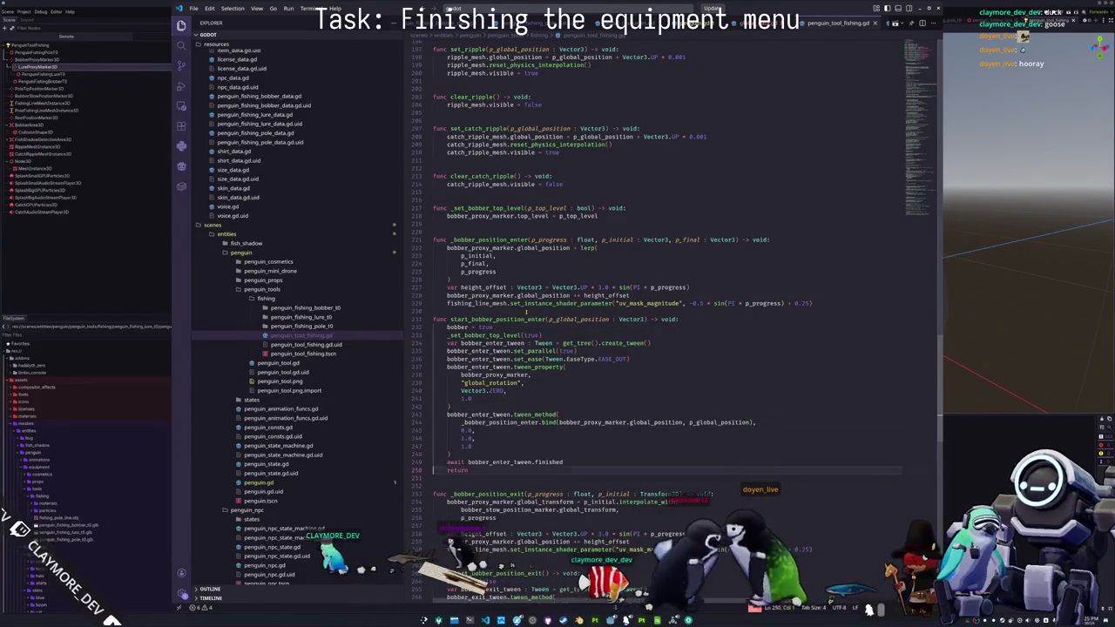
key(Down)
key(Down)
key(Down)
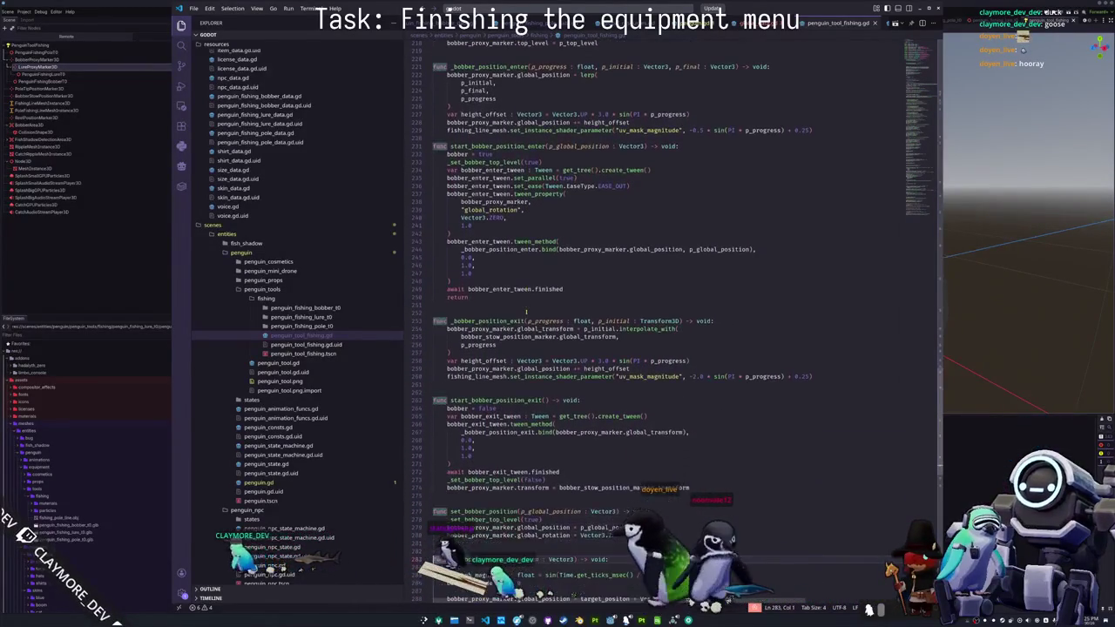
key(Up)
key(Up)
key(Up)
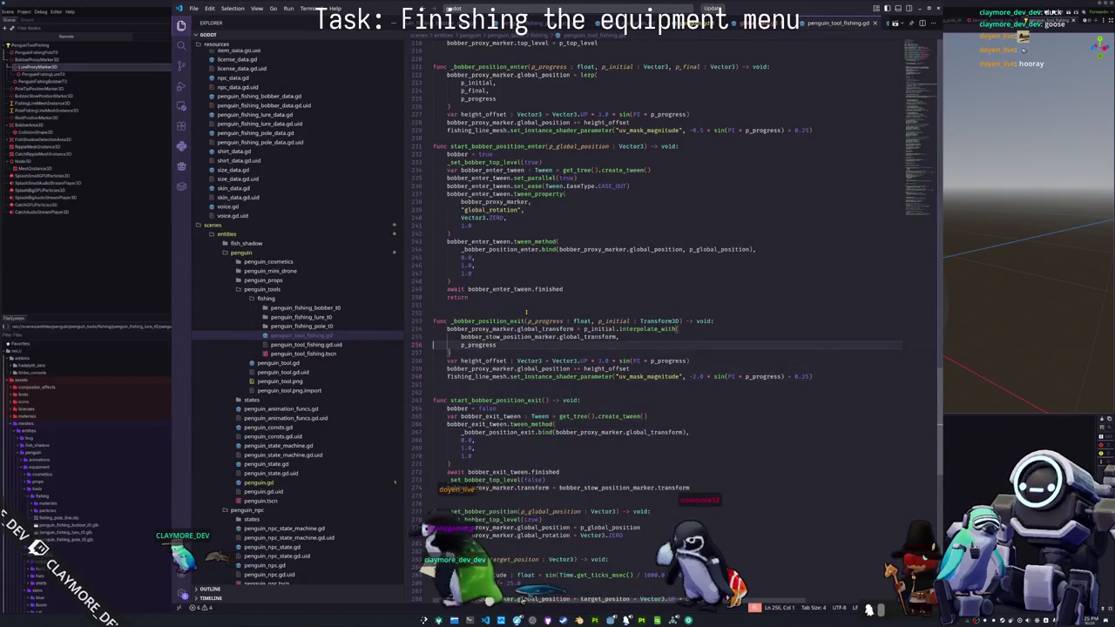
key(Up)
key(End)
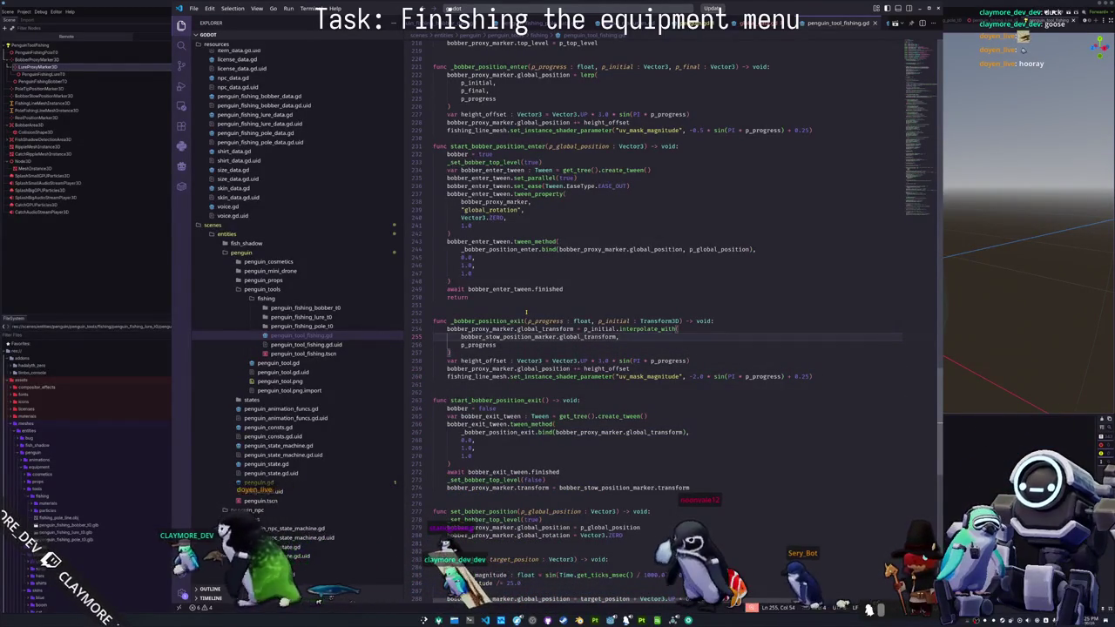
key(Left)
key(Up)
key(Up)
key(Up)
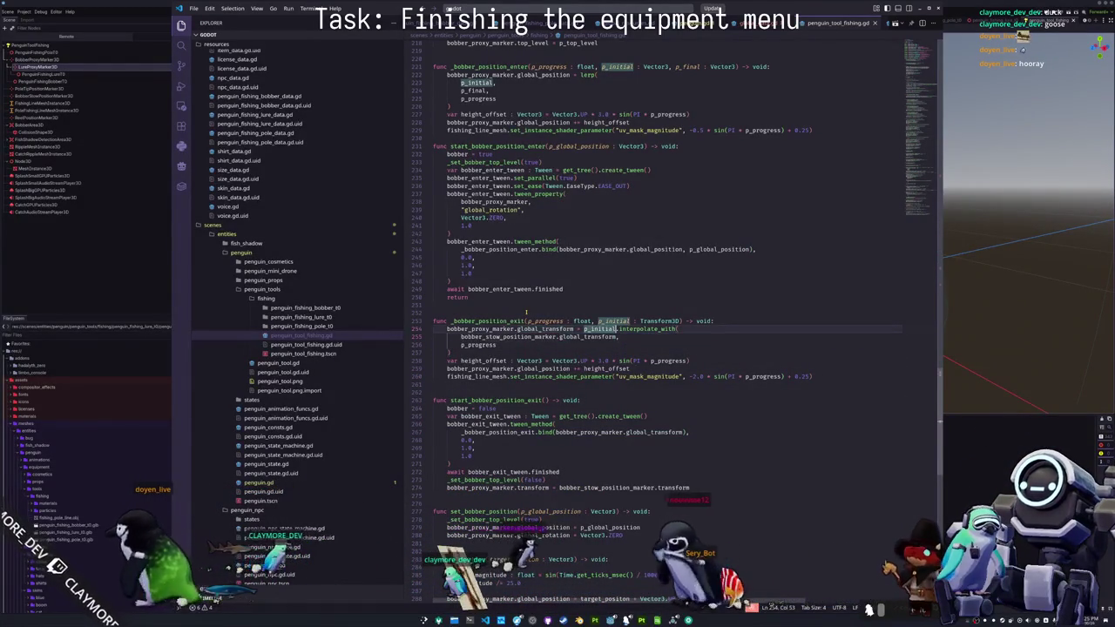
key(Up)
key(Up)
key(Up)
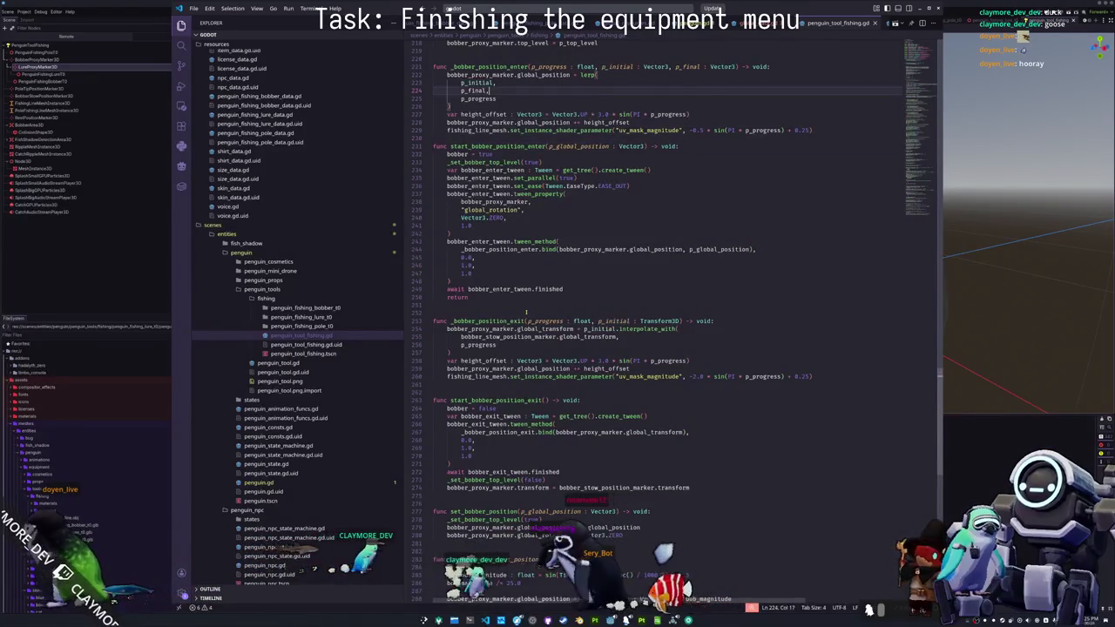
key(Down)
key(Down)
key(Down)
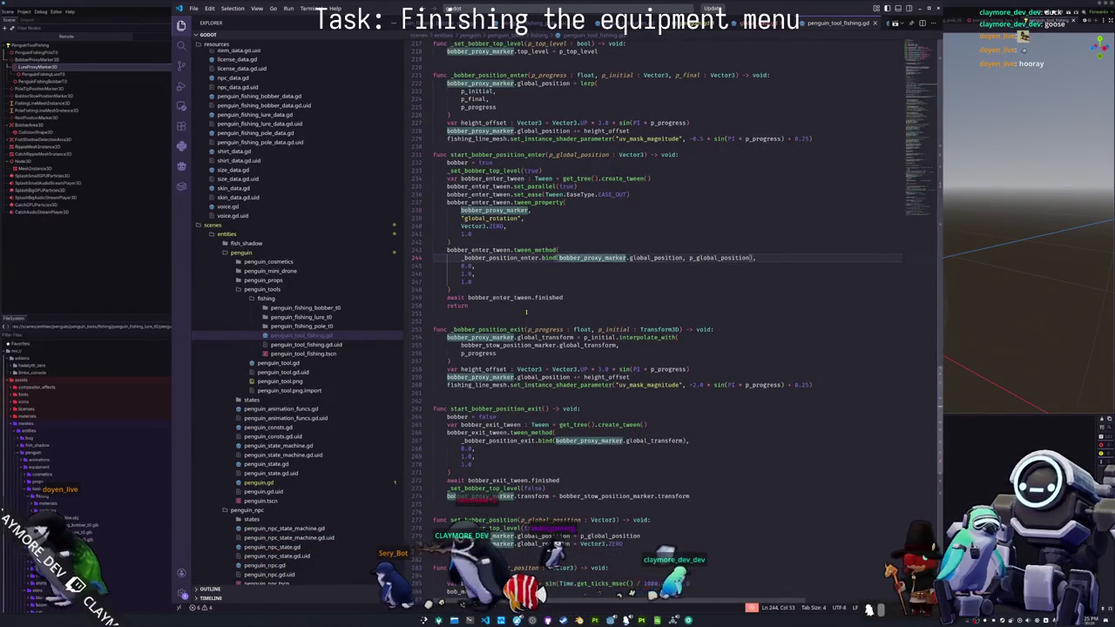
key(Down)
key(Down)
key(Down)
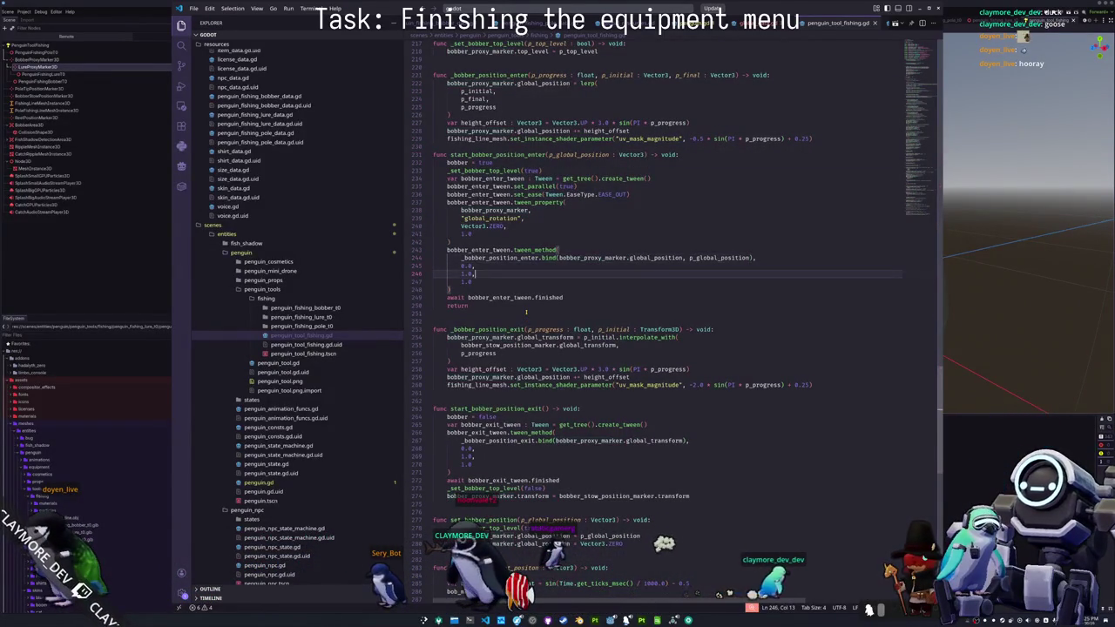
key(Up)
key(Up)
key(Up)
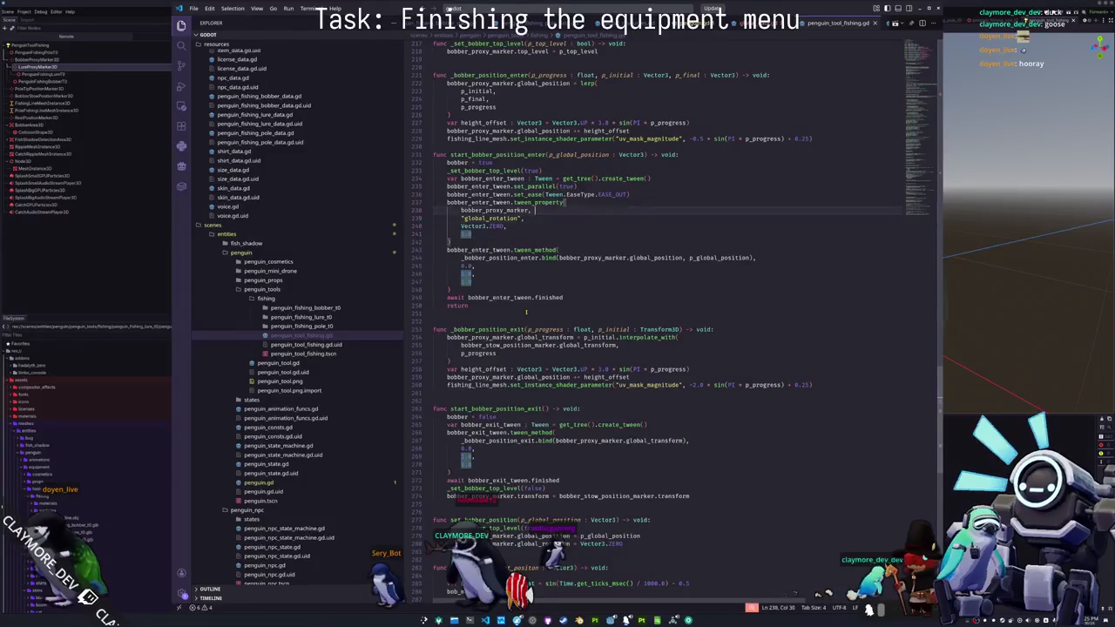
key(Up)
key(Up)
key(Up)
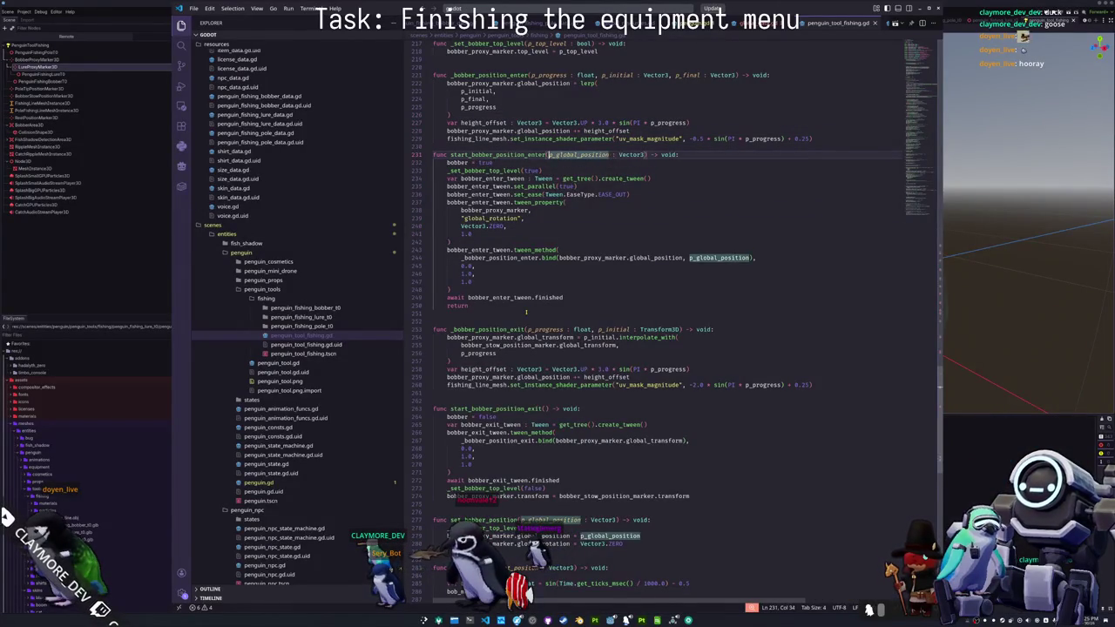
key(Down)
key(Down)
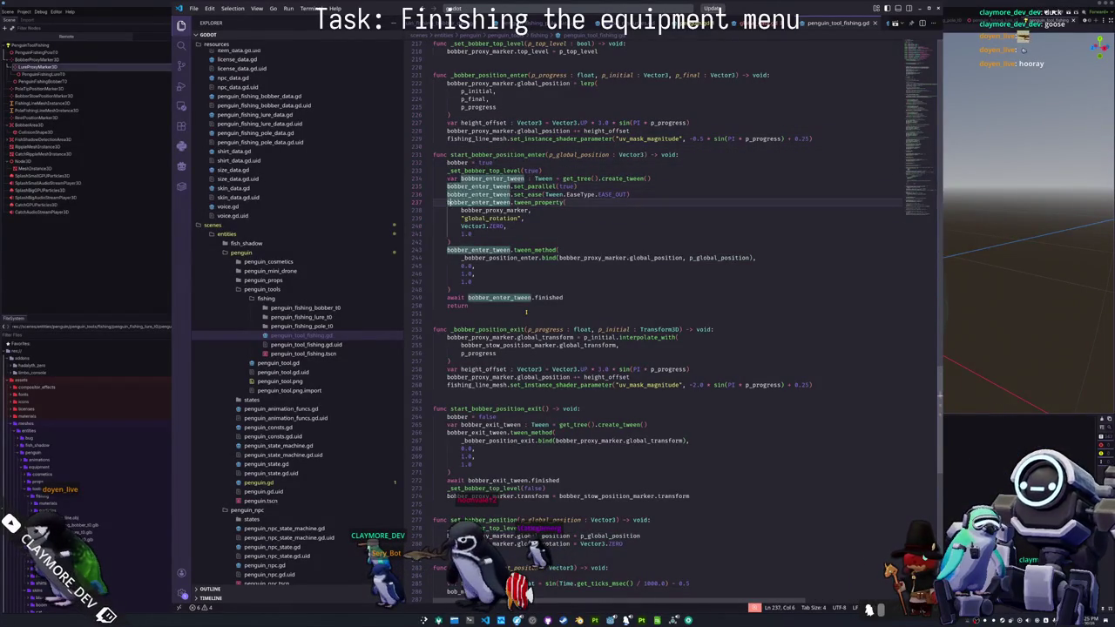
key(Down)
key(Down)
key(Down)
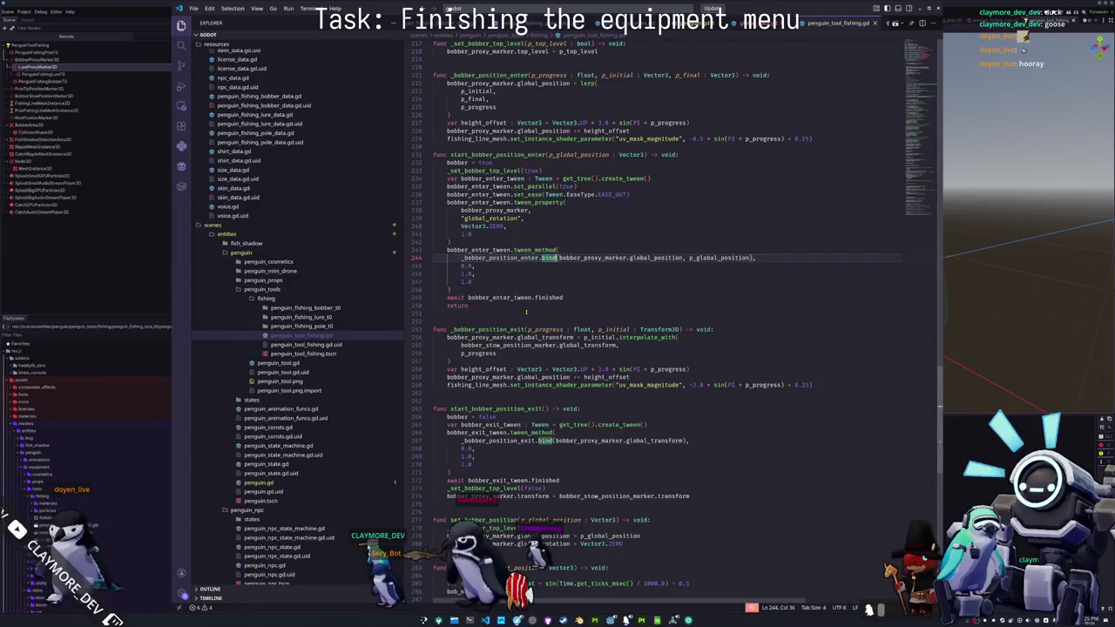
key(ctrl+shift+Right)
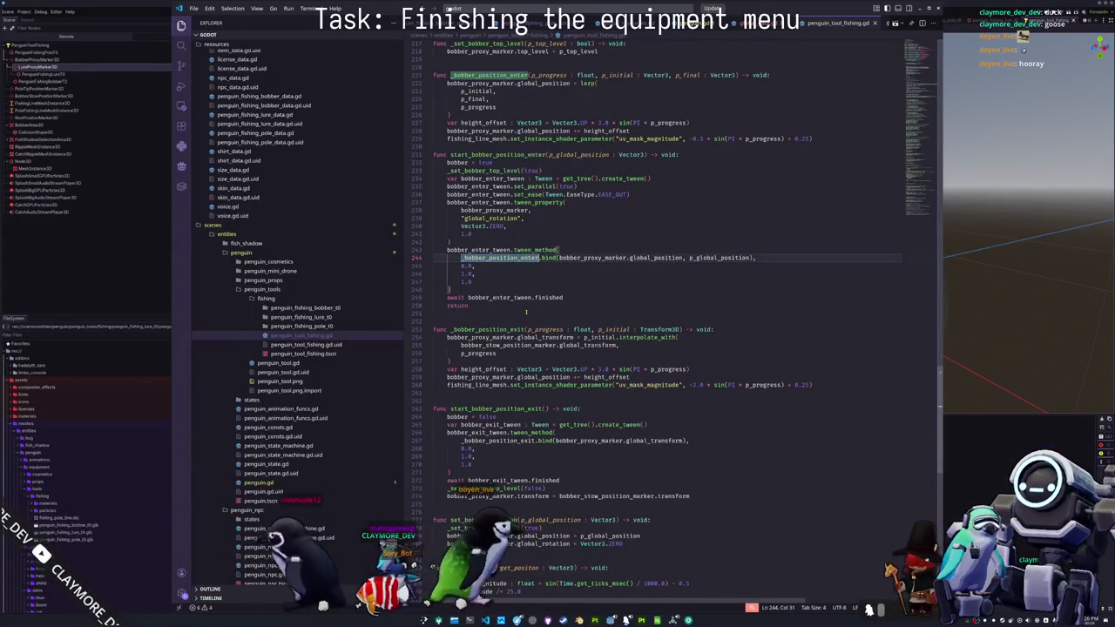
key(ctrl+z)
key(ctrl+z)
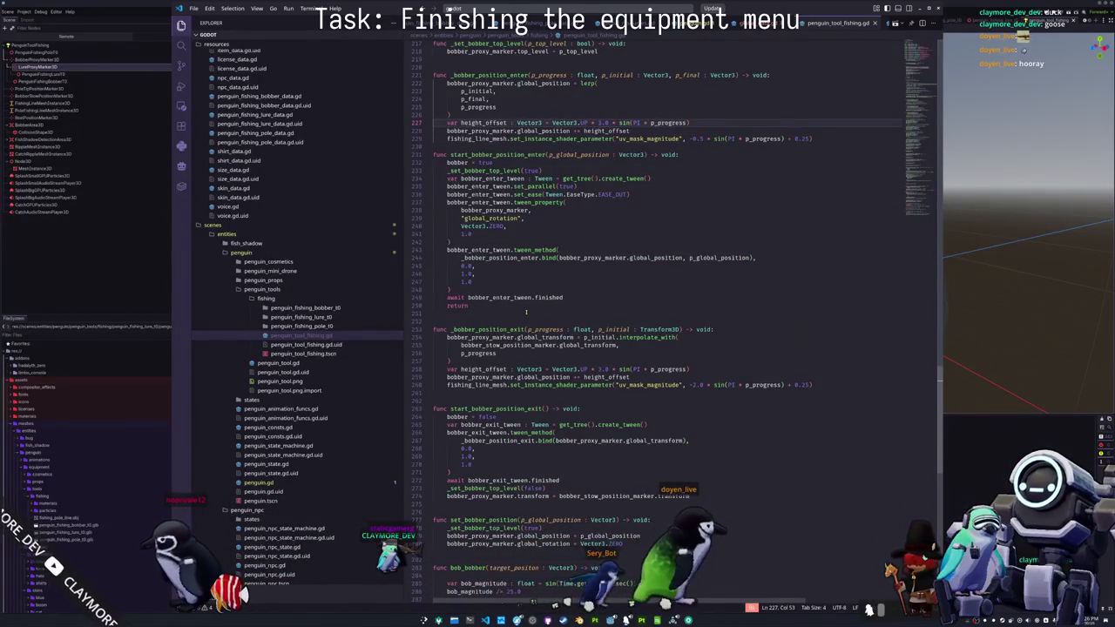
key(ctrl+z)
key(ctrl+z)
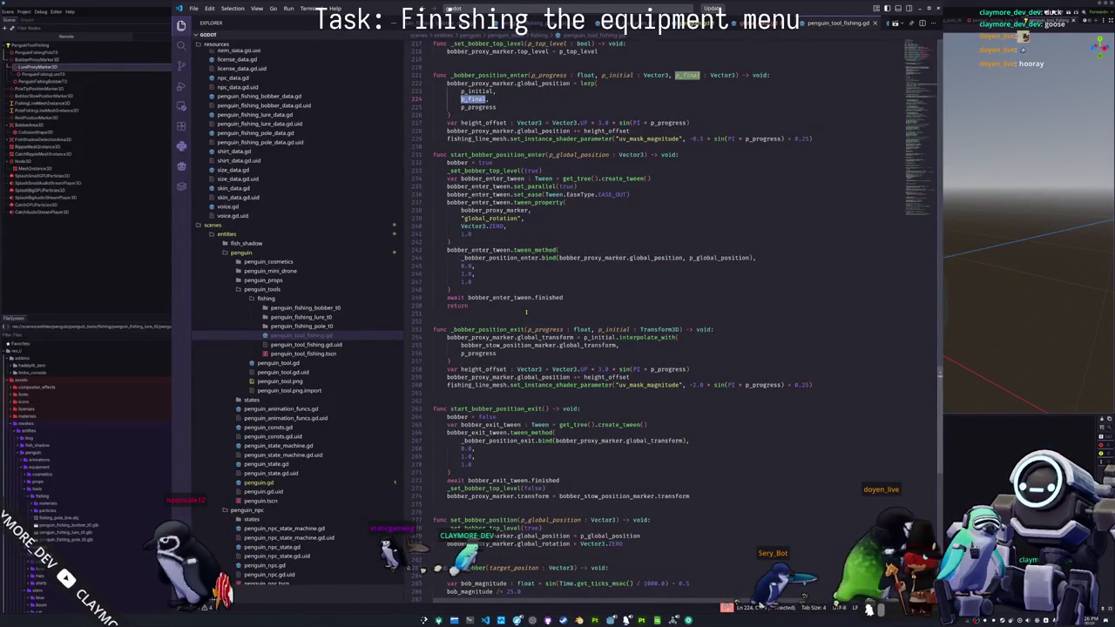
key(ctrl+z)
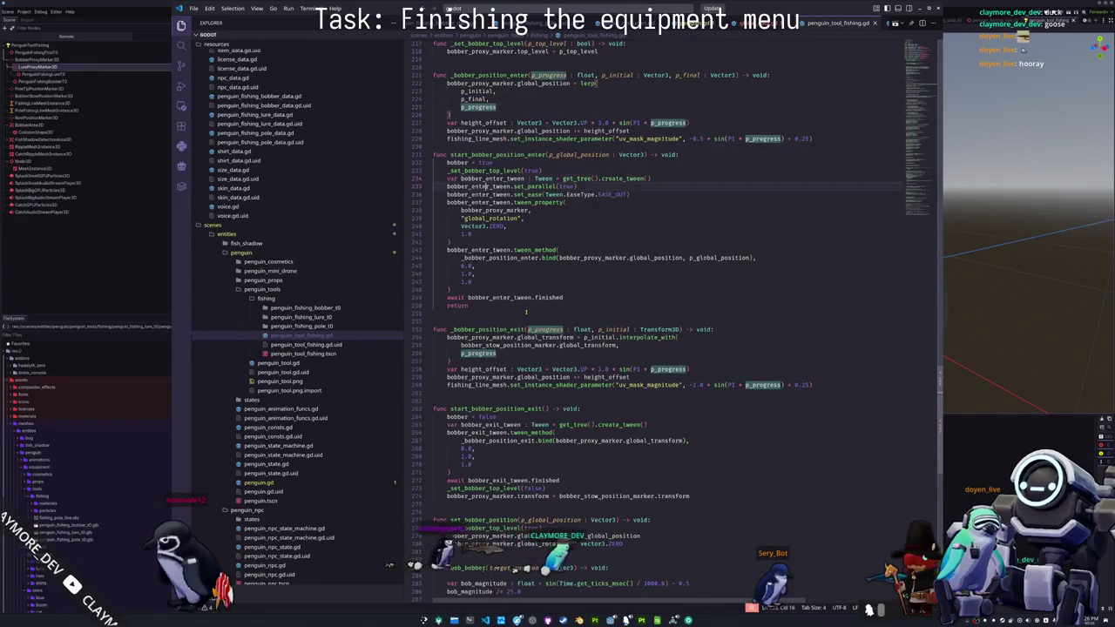
key(ctrl+z)
key(ctrl+z)
key(ctrl+z)
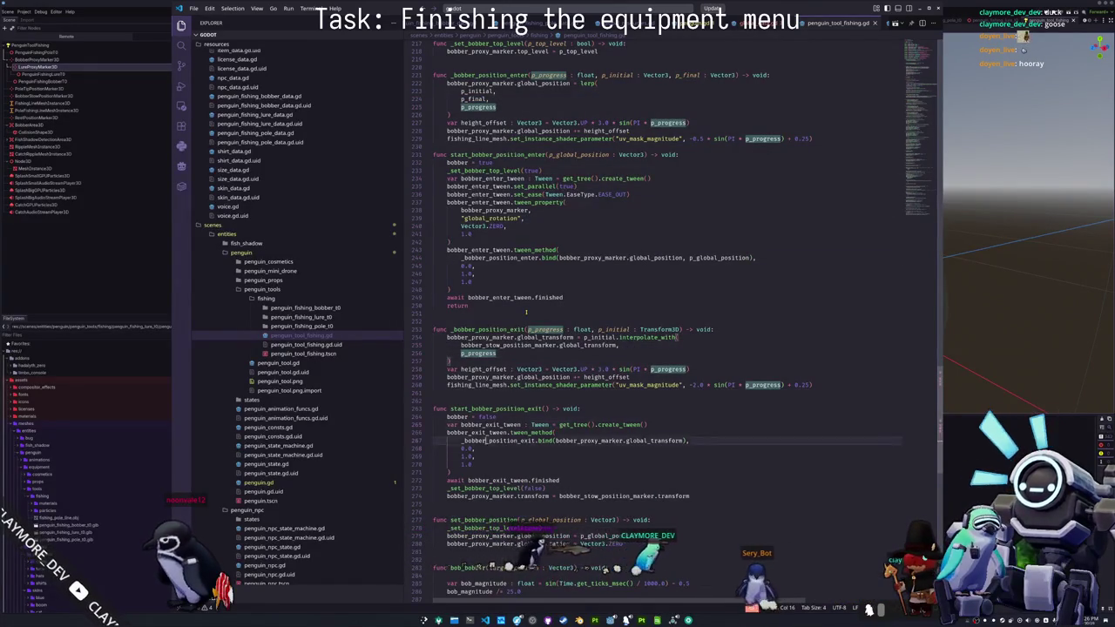
key(ctrl+z)
key(ctrl+z)
key(ctrl+z)
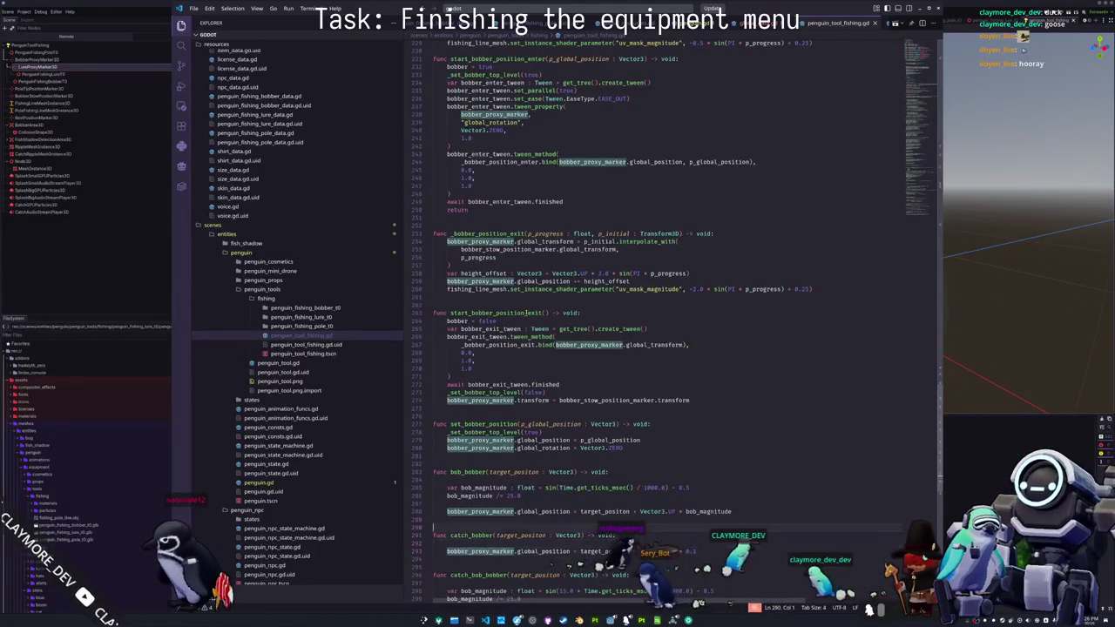
key(ctrl+z)
key(ctrl+z)
key(ctrl+z)
key(ctrl+z)
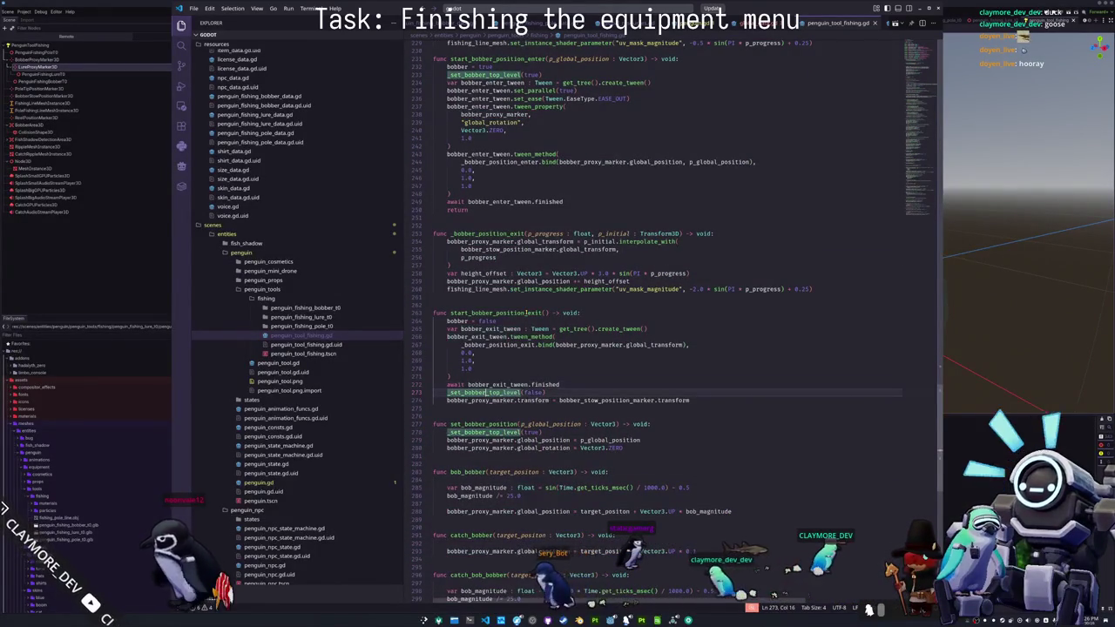
key(ctrl+z)
key(ctrl+z)
key(ctrl+z)
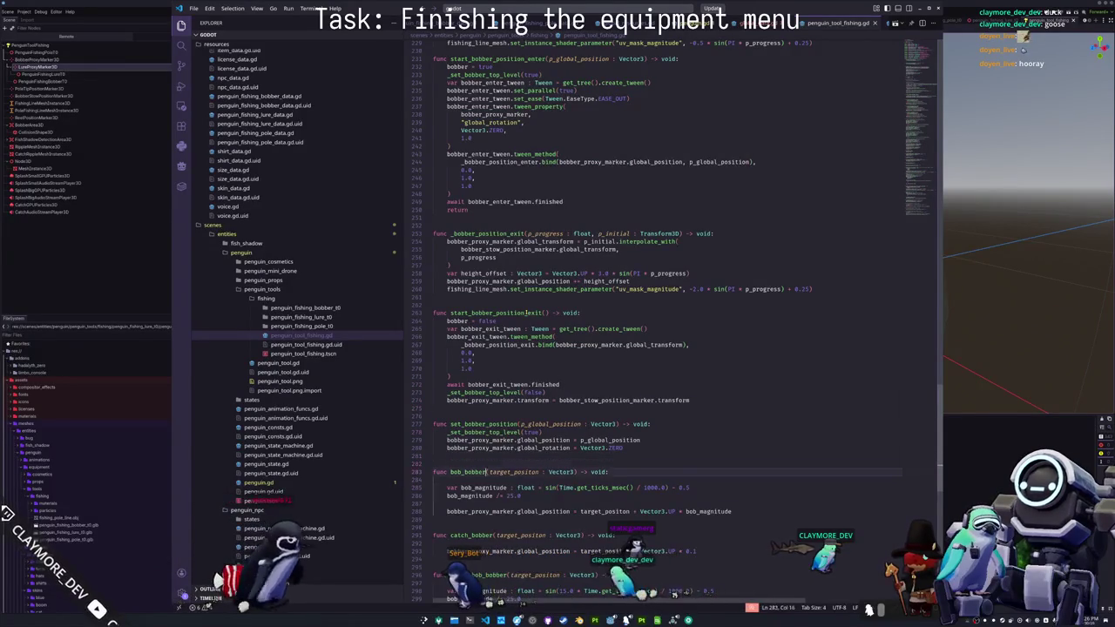
key(ctrl+z)
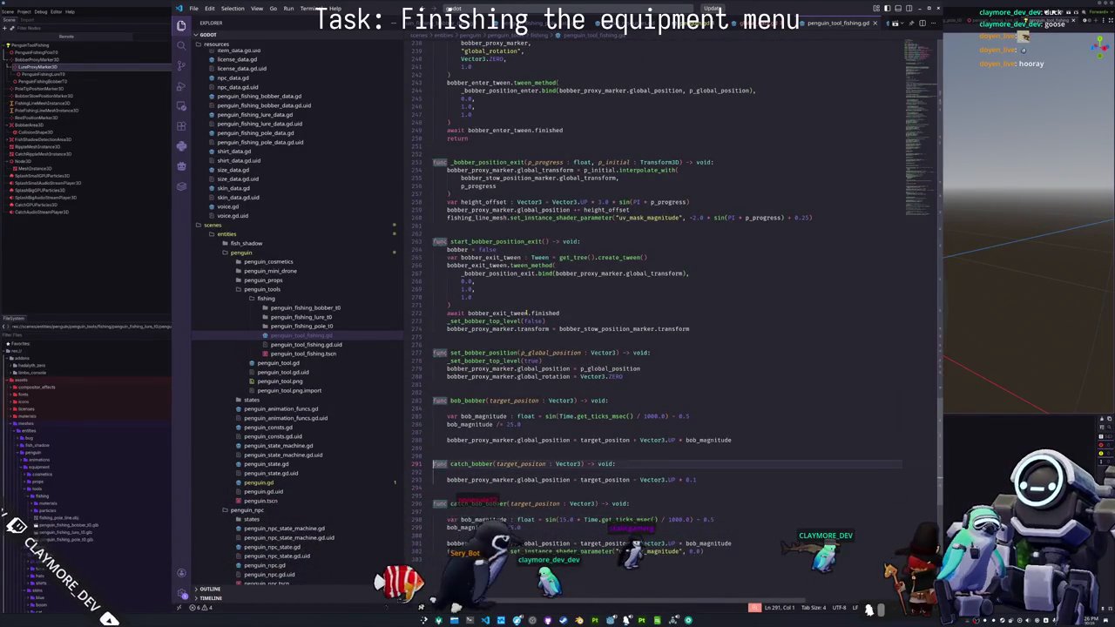
key(ctrl+z)
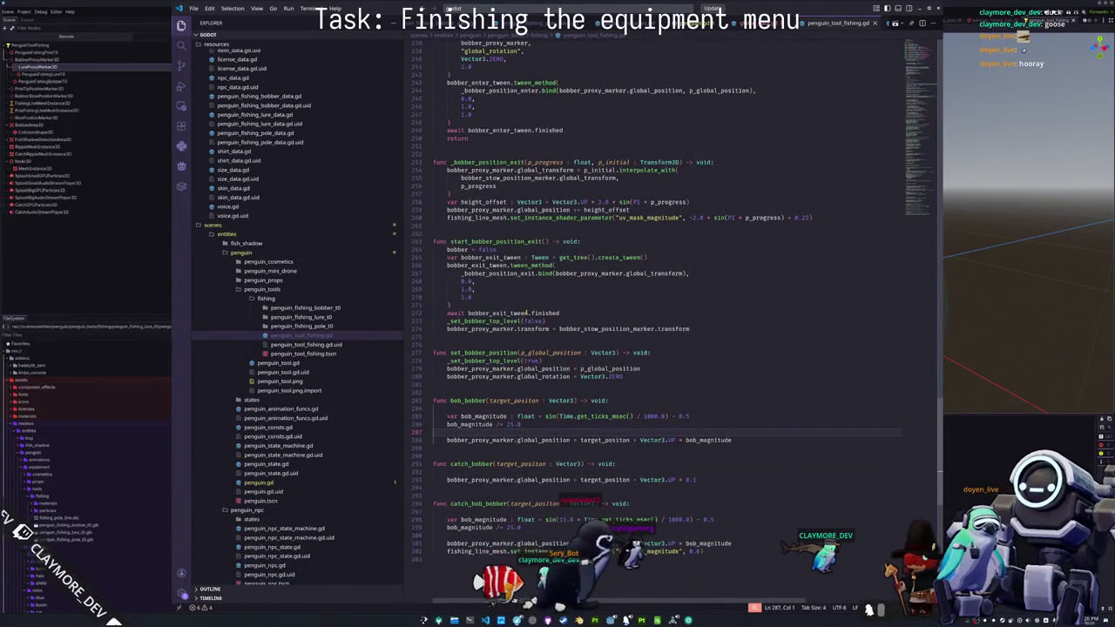
key(ctrl+z)
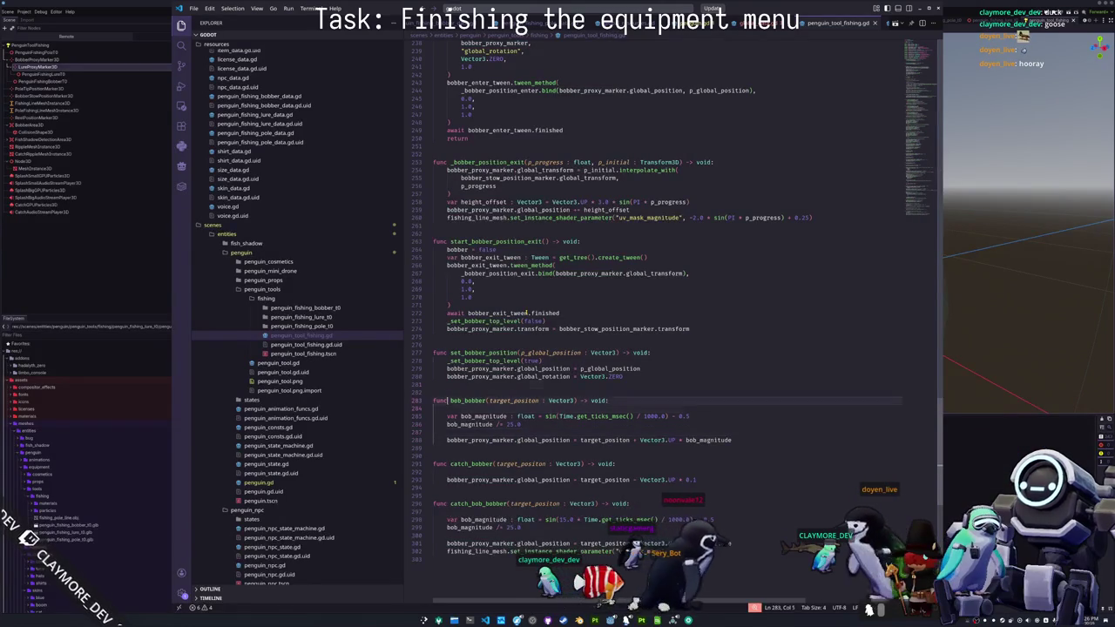
key(Up)
key(Up)
key(Up)
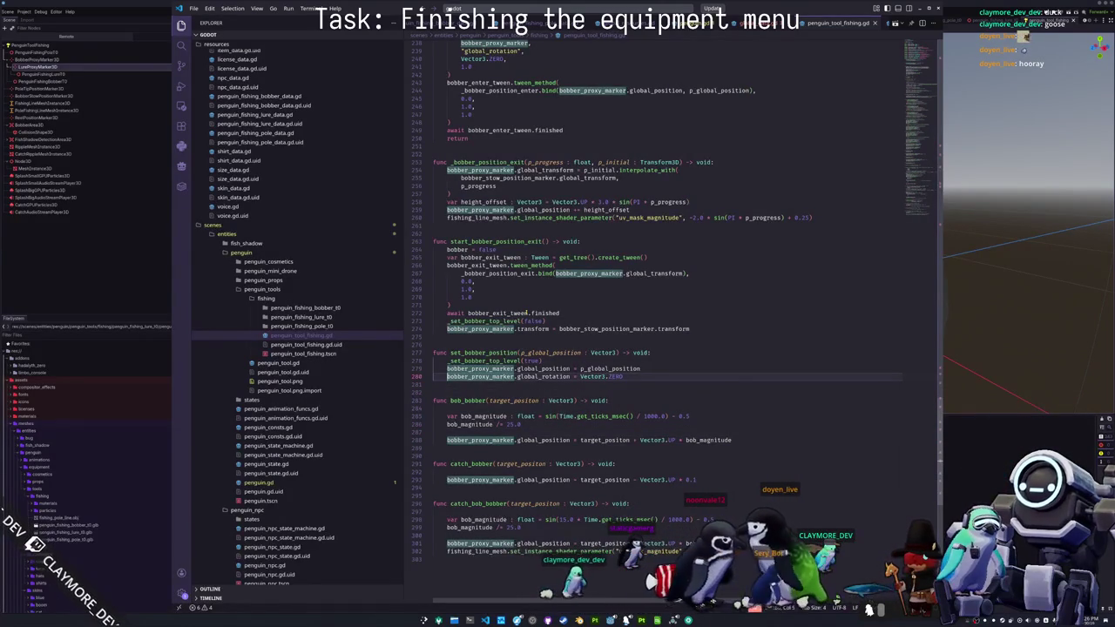
key(ctrl+shift+Right)
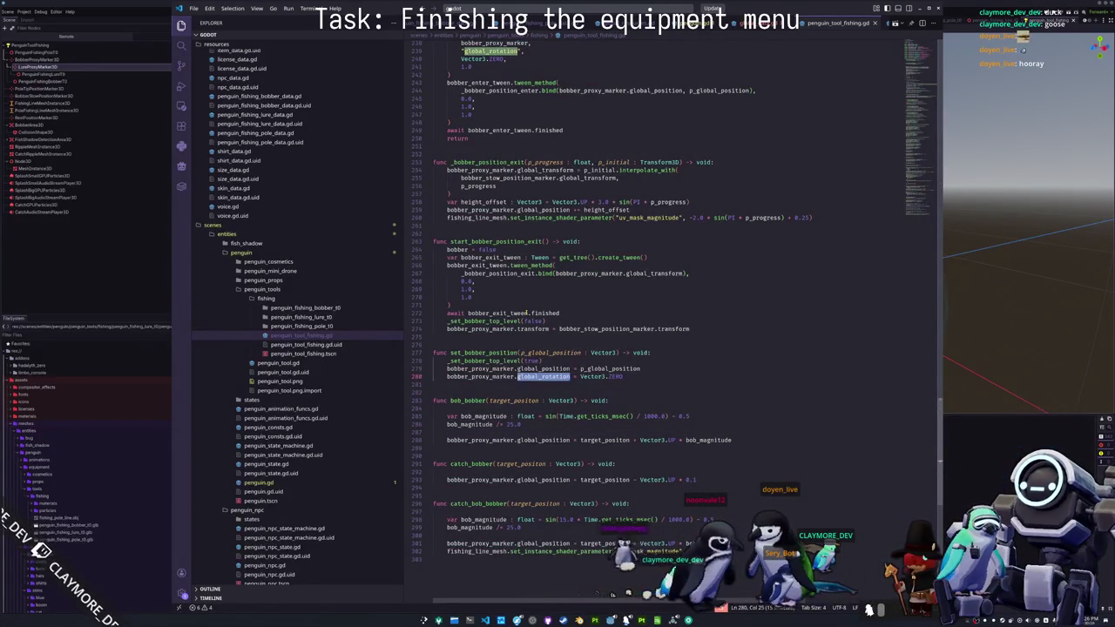
scroll(526, 312, up, 5)
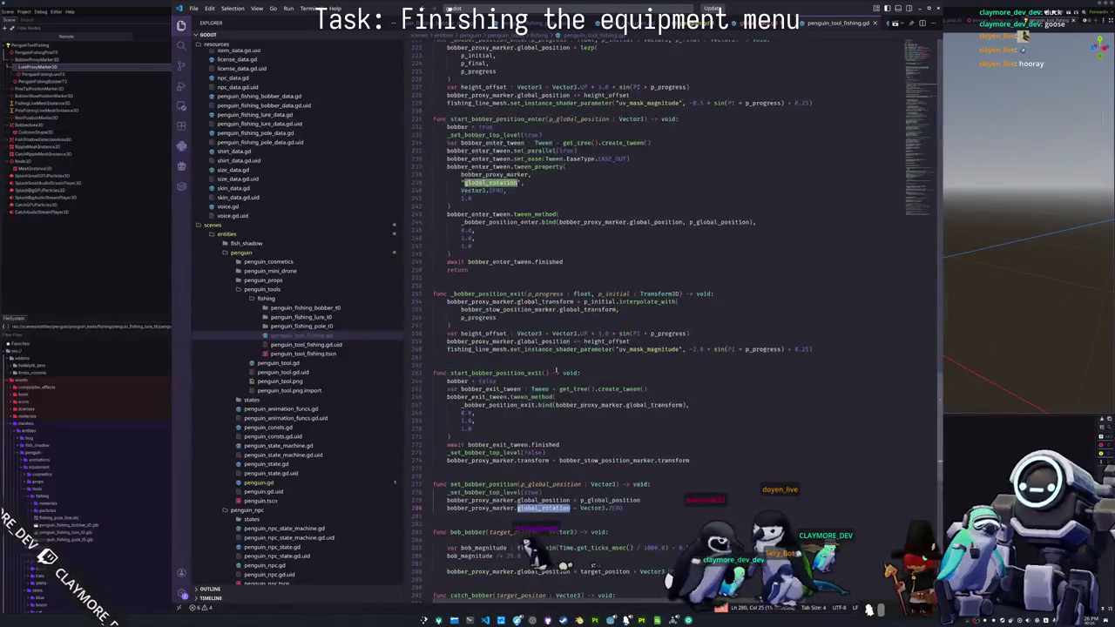
scroll(571, 353, up, 2)
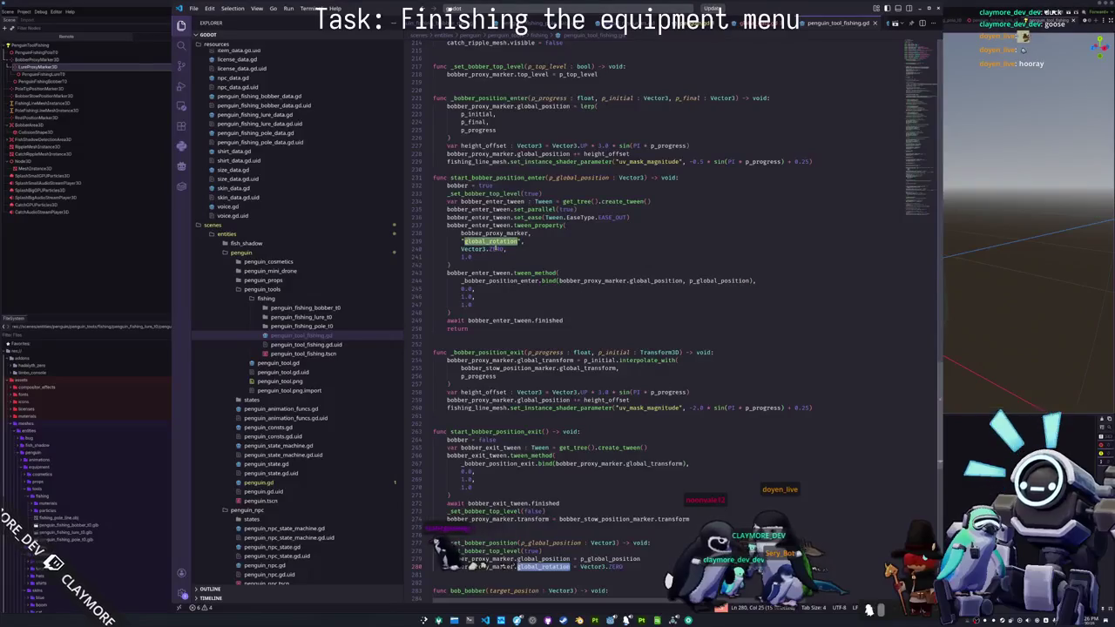
mouse_move(496, 249)
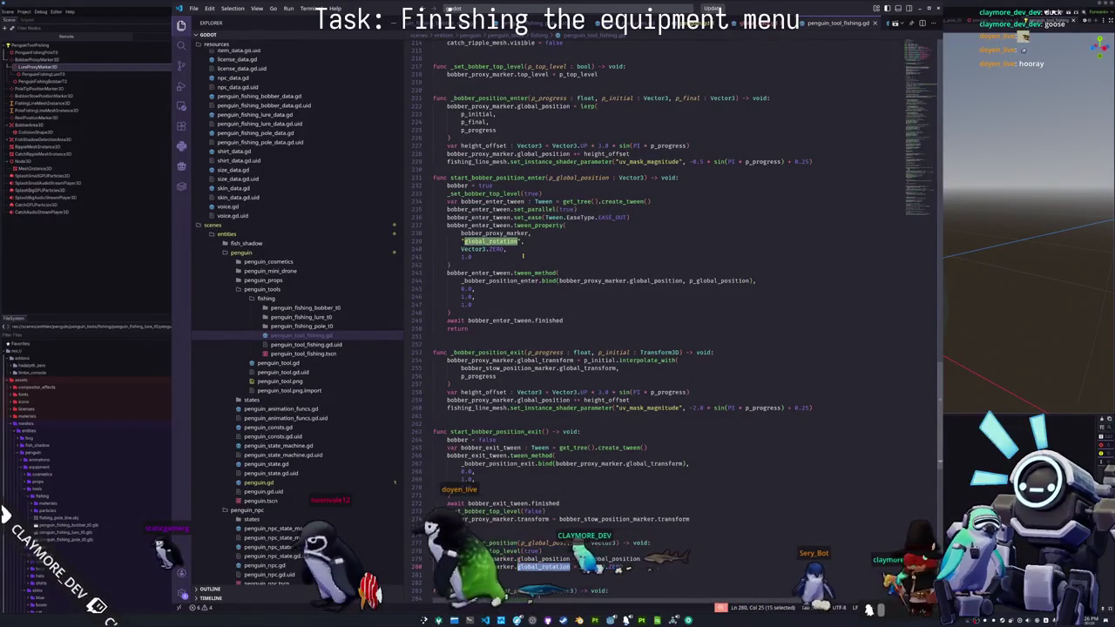
- Duplicate the global_rotation tween_property block in the bobber enter tween onto new lines
scroll(523, 256, down, 1)
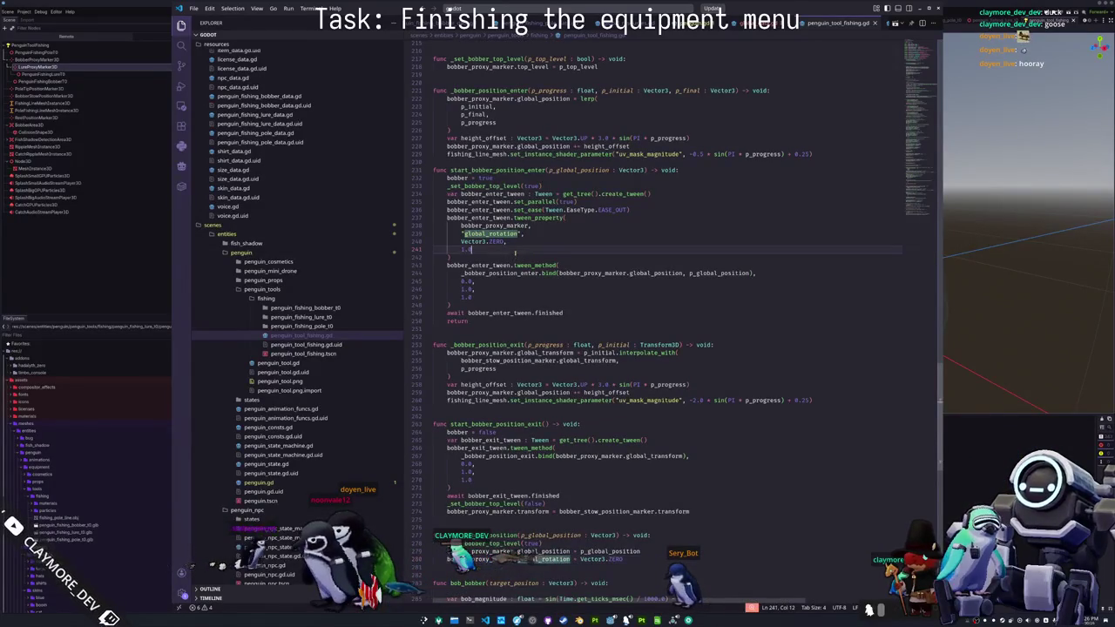
double_click(490, 234)
text(:x)
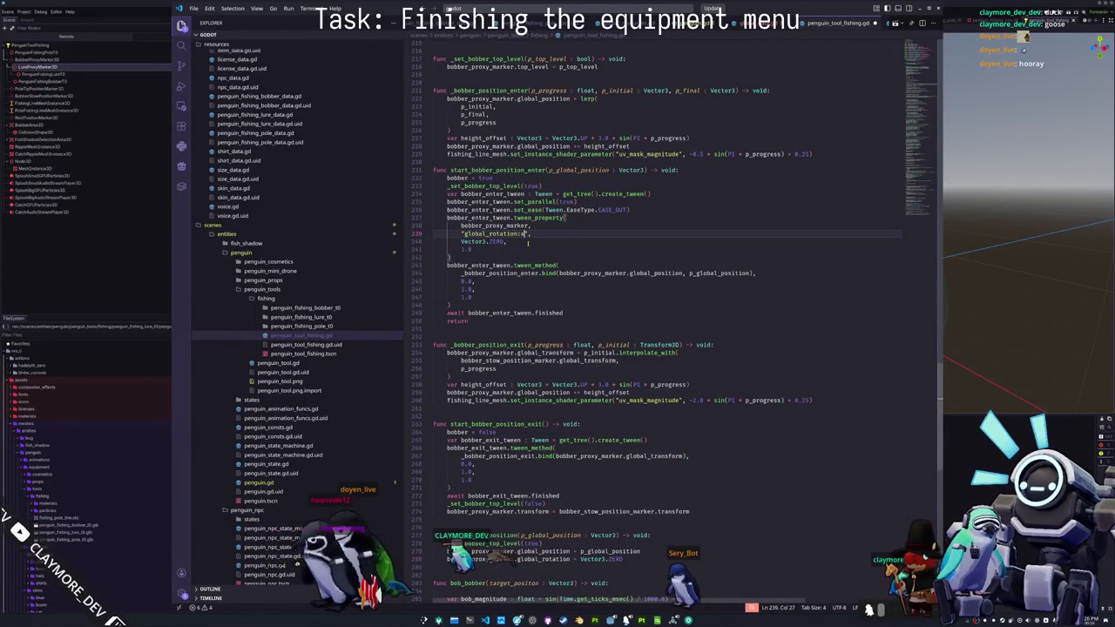
key(Down)
key(Down)
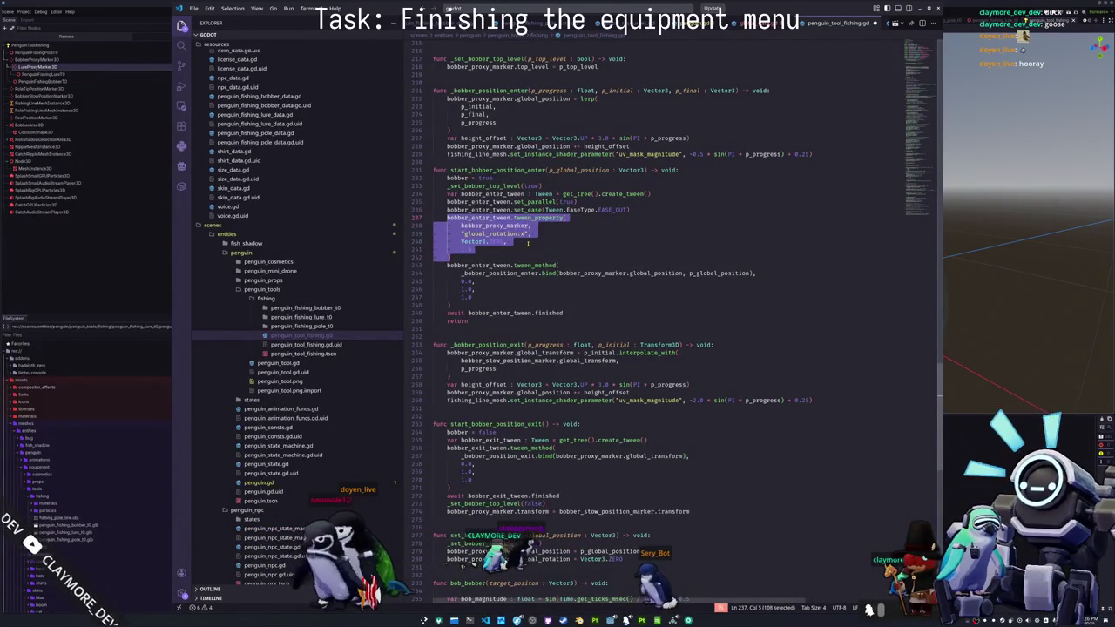
key(ctrl+c)
key(Right)
key(ctrl+v)
key(Up)
key(Up)
key(Up)
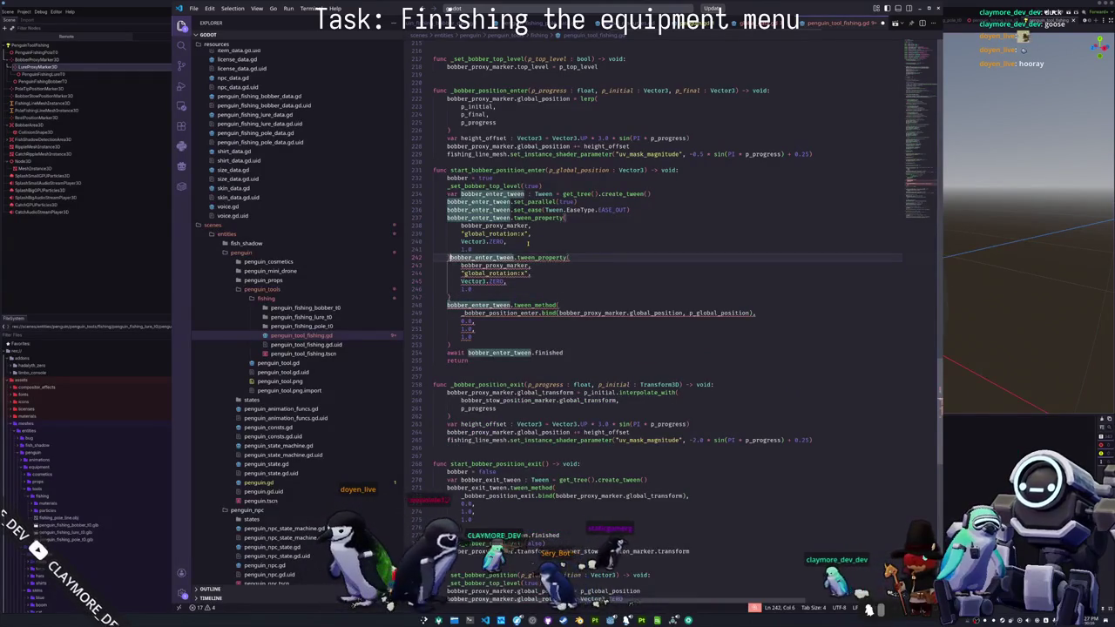
key(Return)
- Make the copied tween run via .parallel(), change its axis to :z, and run the game
key(ctrl+Right)
key(Right)
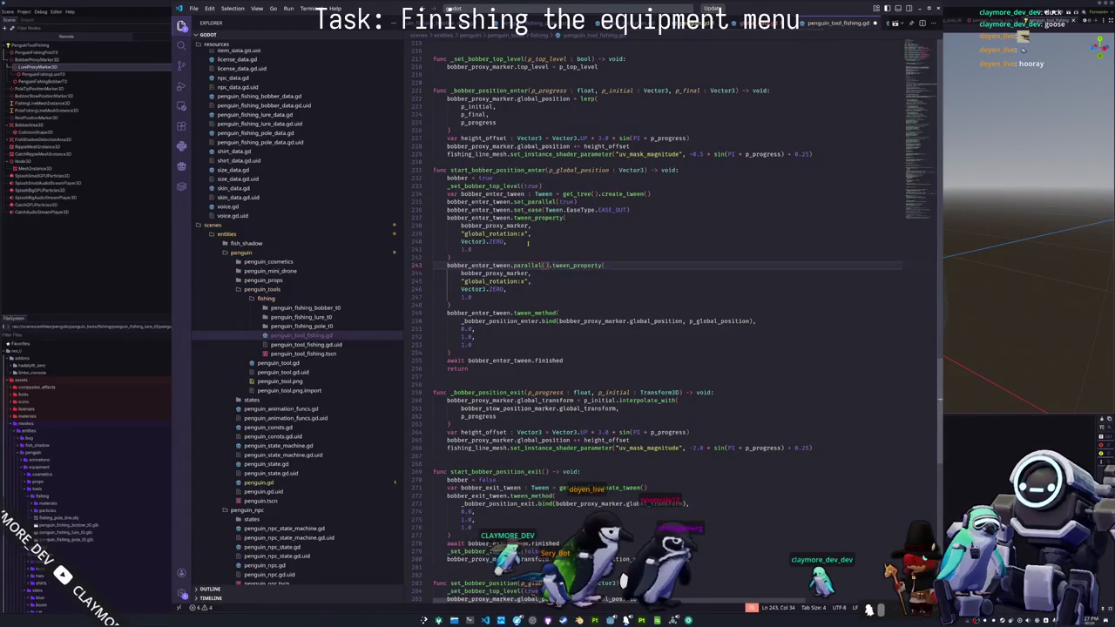
key(Down)
key(Down)
key(Left)
key(Left)
key(BackSpace)
text(z)
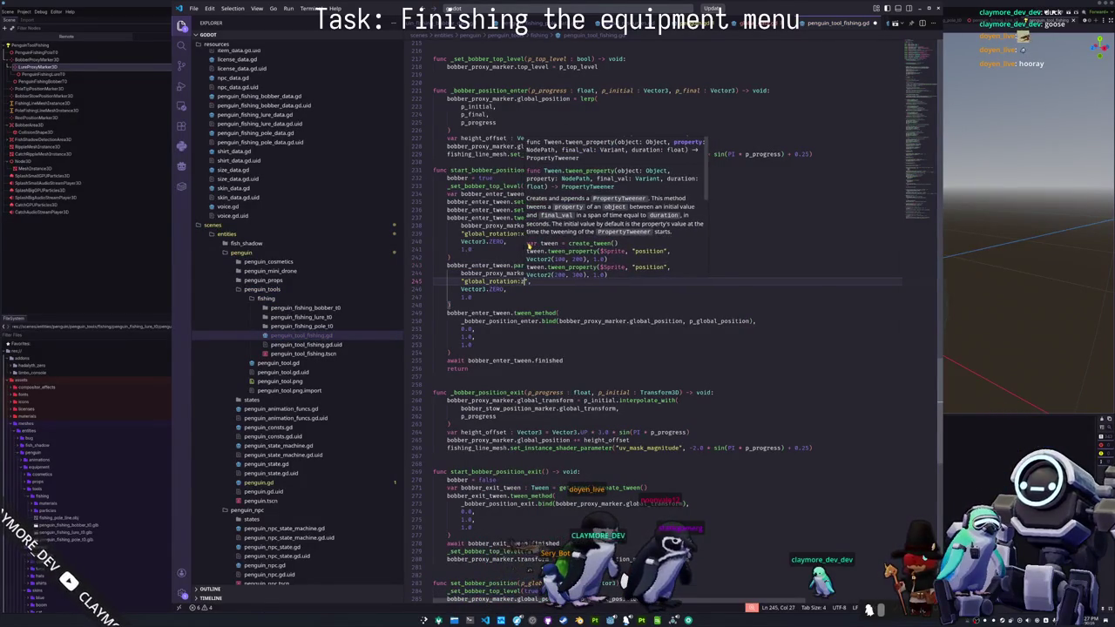
key(Escape)
key(Down)
key(Down)
key(Down)
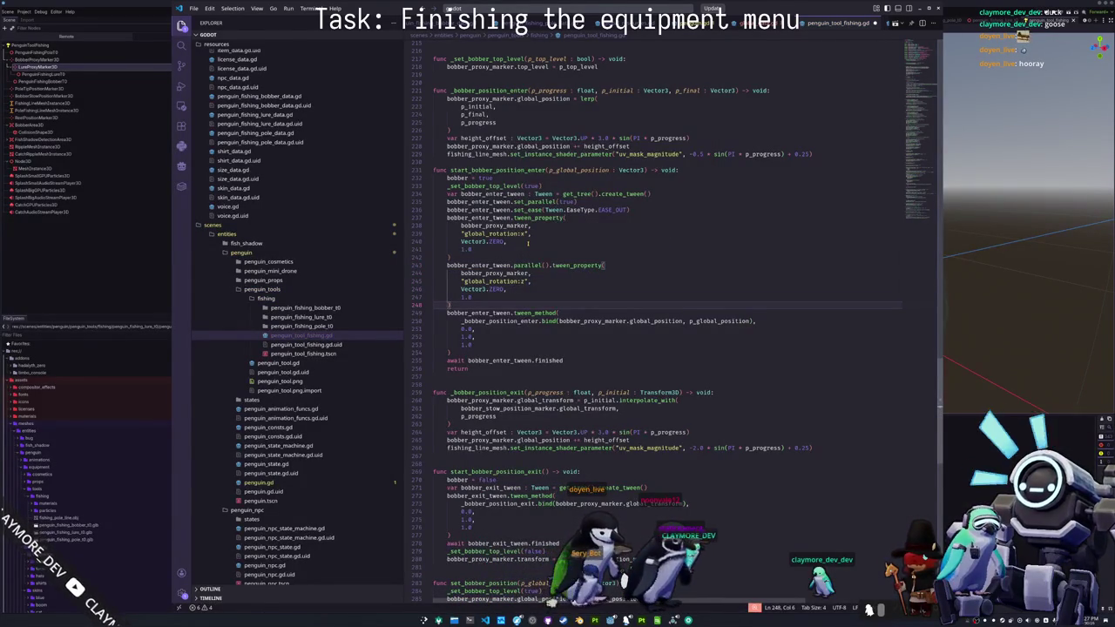
key(F5)
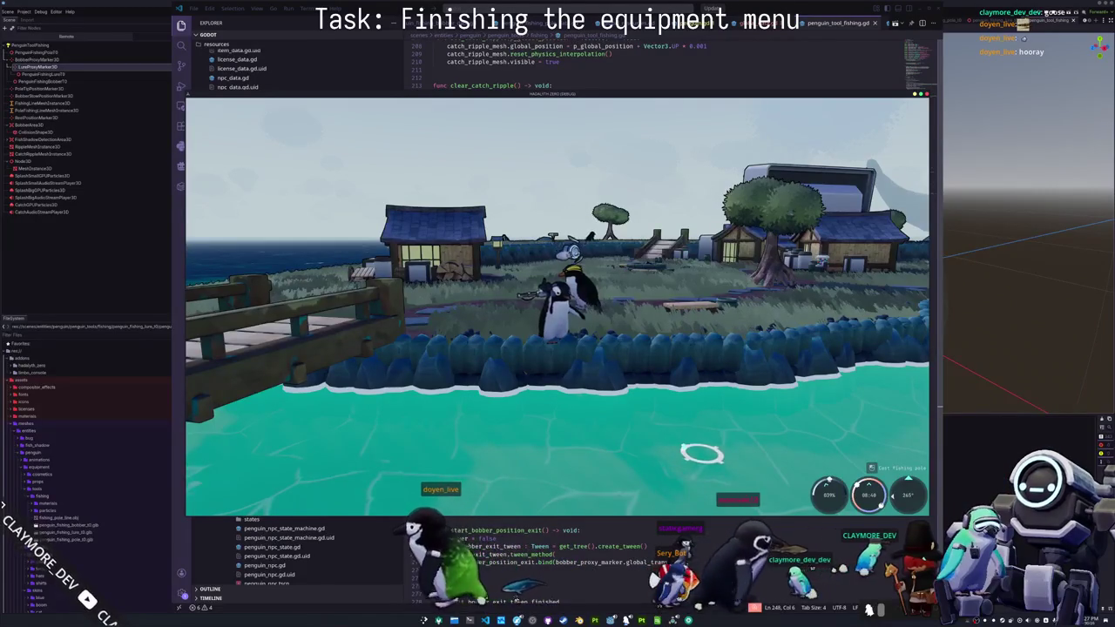
- Cast the line, reel it in, cast again, then close the game with F8
click(683, 448)
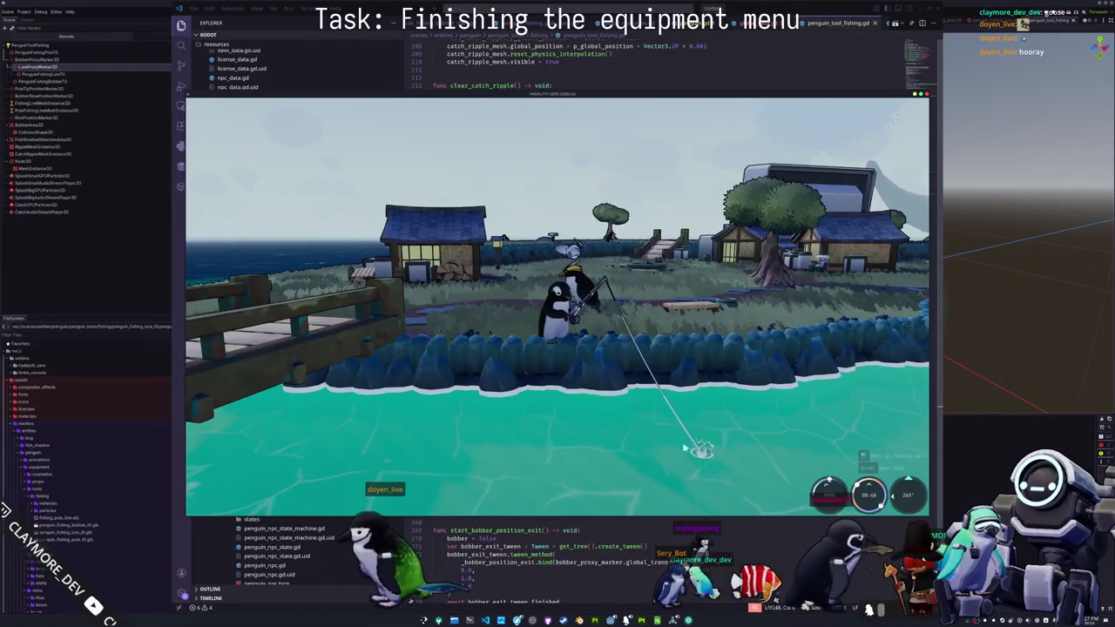
click(706, 471)
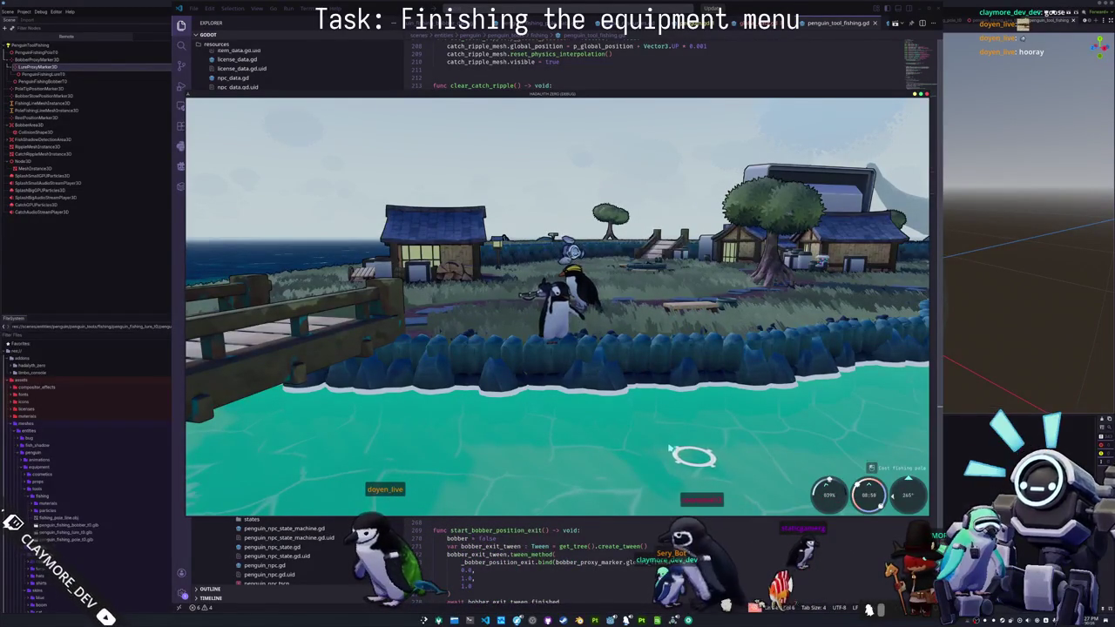
click(657, 472)
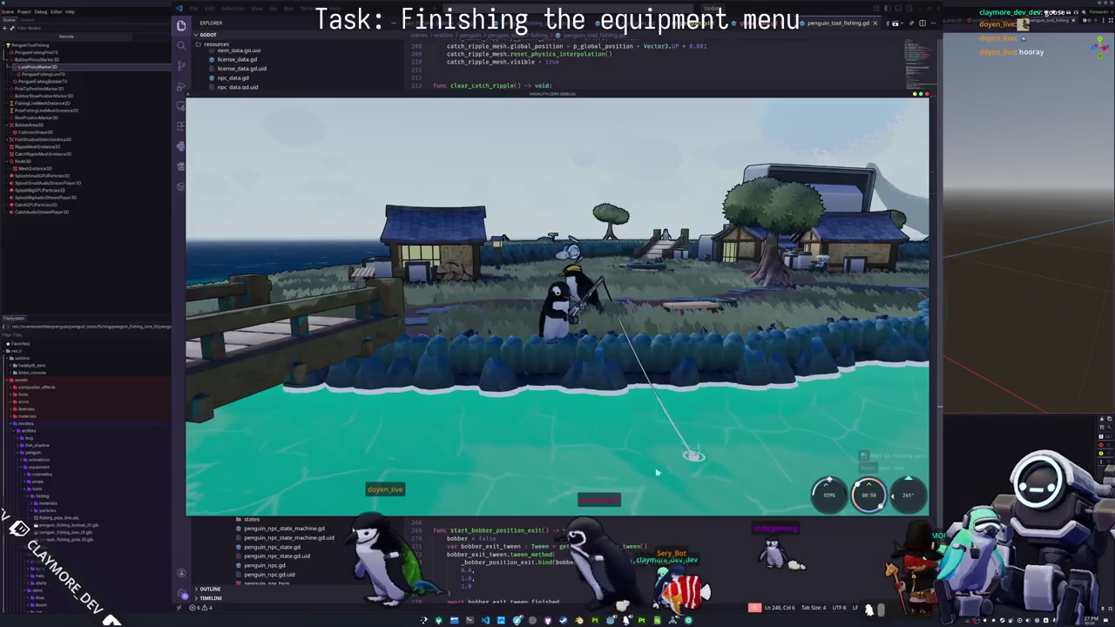
key(F8)
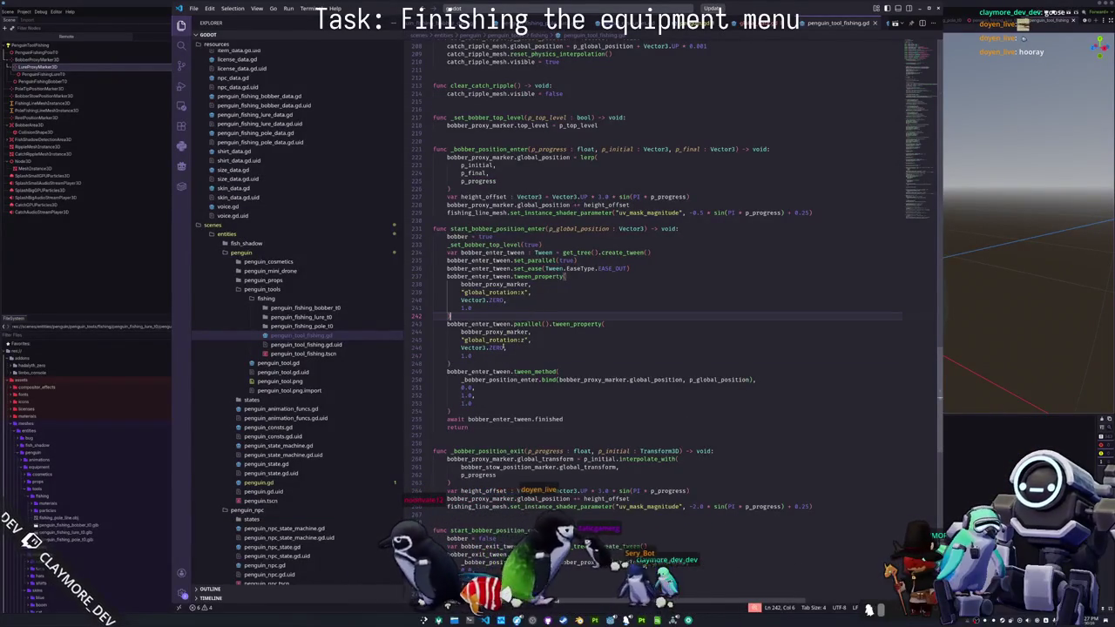
- Replace both Vector3.ZERO targets of the :x and :z rotation tweens with 0.0
double_click(495, 347)
key(ctrl+d)
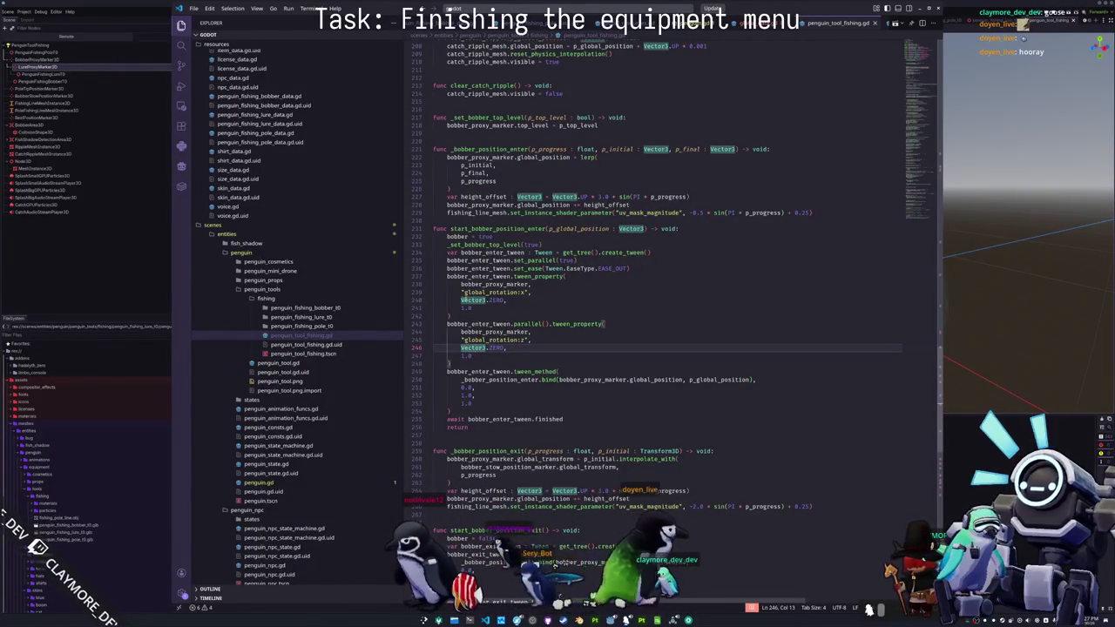
key(shift+Right)
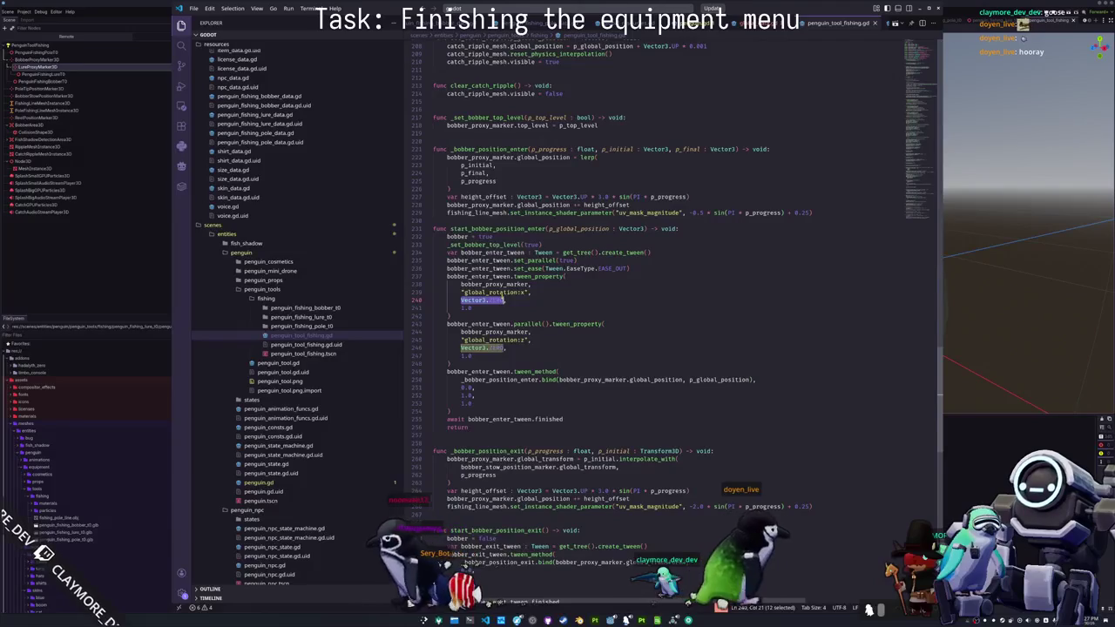
key(Escape)
text(0.0)
key(Down)
key(Down)
key(Down)
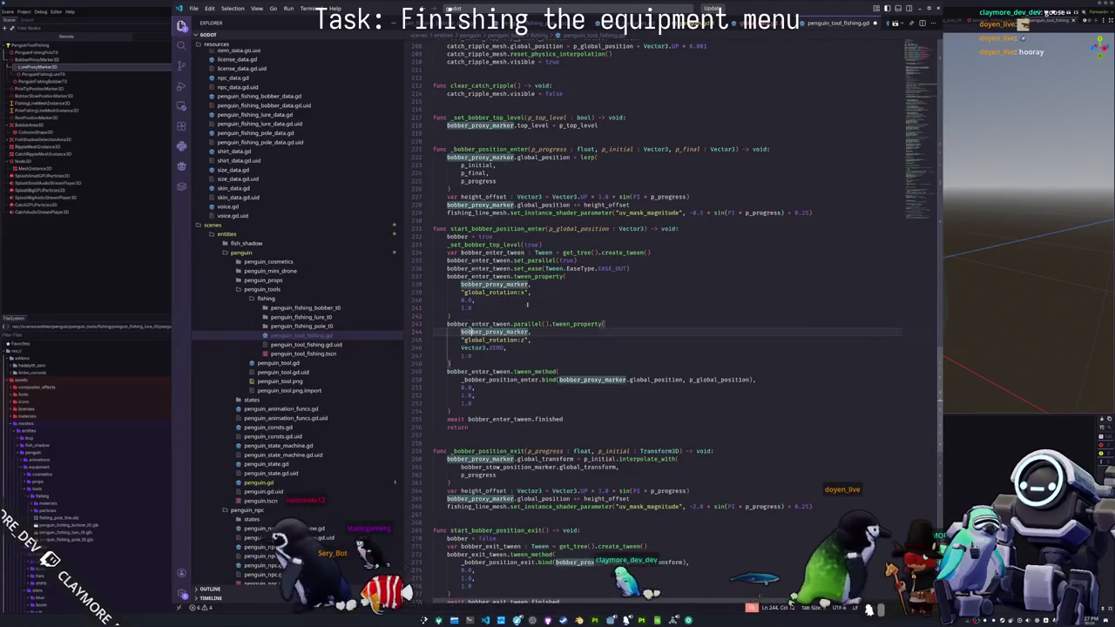
text(0.0)
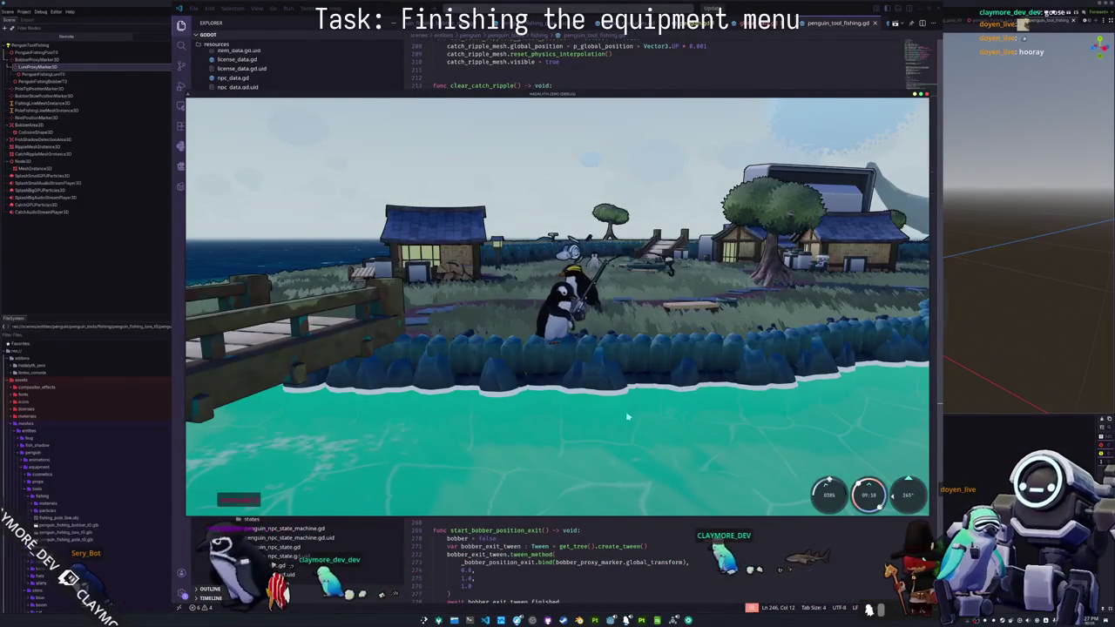
- Cast at the target ring, reel in, cast into the water again, then leave the game
click(627, 418)
click(636, 419)
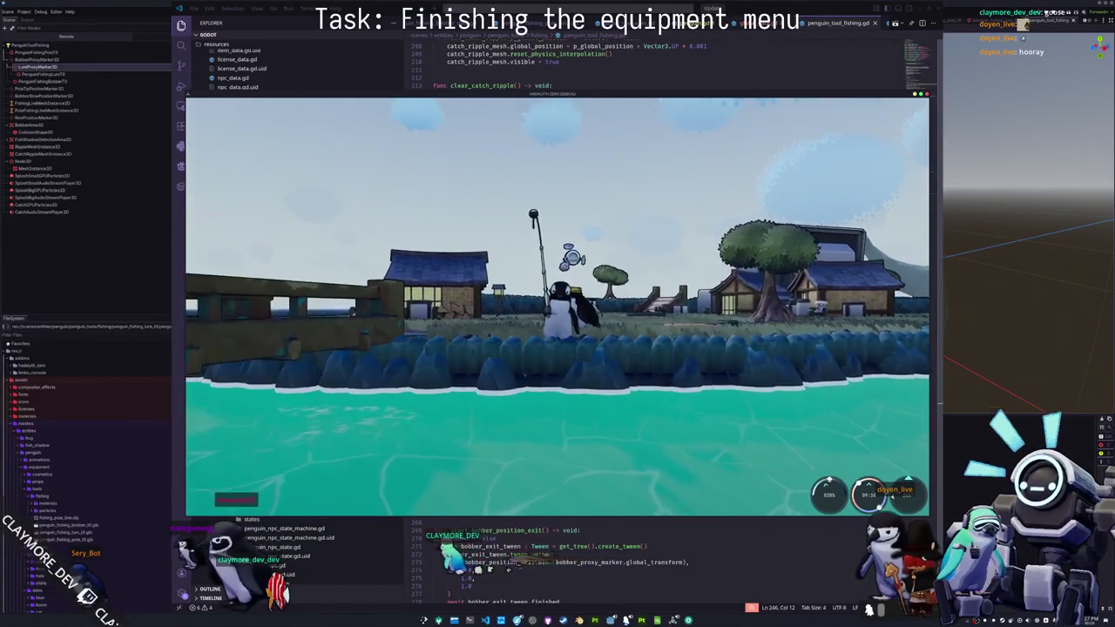
click(525, 475)
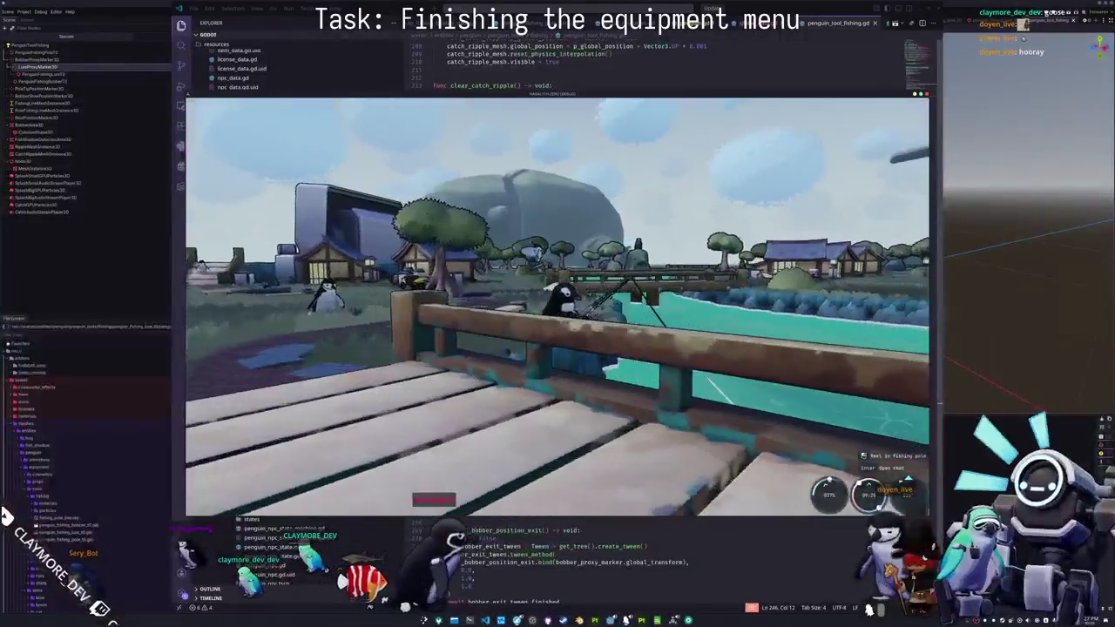
key(alt+Tab)
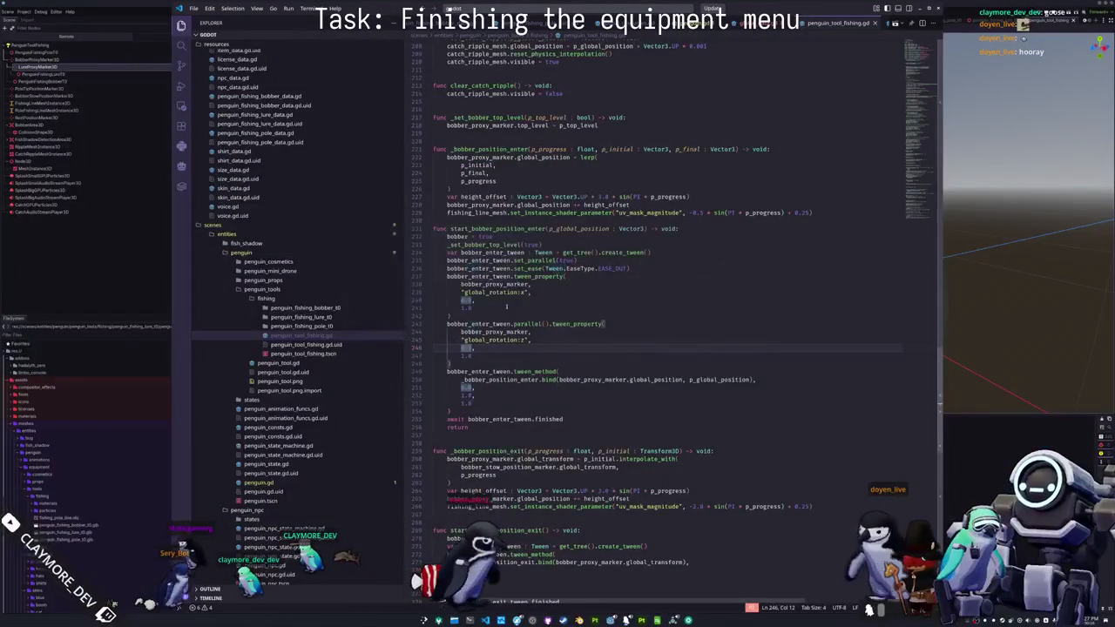
- Change set_bobber_position to global_rotation.x = 0, duplicate that line for .z, and run with F5
double_click(491, 339)
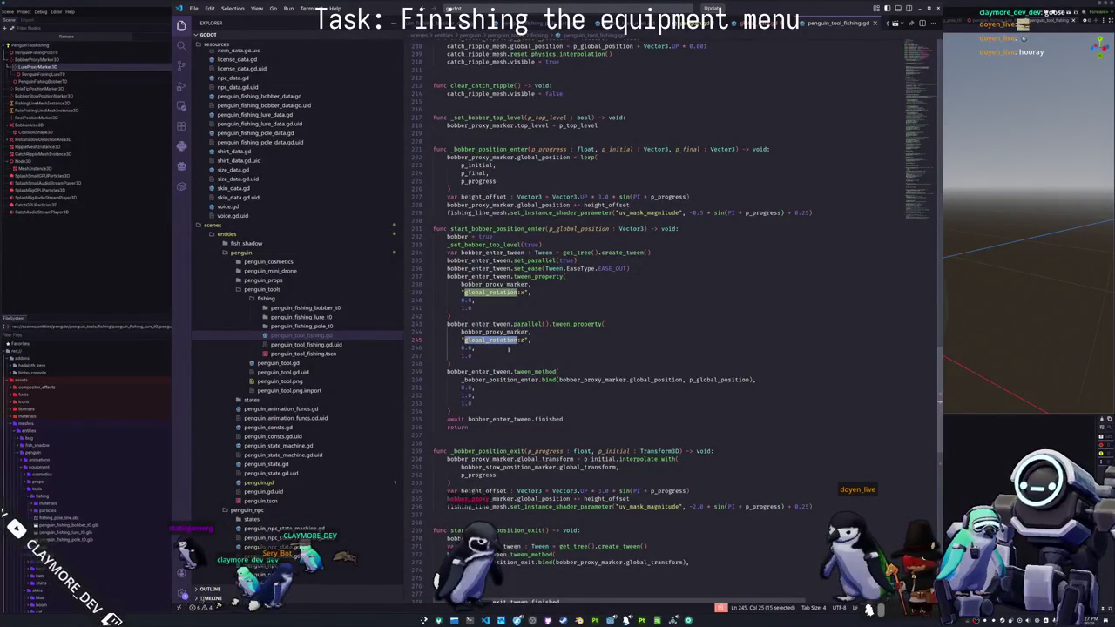
key(ctrl+d)
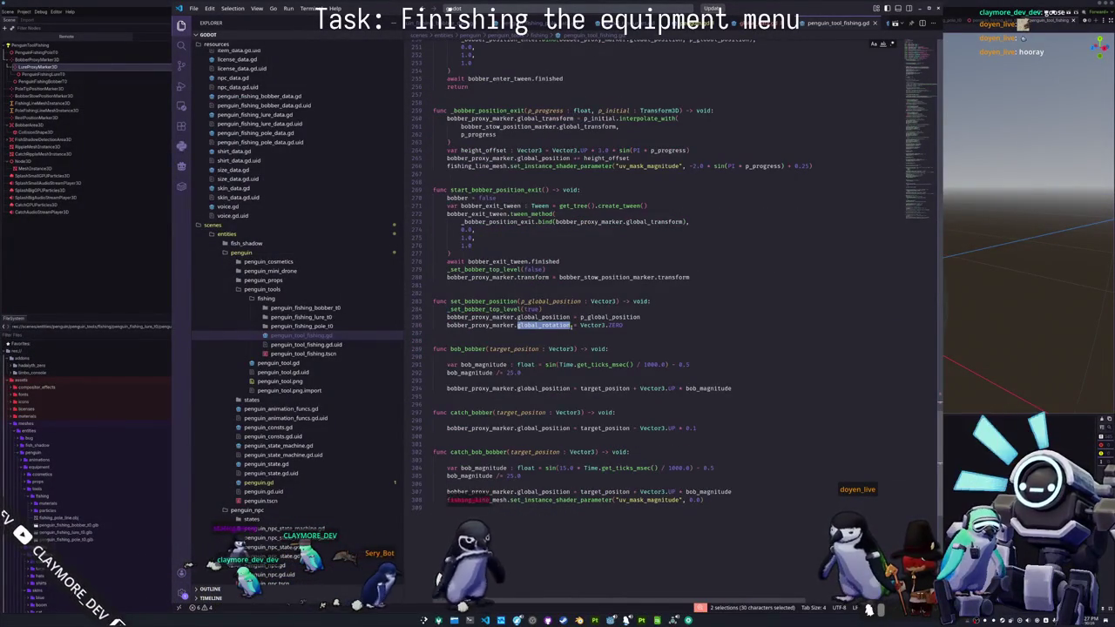
mouse_move(581, 325)
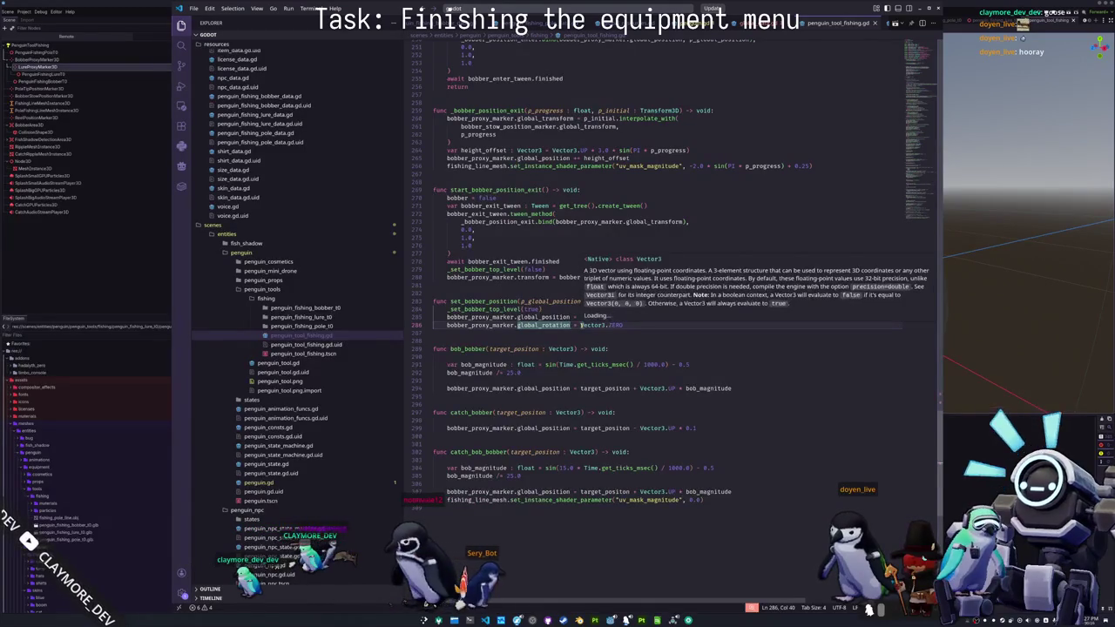
click(575, 325)
text(.x)
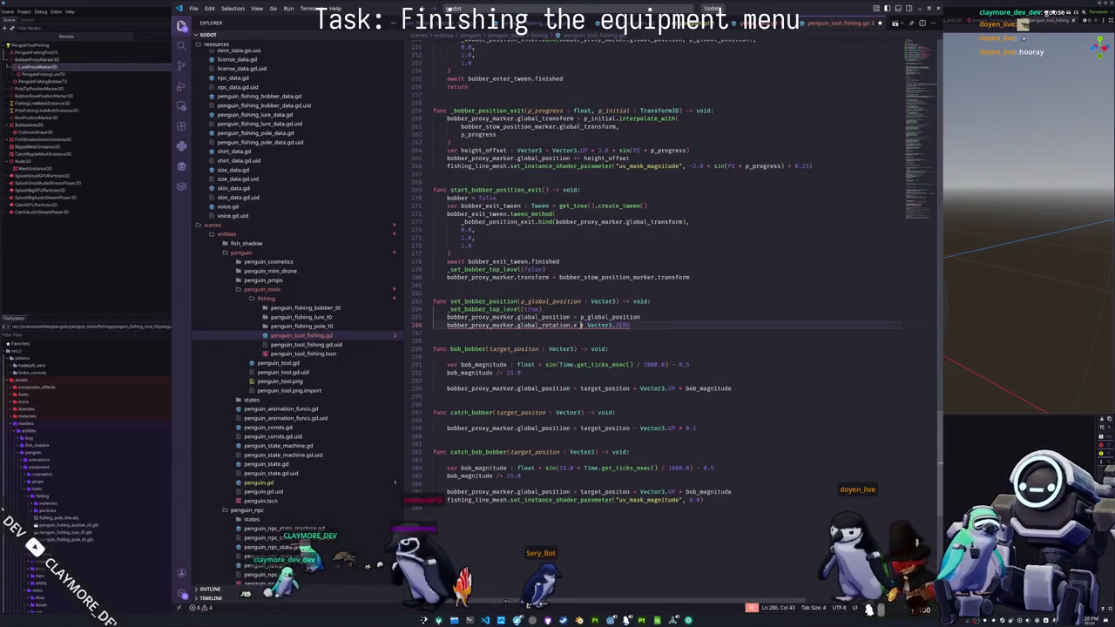
double_click(622, 325)
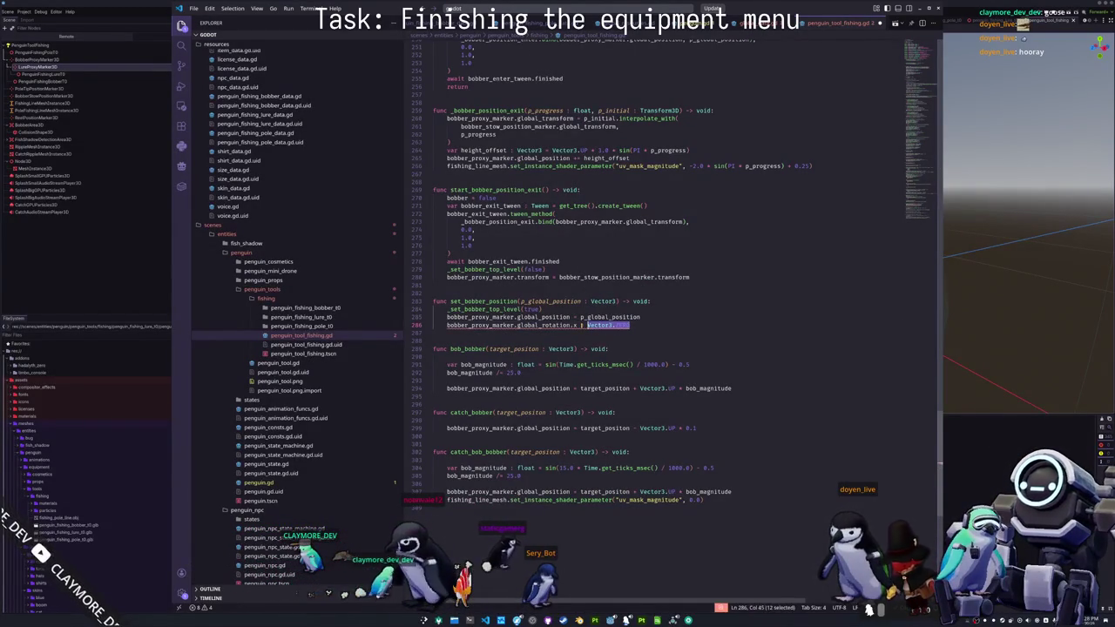
shift+click(573, 325)
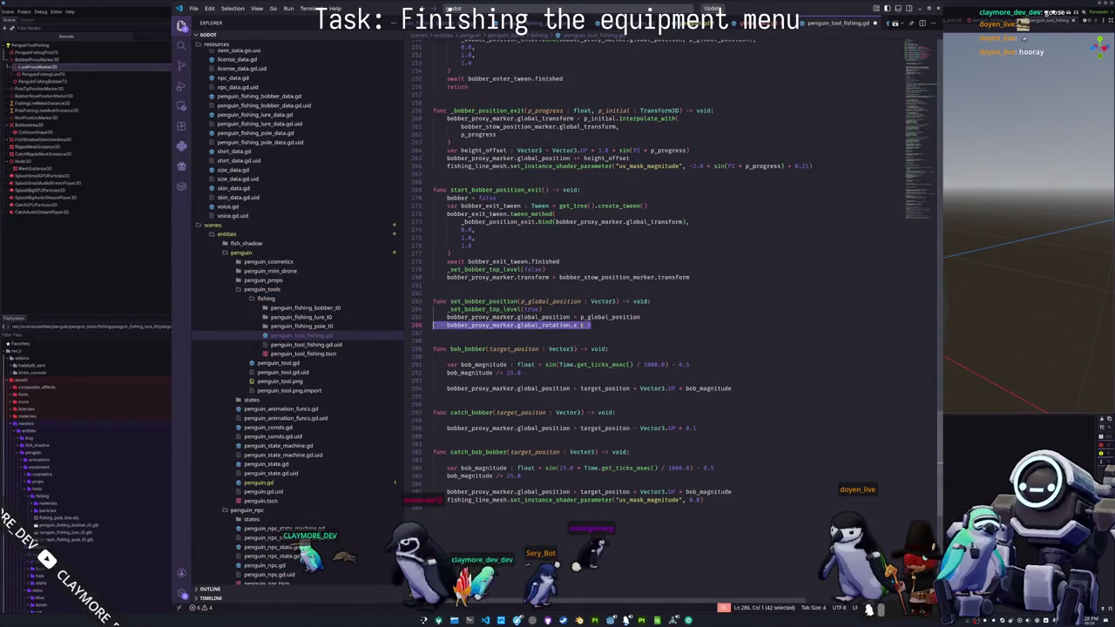
key(shift+alt+Down)
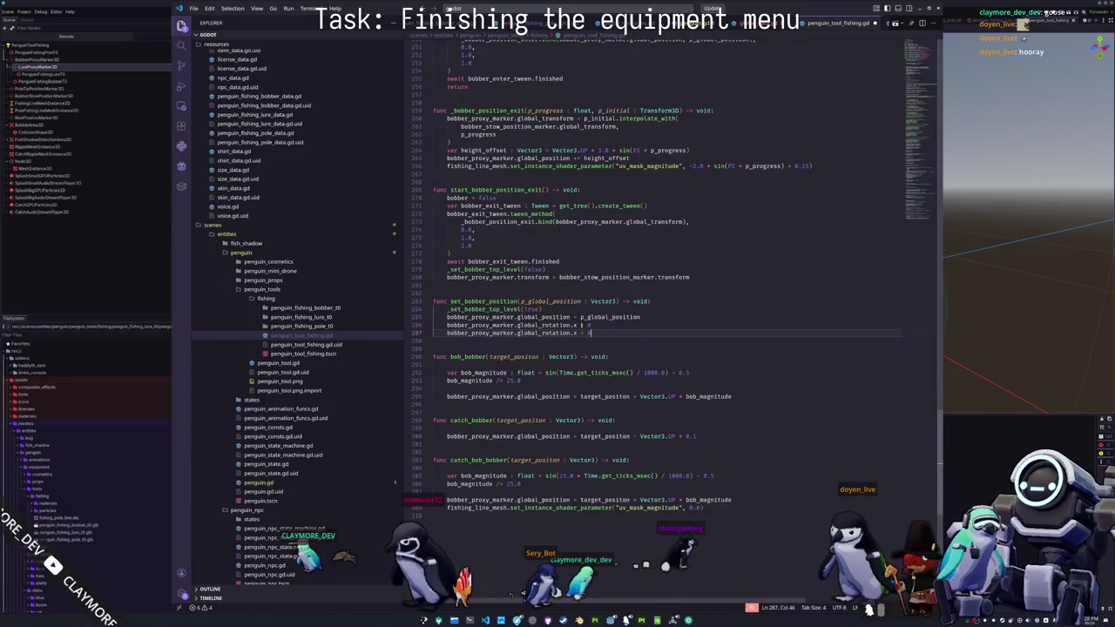
key(Down)
key(F5)
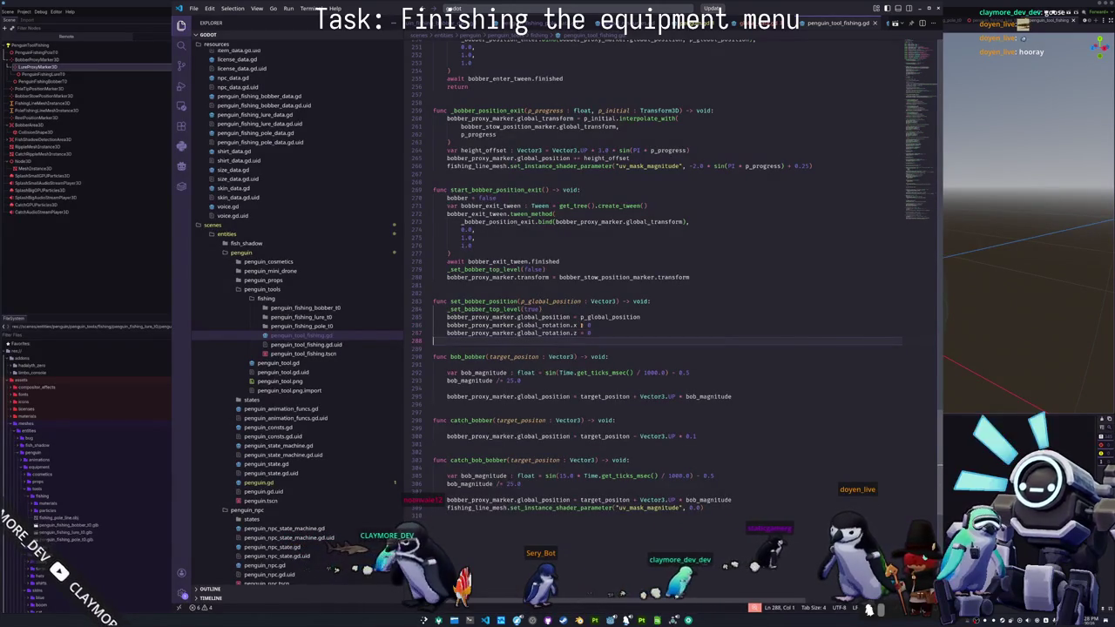
- Reel in and recast several times, aiming down the river until the bobber rests in the pond
click(684, 392)
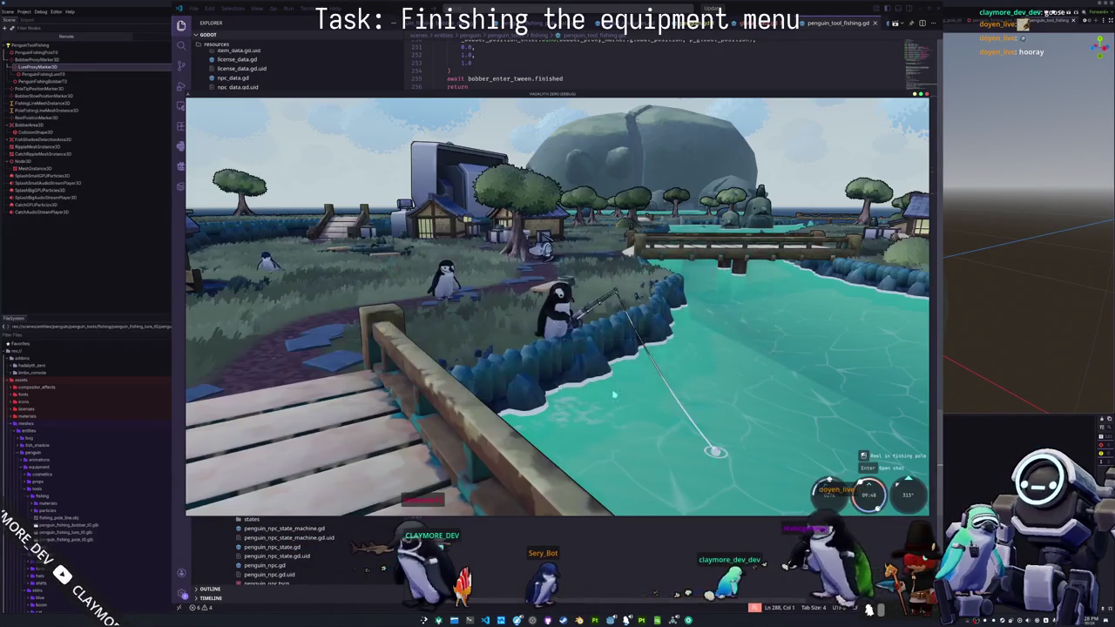
click(685, 391)
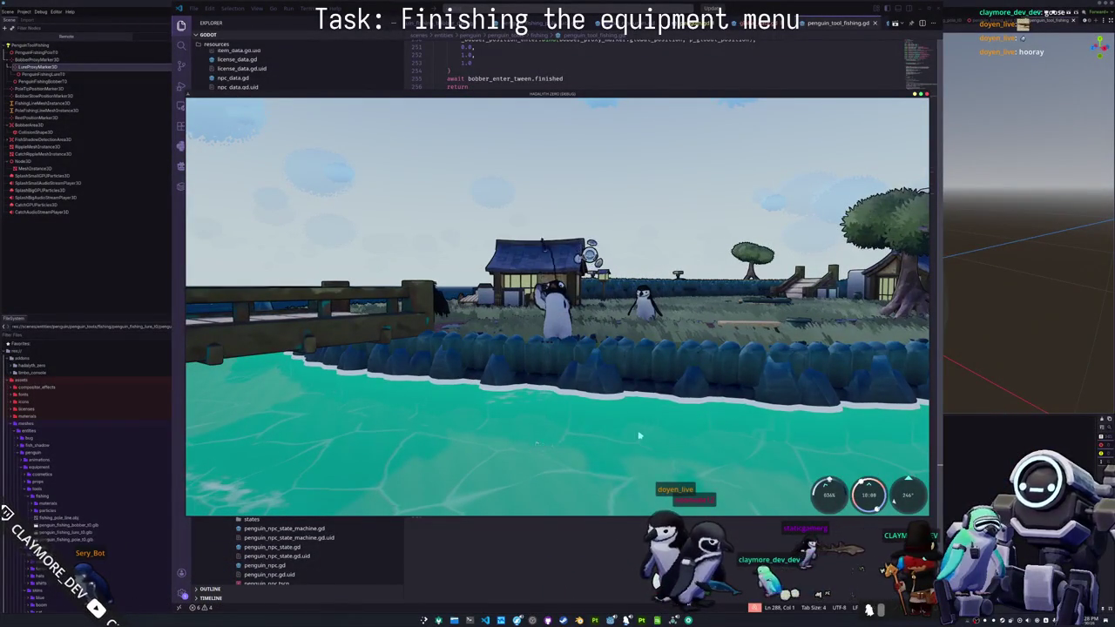
drag(593, 448, 470, 470)
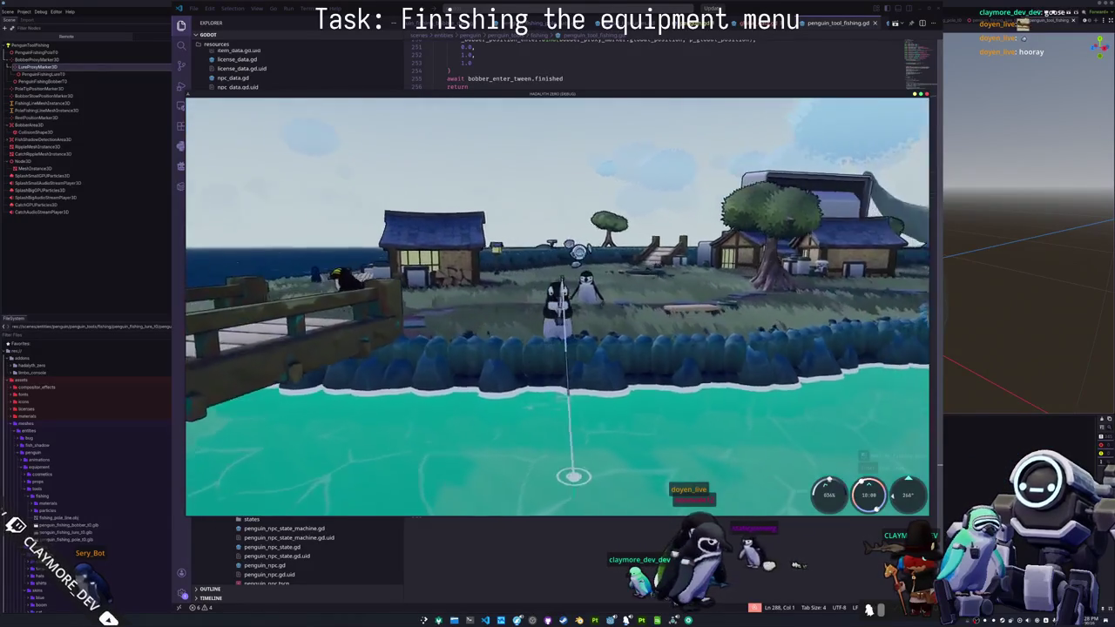
click(540, 391)
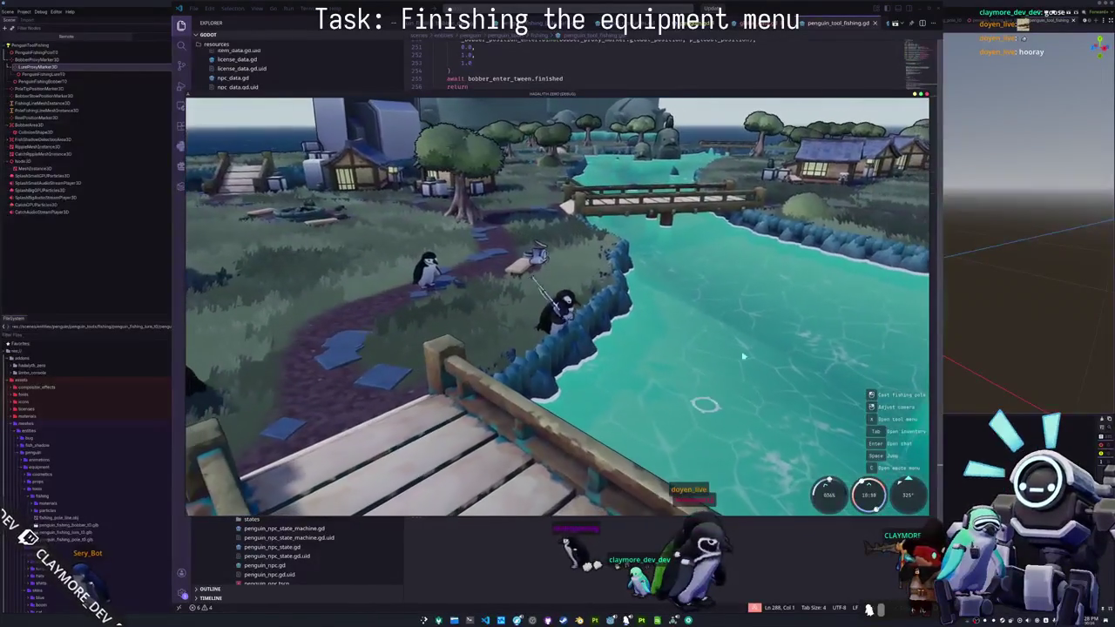
click(747, 352)
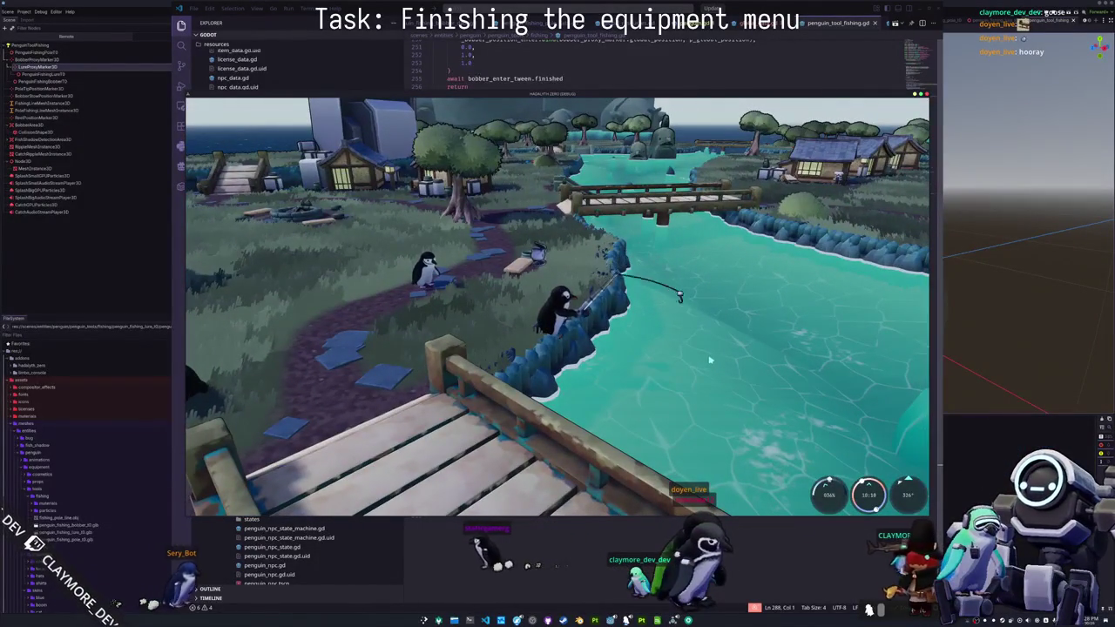
click(734, 341)
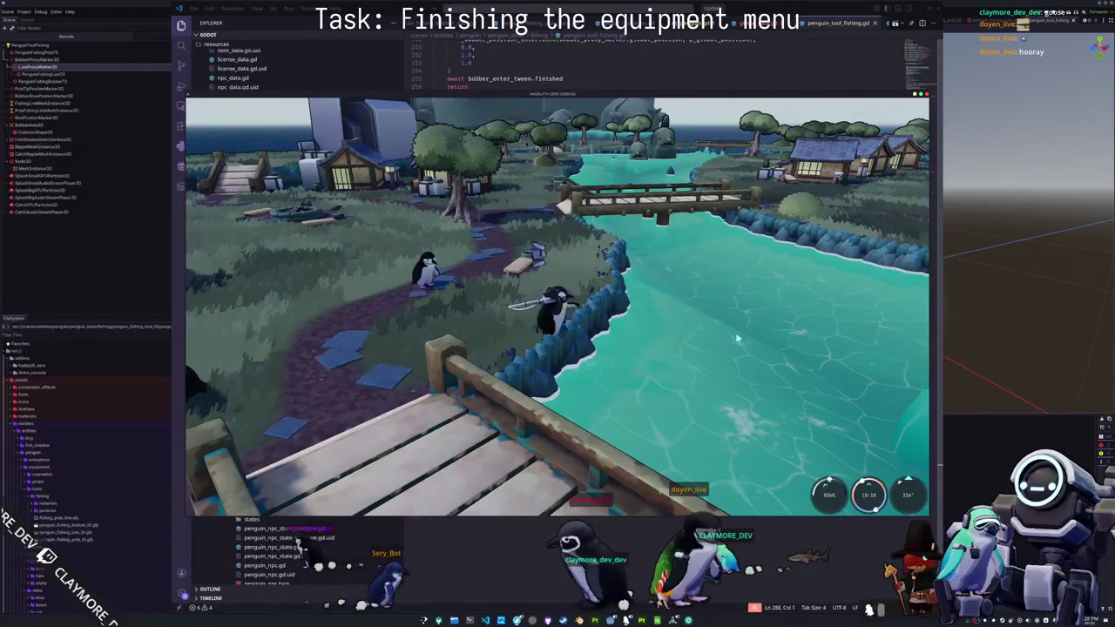
click(737, 339)
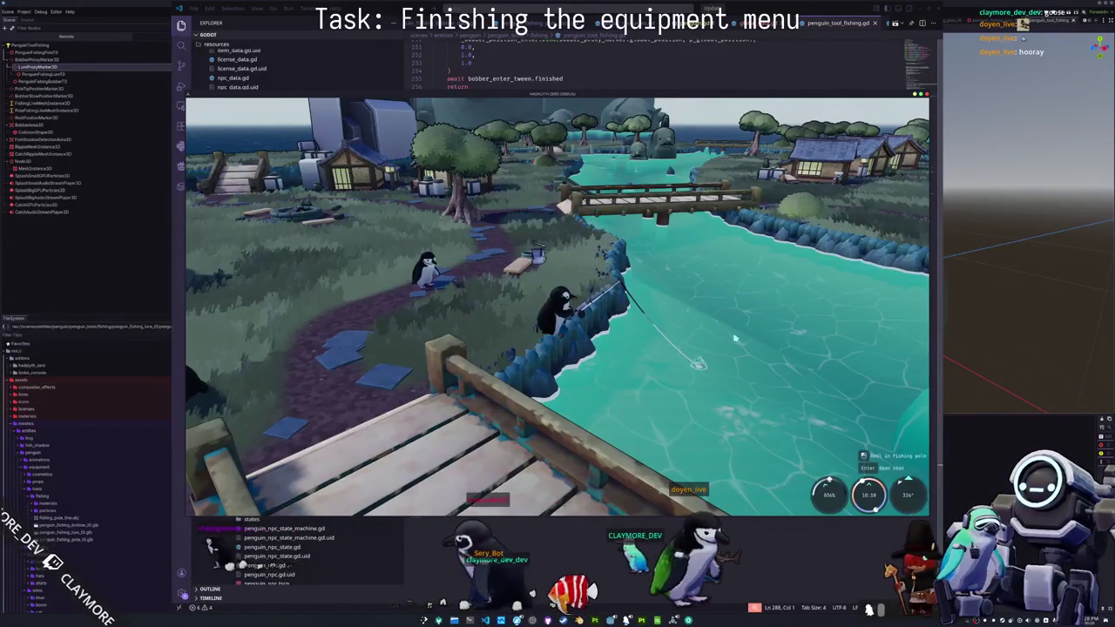
- Close the game and place the caret at the exit tween's closing parenthesis
key(F8)
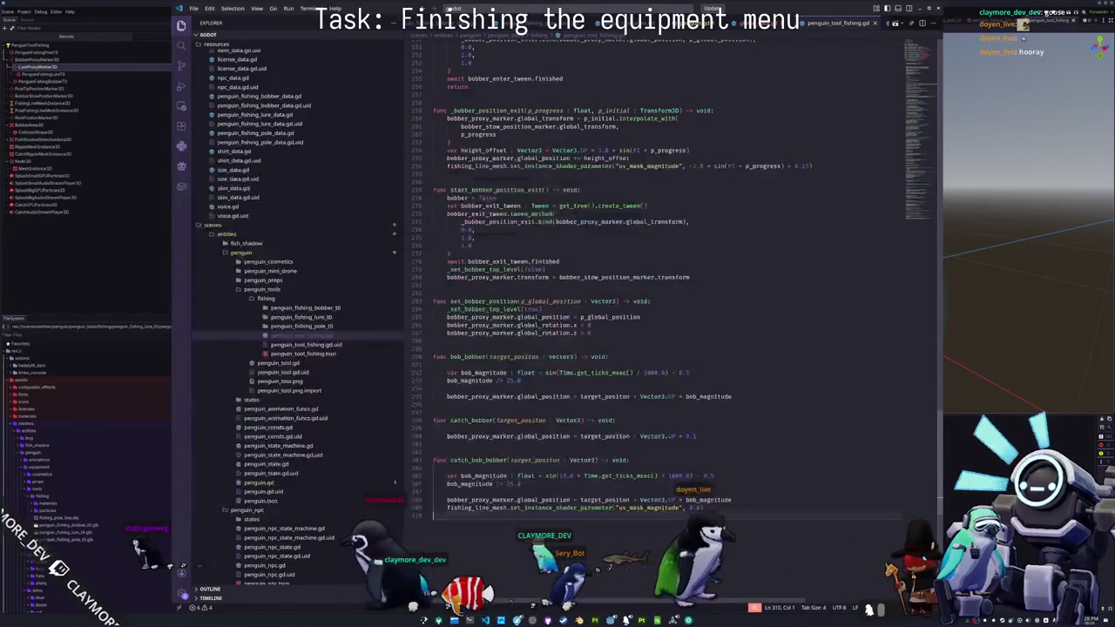
scroll(461, 410, up, 6)
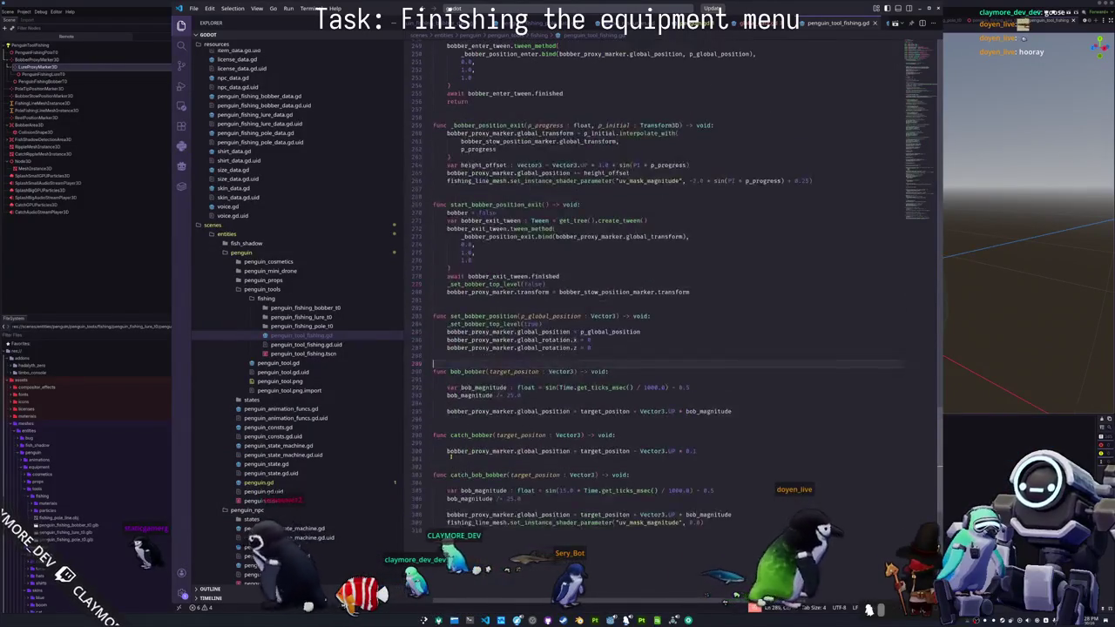
click(444, 374)
click(453, 341)
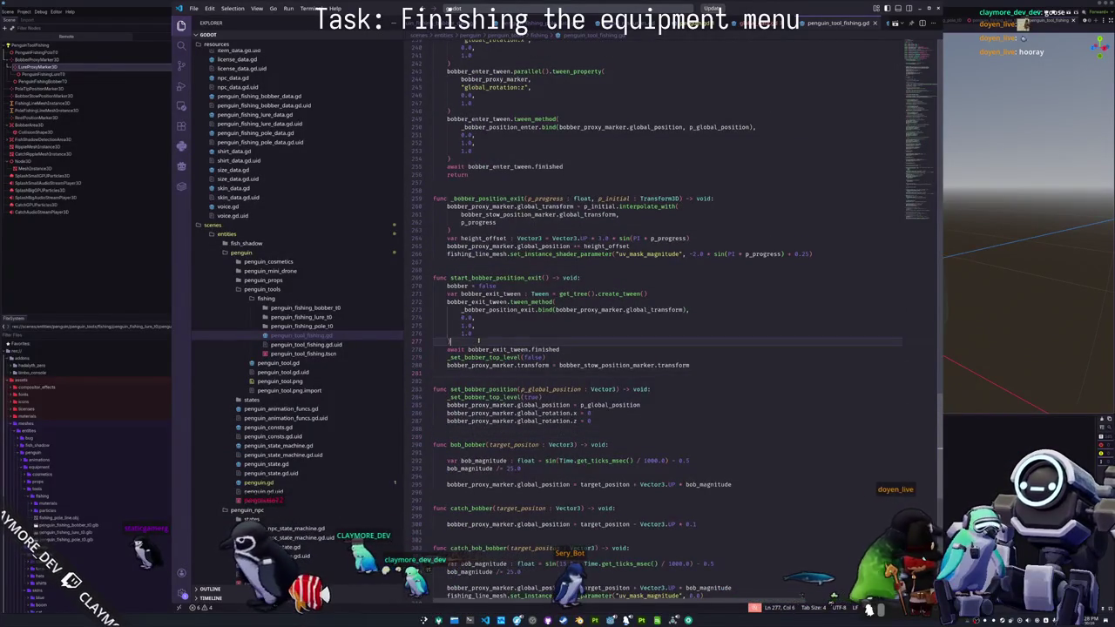
- Scroll through the script back to _bobber_position_enter and start_bobber_position_enter
scroll(535, 408, up, 4)
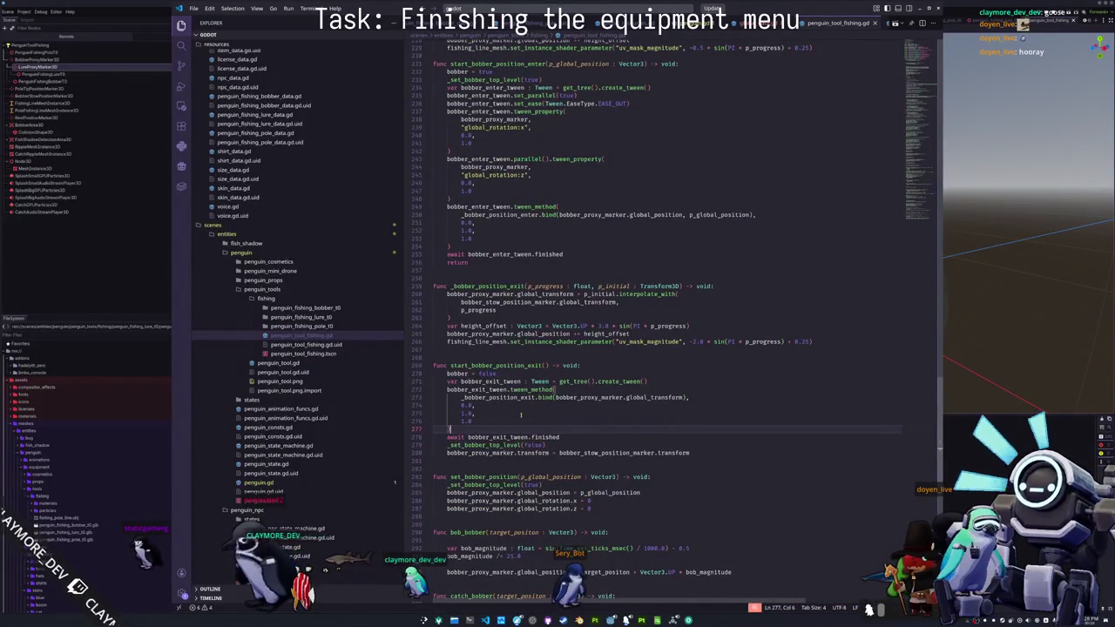
scroll(520, 414, up, 3)
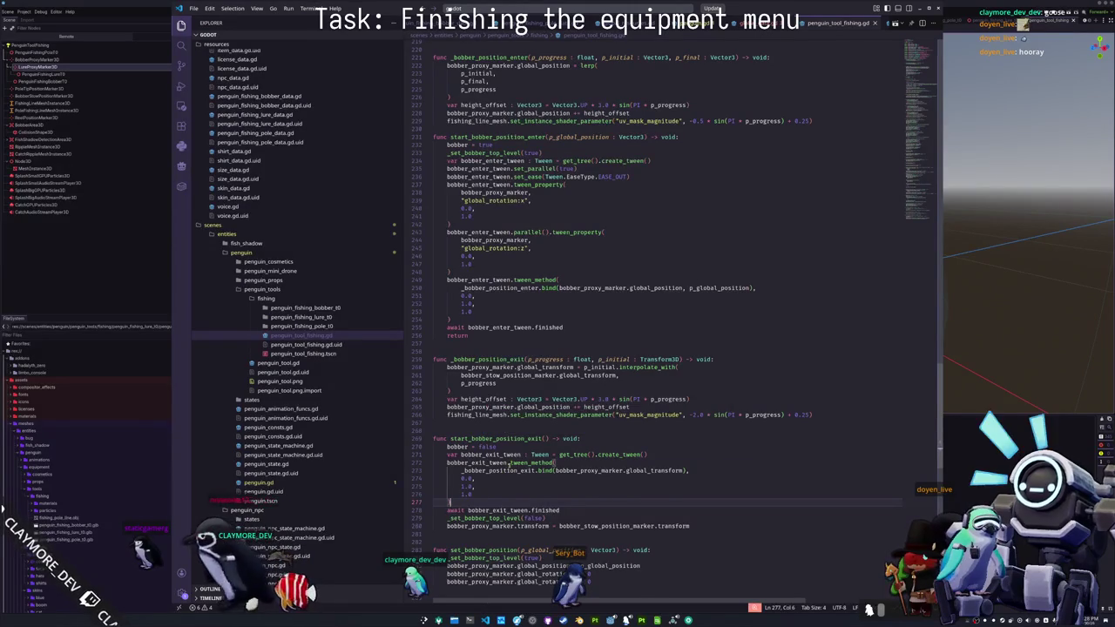
scroll(484, 471, up, 3)
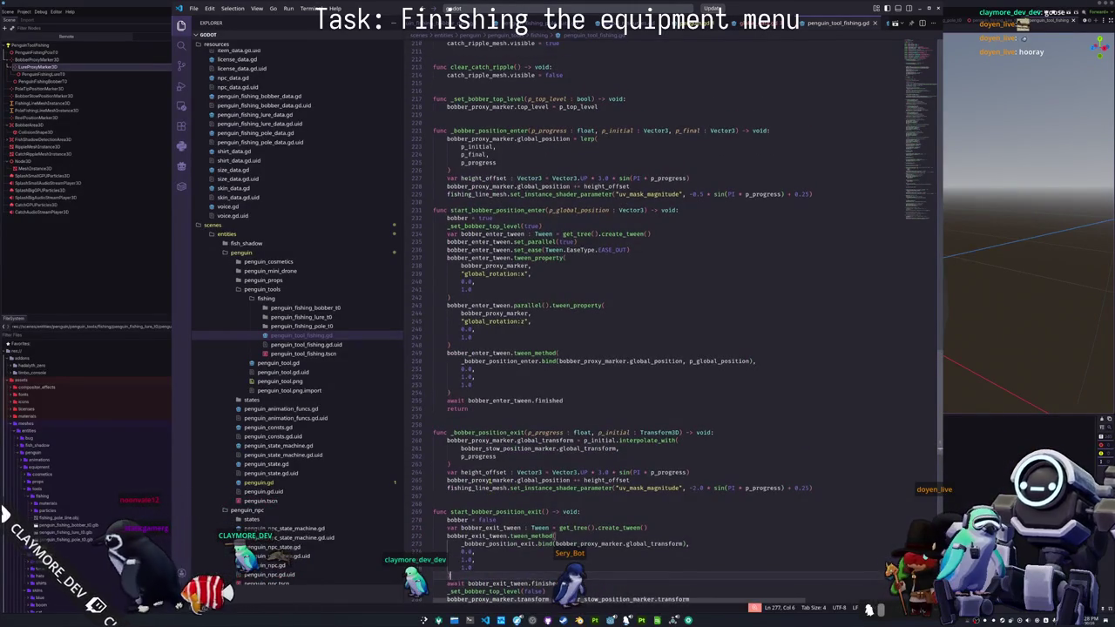
scroll(490, 478, up, 1)
scroll(484, 475, up, 2)
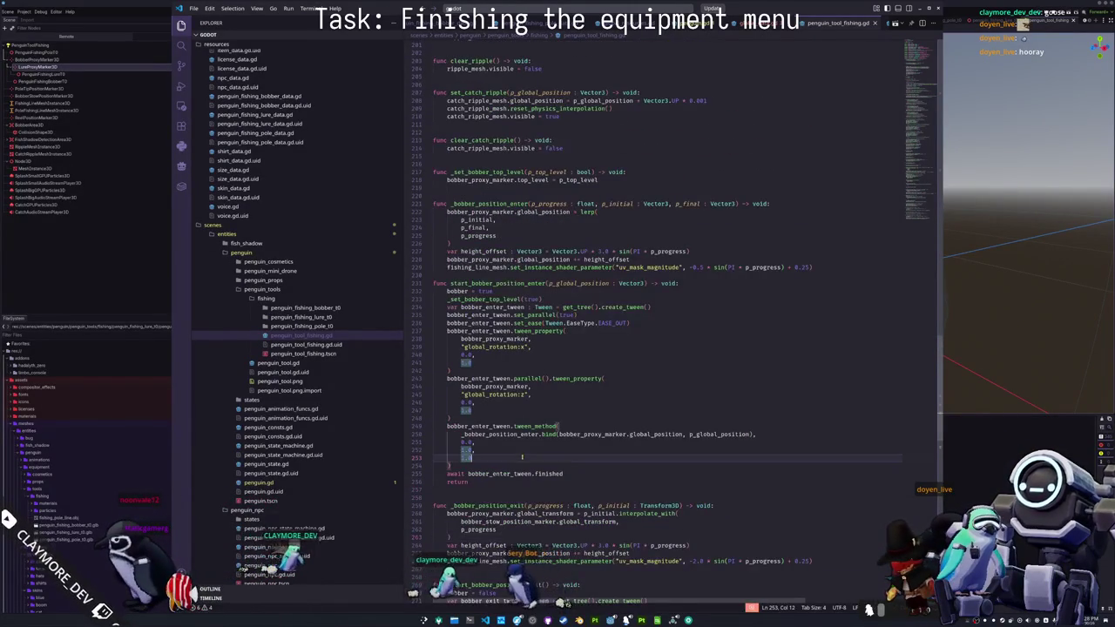
scroll(522, 457, up, 10)
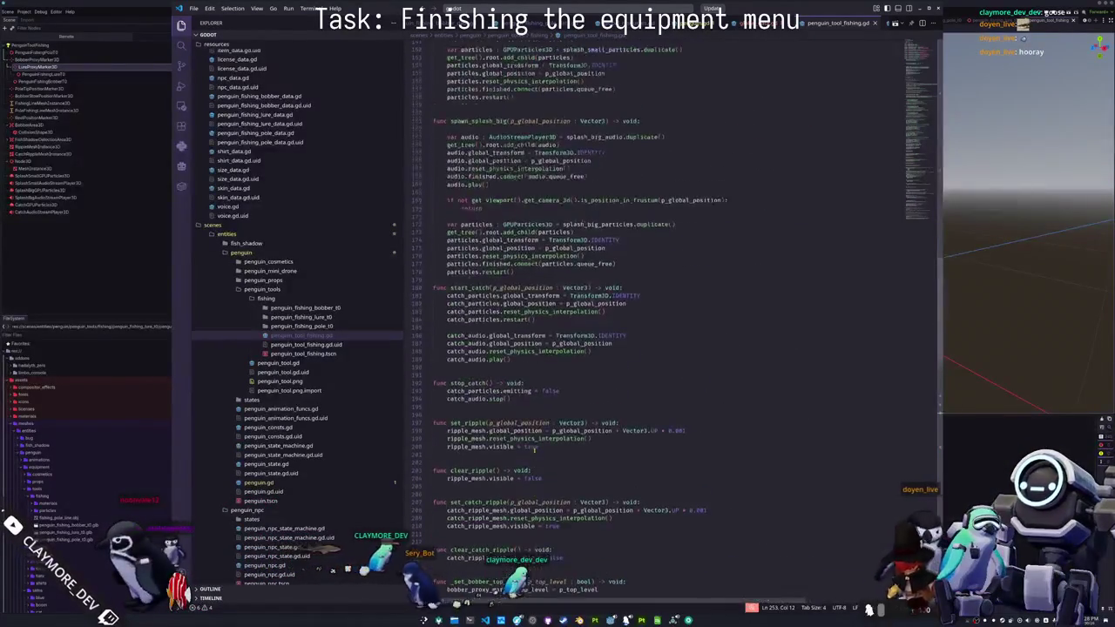
scroll(533, 447, up, 8)
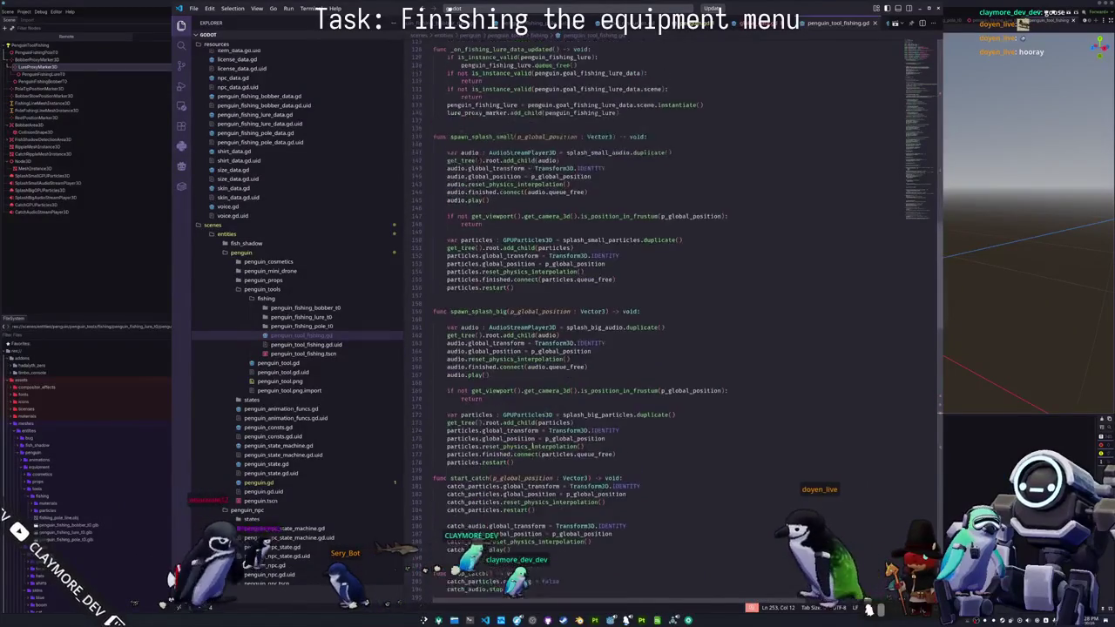
scroll(533, 446, up, 16)
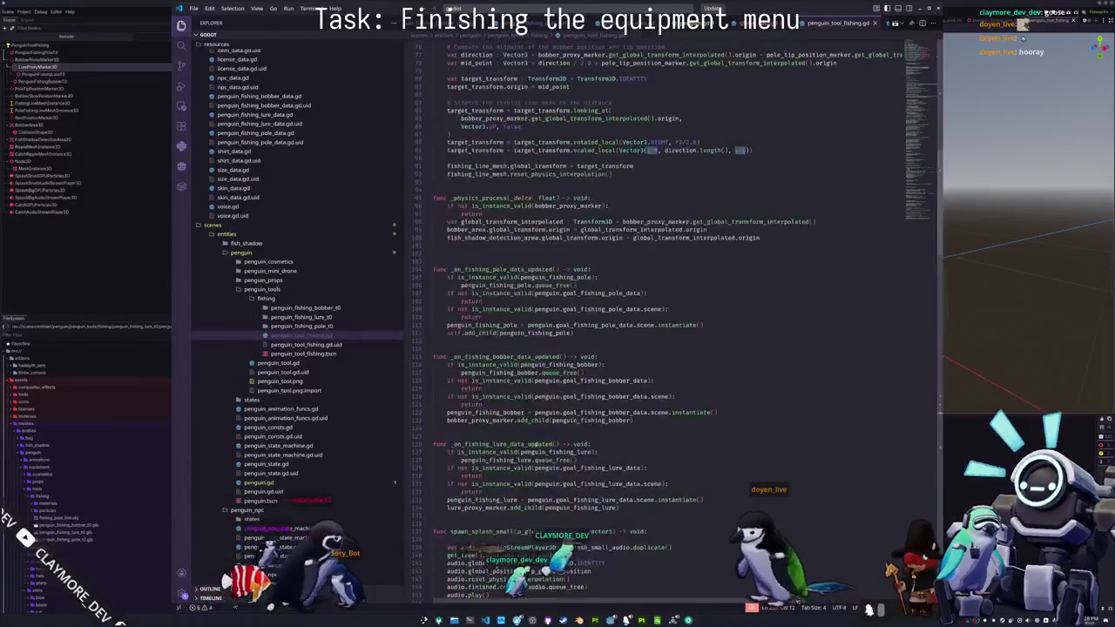
scroll(534, 445, up, 20)
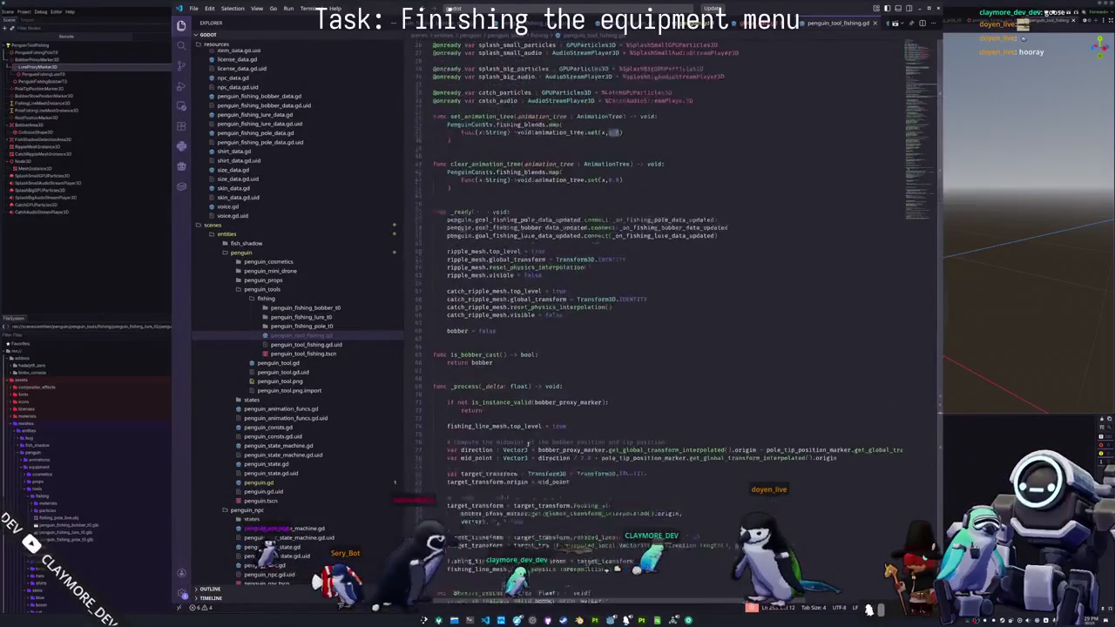
scroll(527, 445, up, 9)
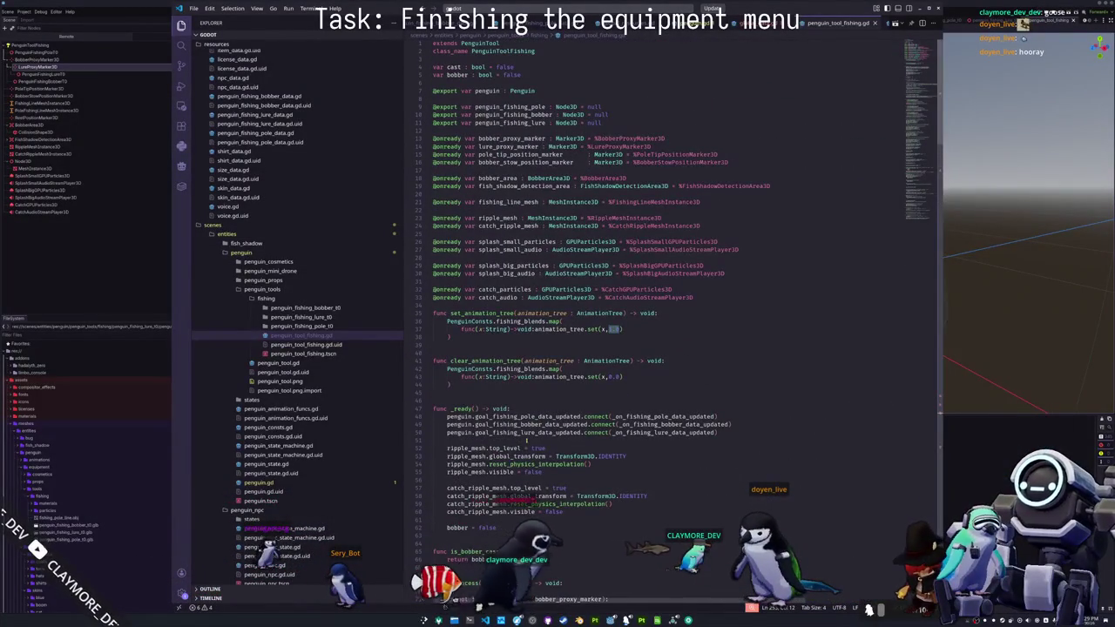
scroll(522, 441, down, 4)
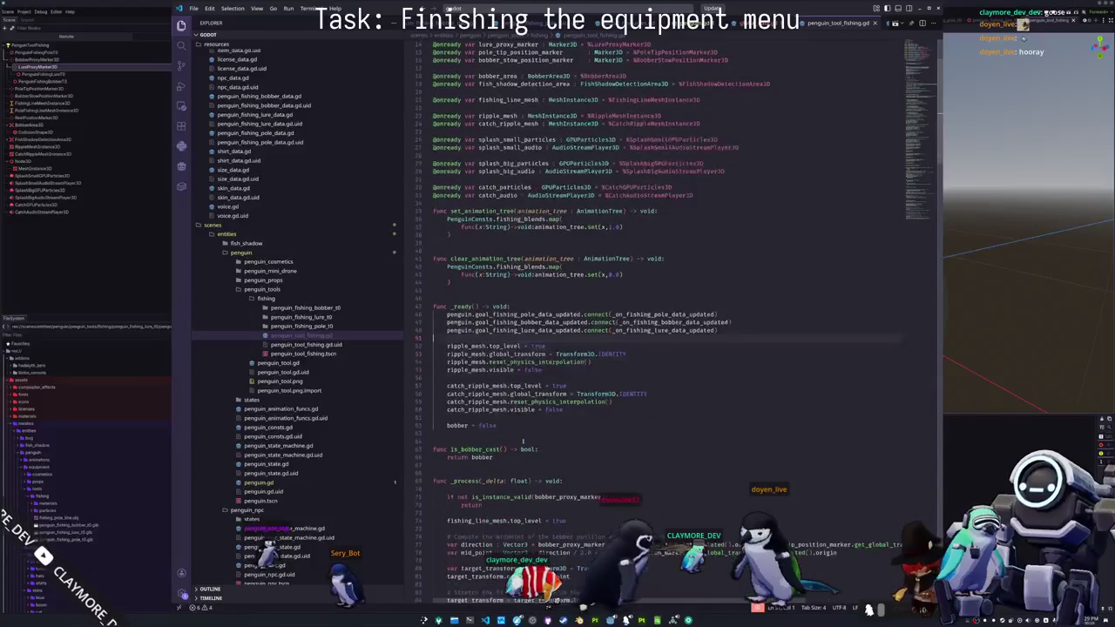
scroll(471, 411, down, 20)
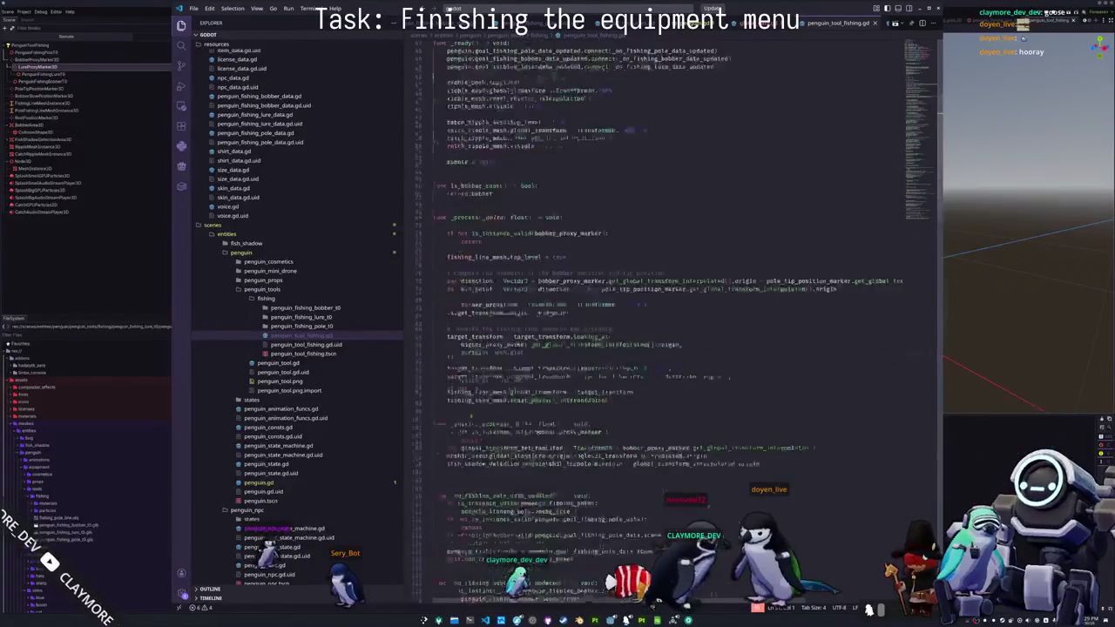
scroll(452, 442, down, 15)
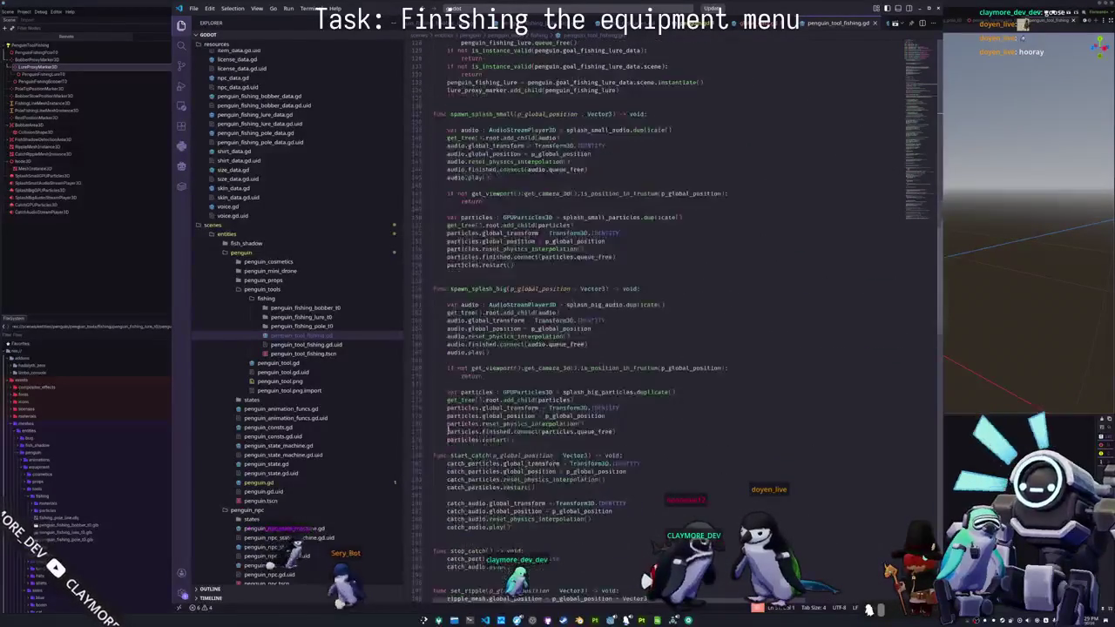
scroll(448, 427, down, 13)
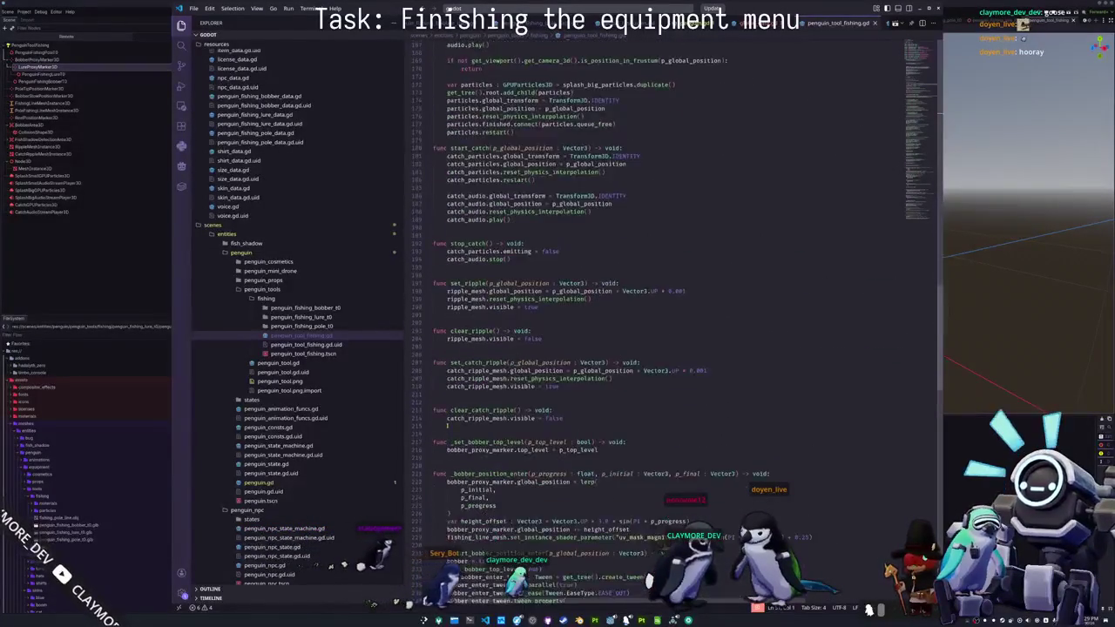
scroll(448, 427, down, 4)
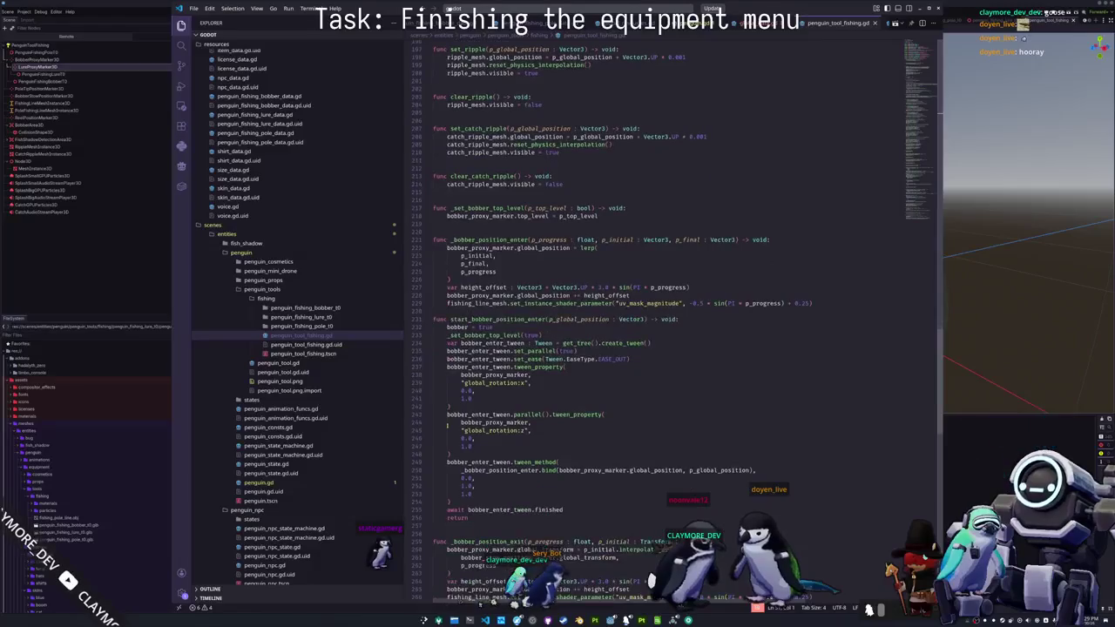
scroll(448, 425, down, 2)
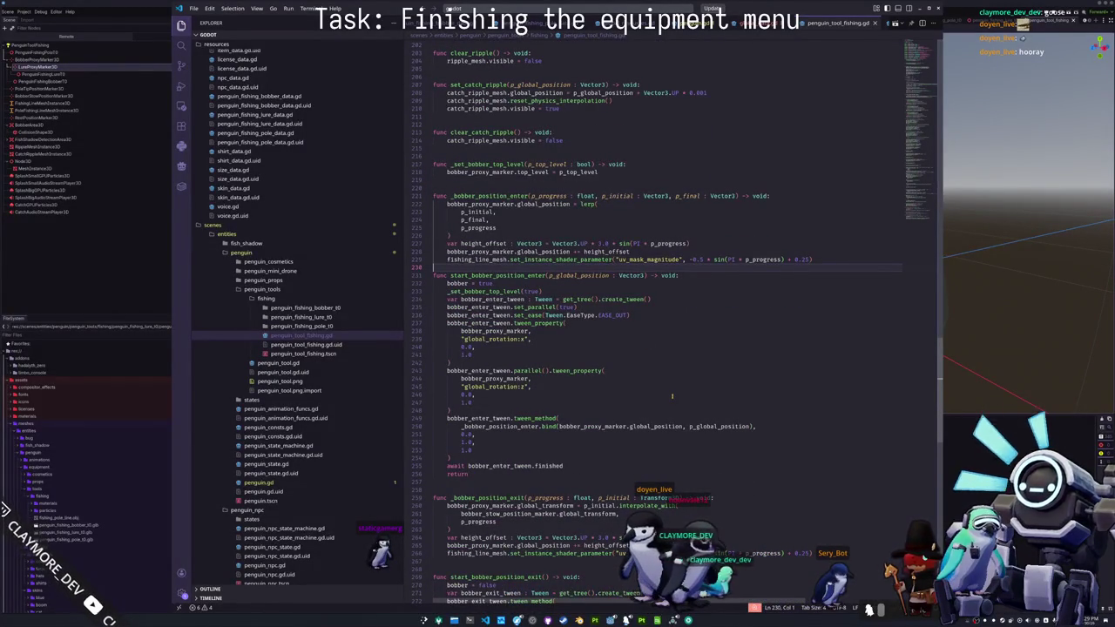
- Add _tween_angle_bobber(p_progress : float, p_initial : float, p_final : float) -> void with a pass body
key(Return)
text(func _tween_angle(p_progress :)
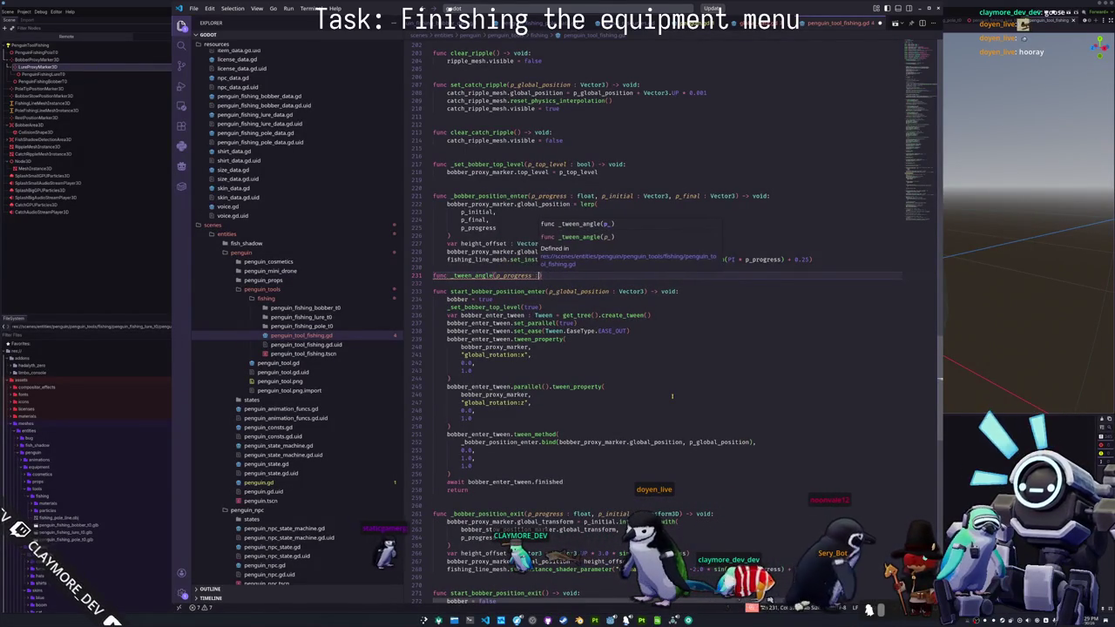
text(float, p_init)
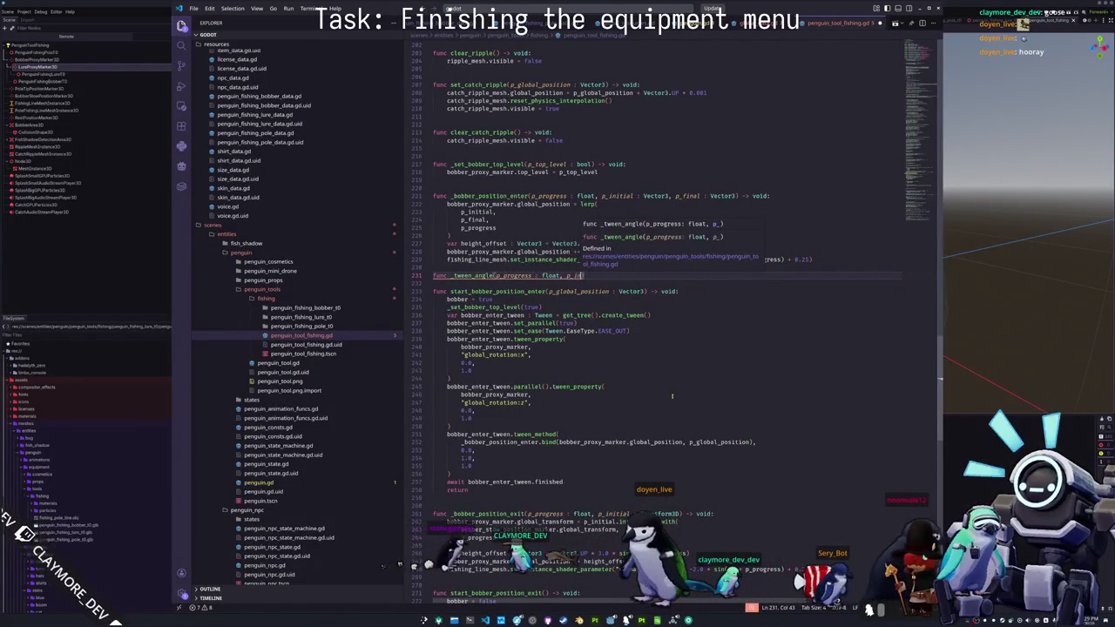
text(ial : )
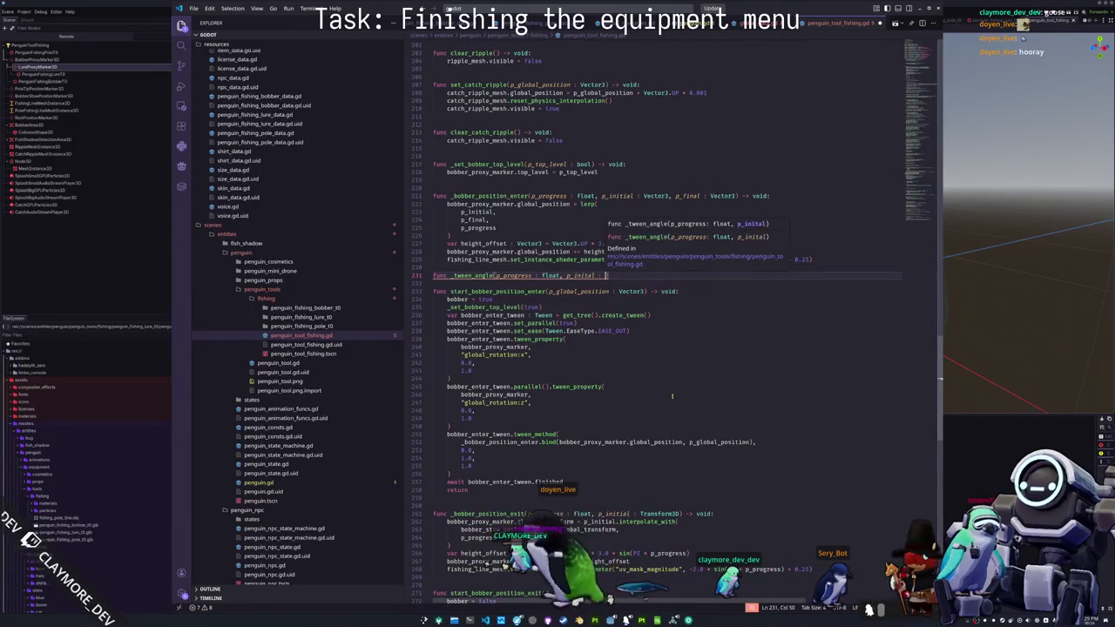
text(float, p_final)
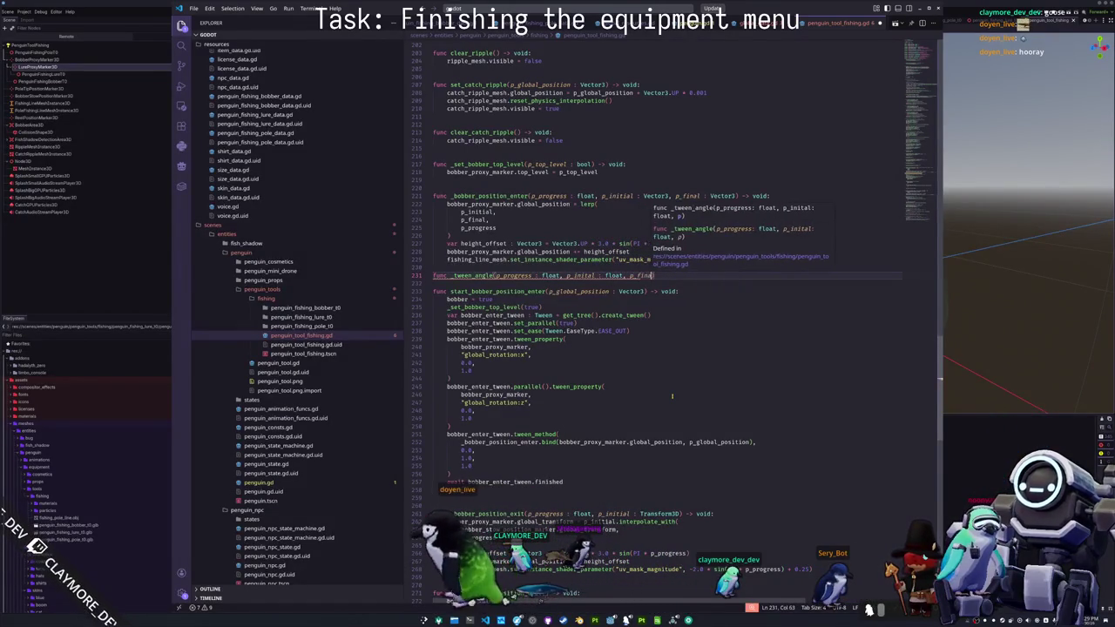
text( : float) -> )
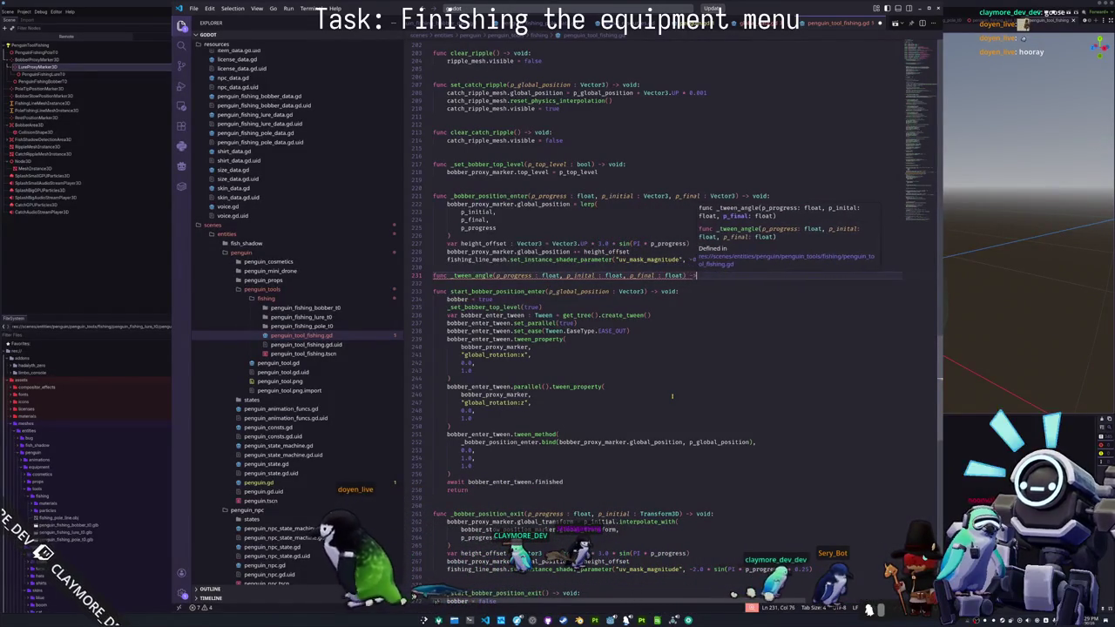
text(void:)
key(Return)
text(pas)
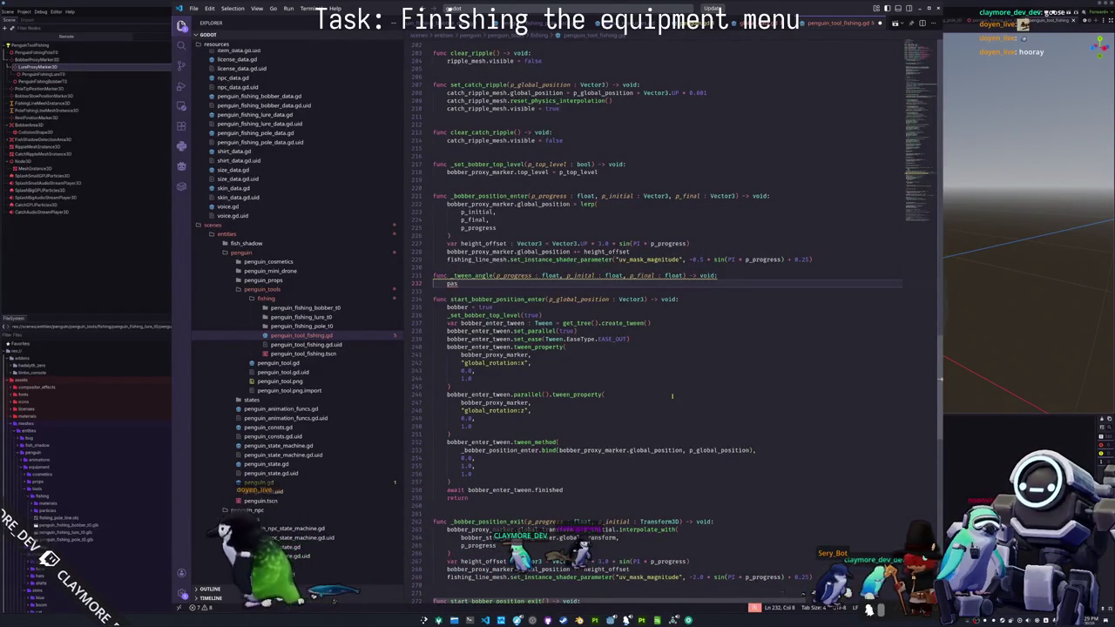
text(s)
key(Up)
key(End)
key(Return)
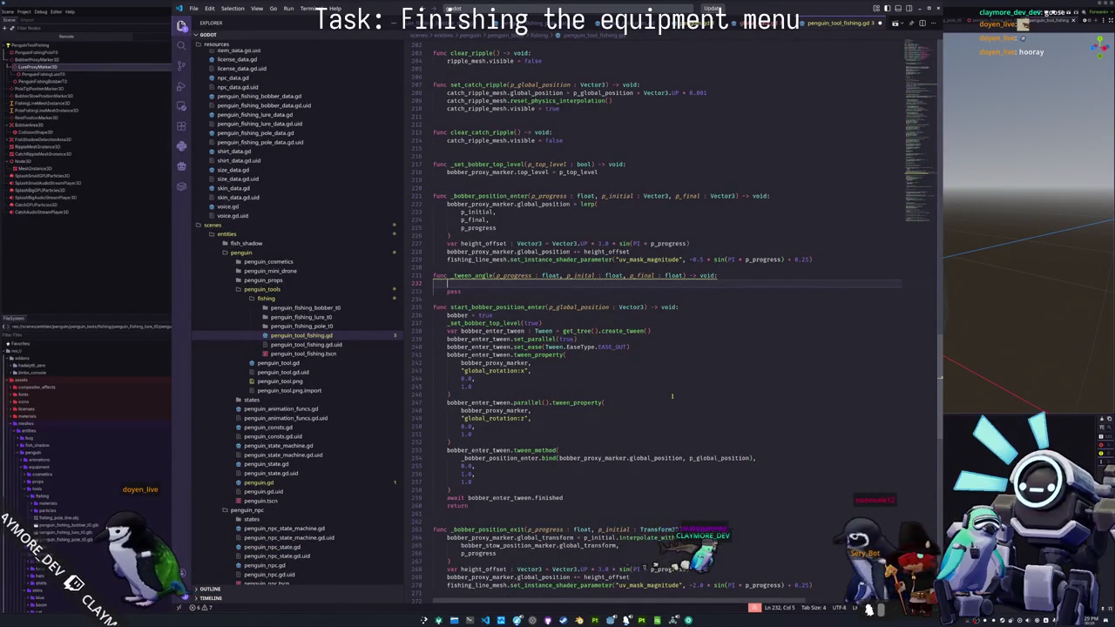
- Begin the body with a bobber_proxy_marker.global_rotation.x assignment and fix the function name
text(bo)
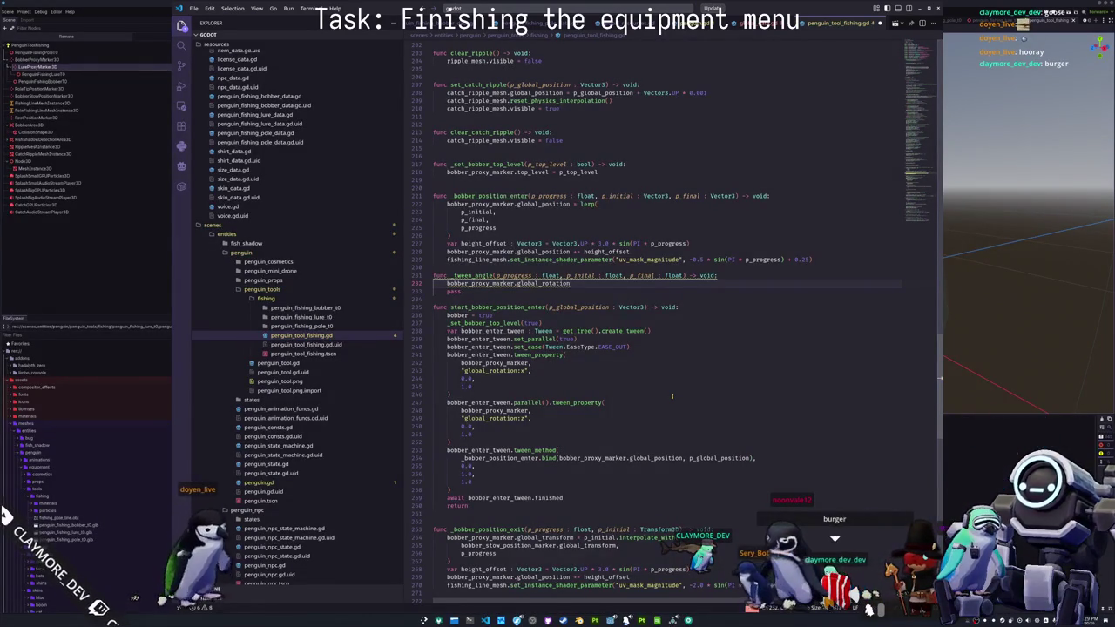
text(.x =)
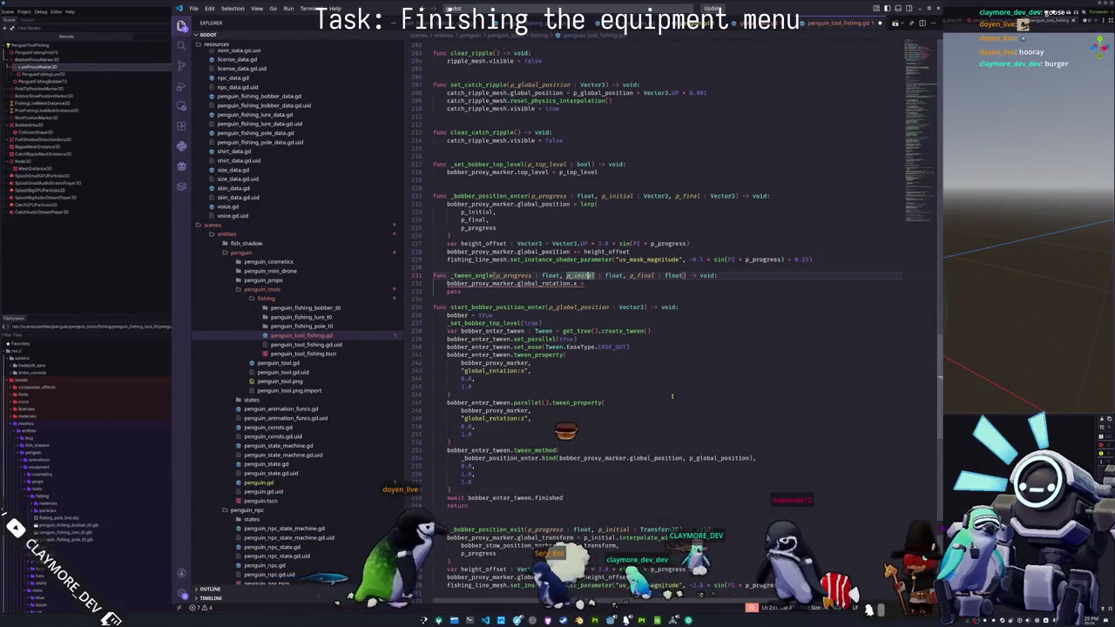
scroll(672, 396, up, 1)
key(b)
key(b)
key(b)
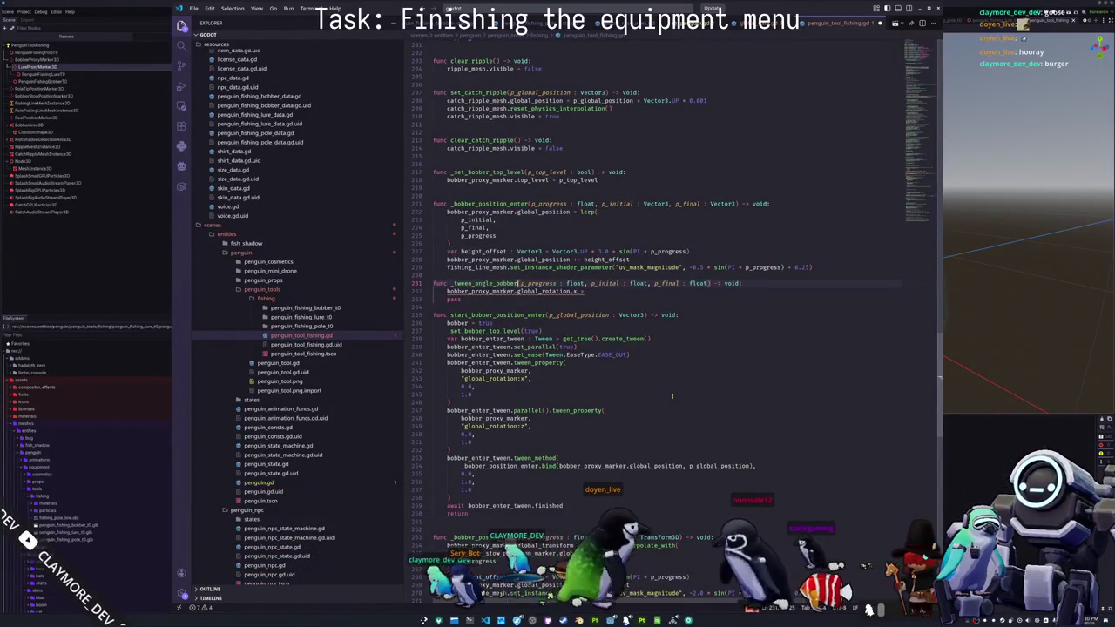
text(obber)
key(Down)
key(End)
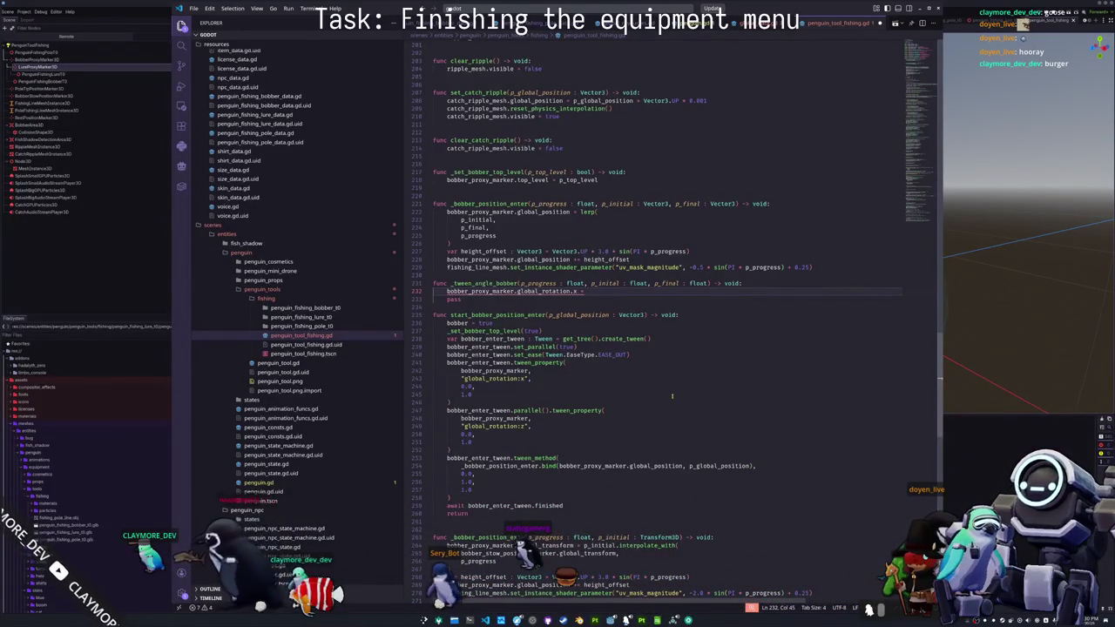
- Assign lerp_angle( to the rotation, with p_initial as its first argument on its own line
text(lerp_angle()
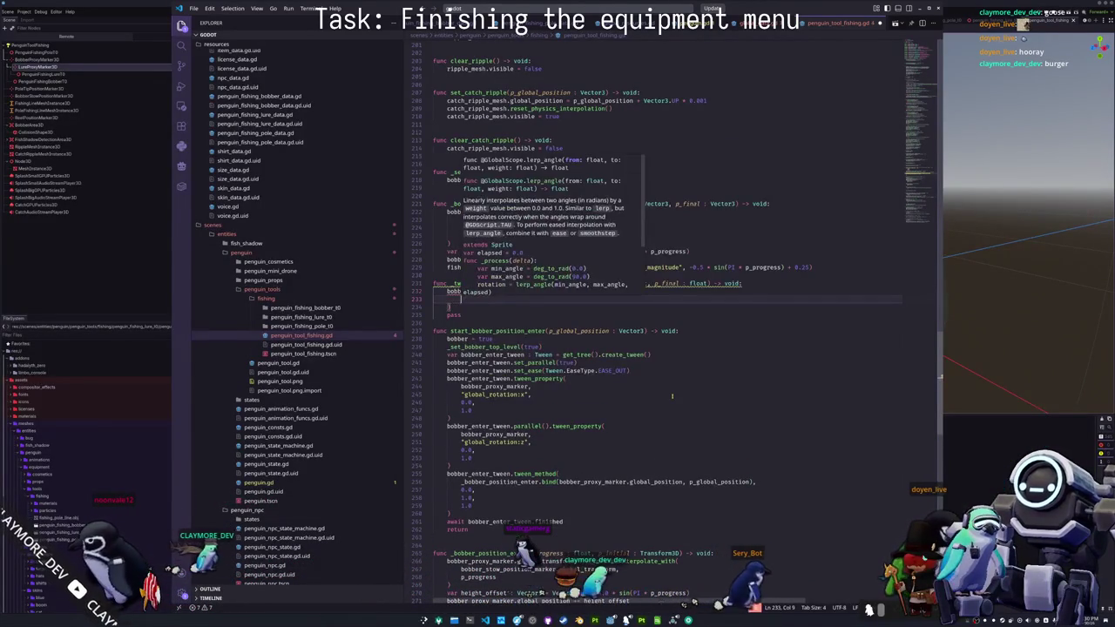
key(Return)
key(Right)
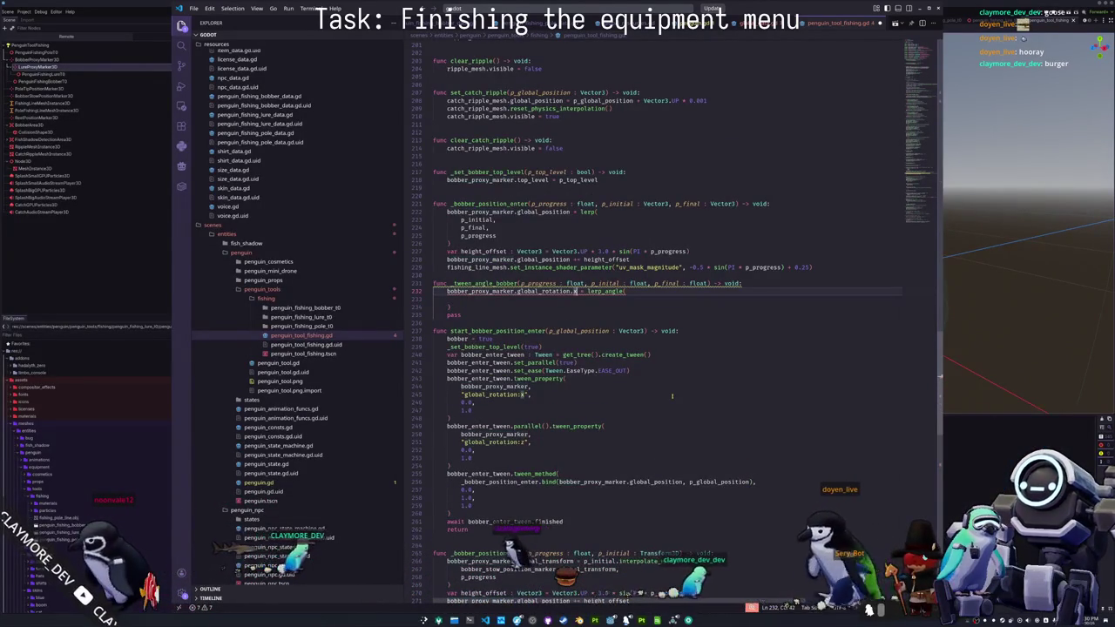
key(ctrl+c)
key(Down)
key(End)
key(ctrl+v)
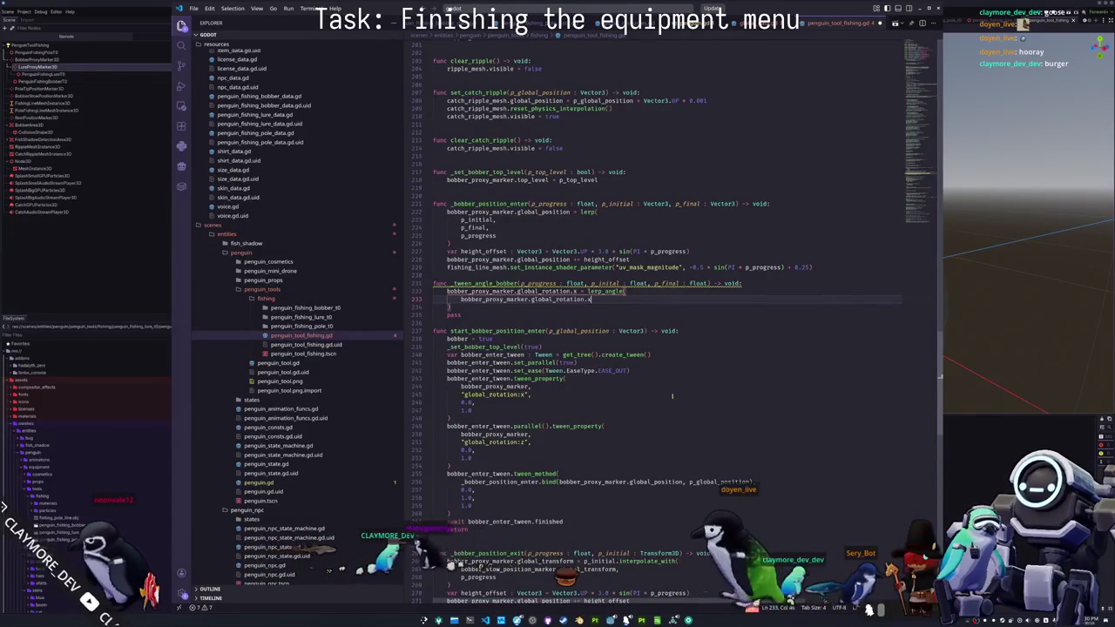
key(ctrl+shift+Left)
key(ctrl+shift+Left)
key(ctrl+shift+Left)
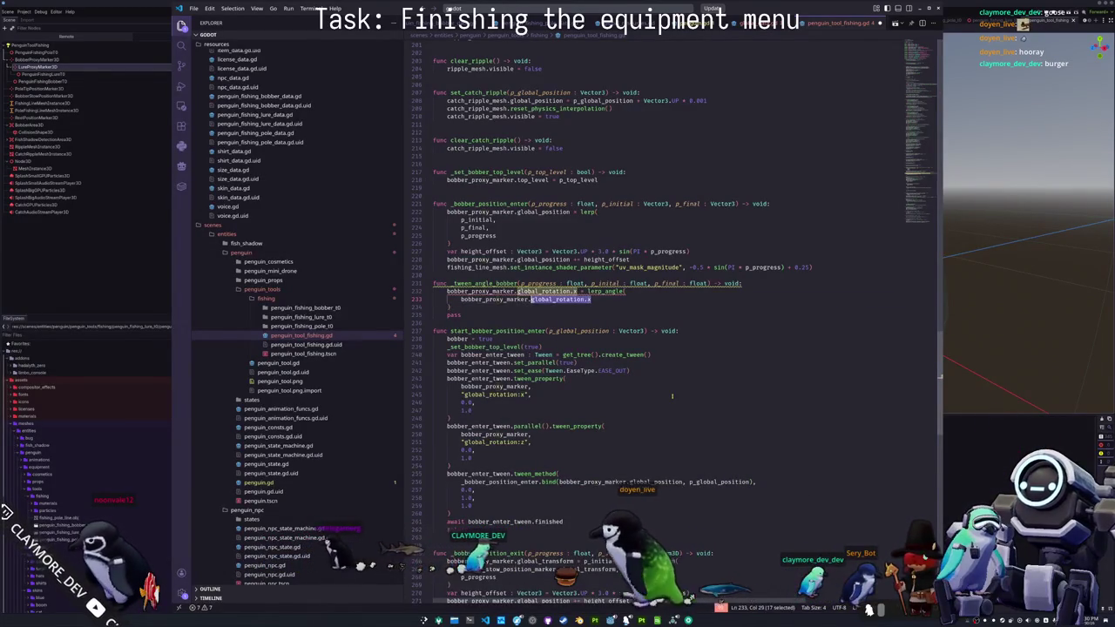
text(p_initial,)
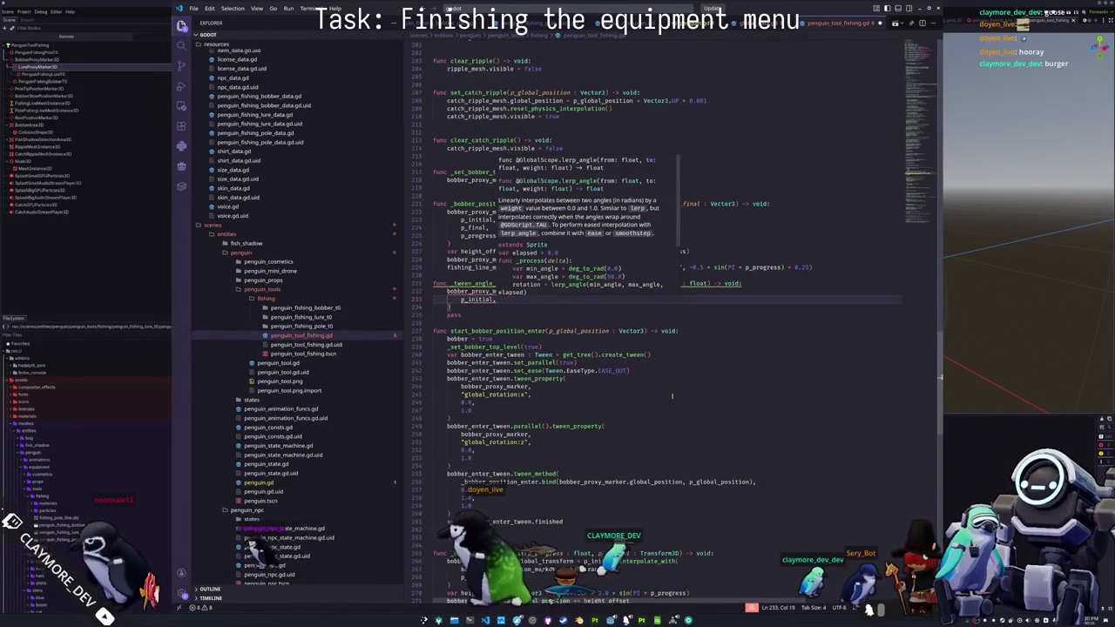
- Add the p_final and p_progress arguments and delete the leftover pass line
key(Return)
text(p_fina)
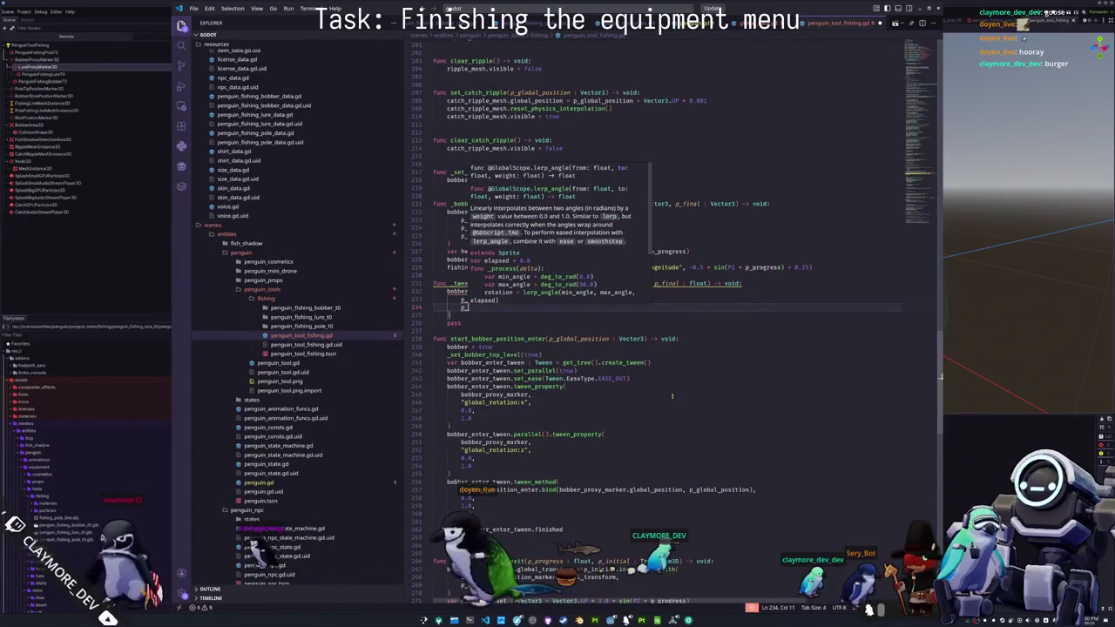
text(l,)
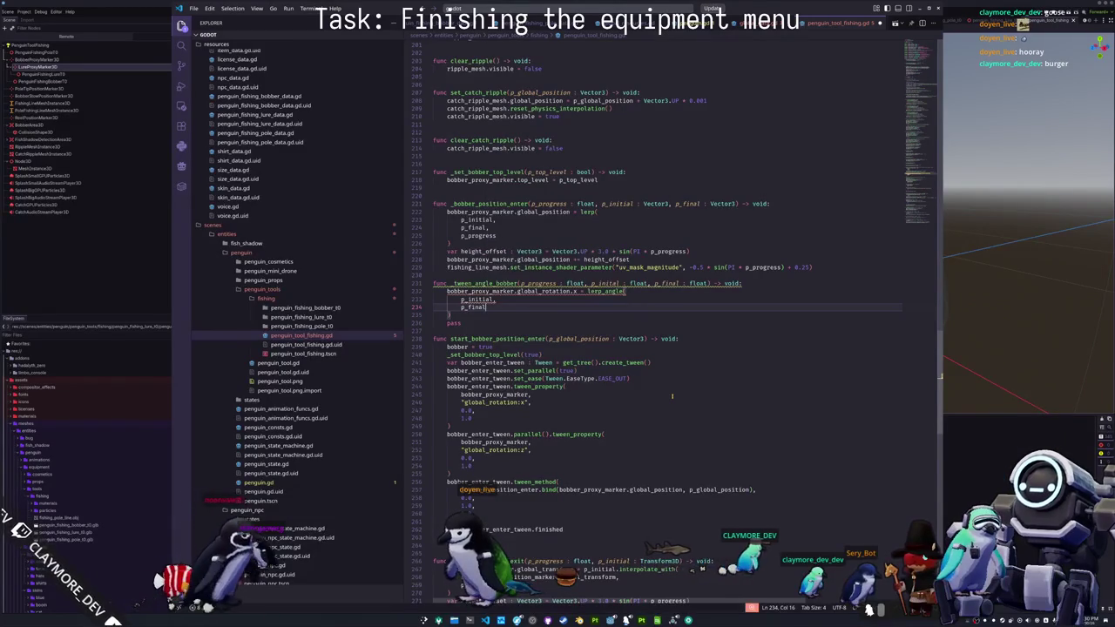
key(Return)
text(p_progress)
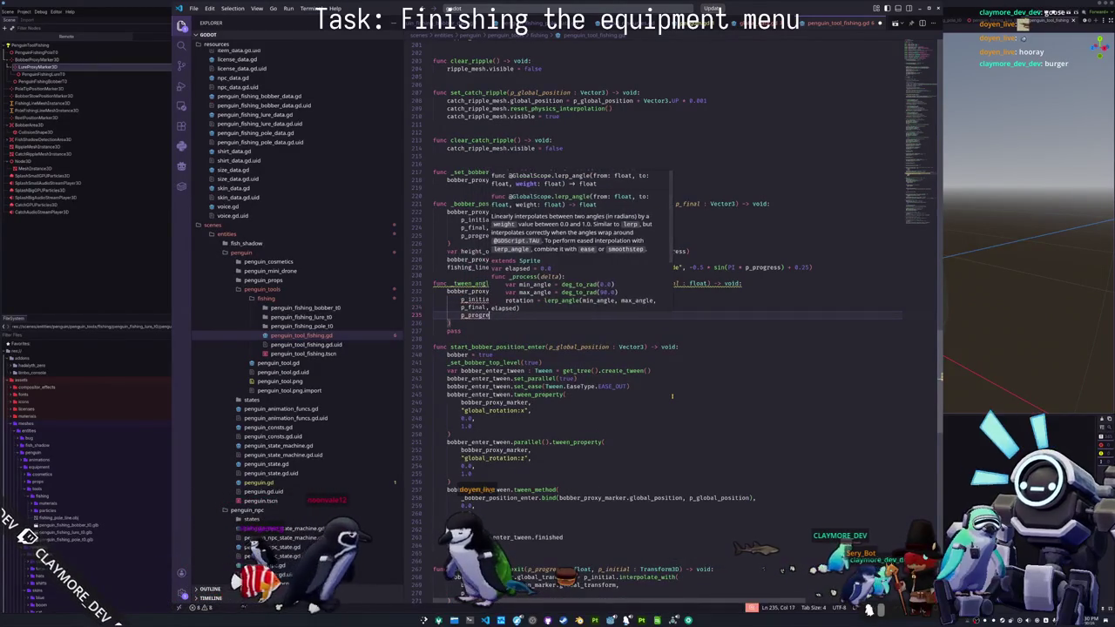
key(Down)
key(Down)
key(ctrl+shift+k)
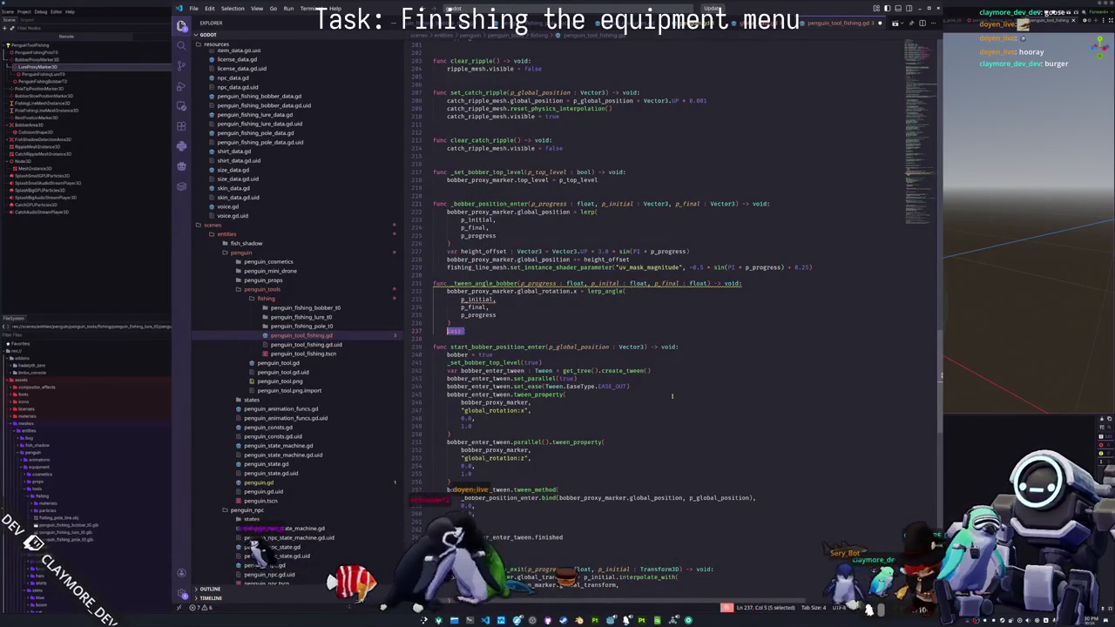
key(Up)
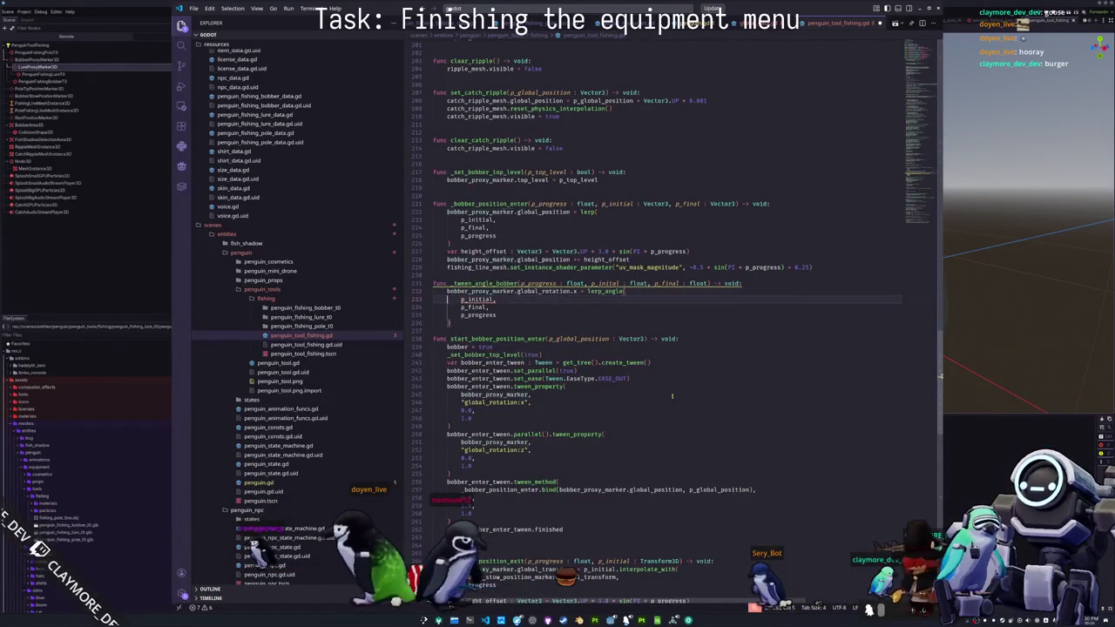
key(Up)
key(Up)
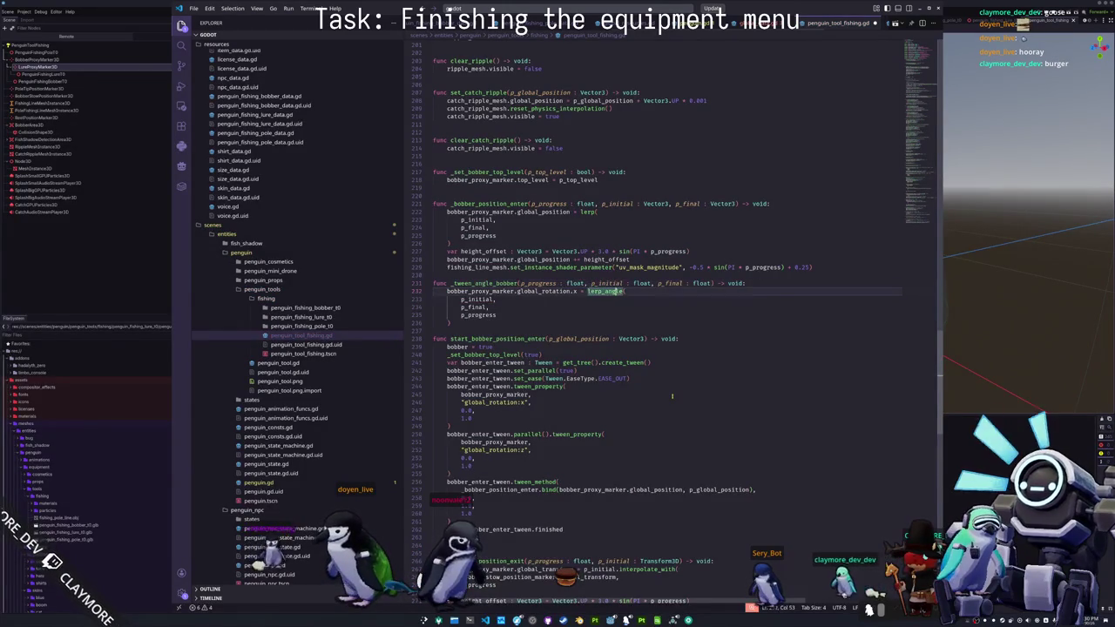
key(Down)
key(Down)
key(Down)
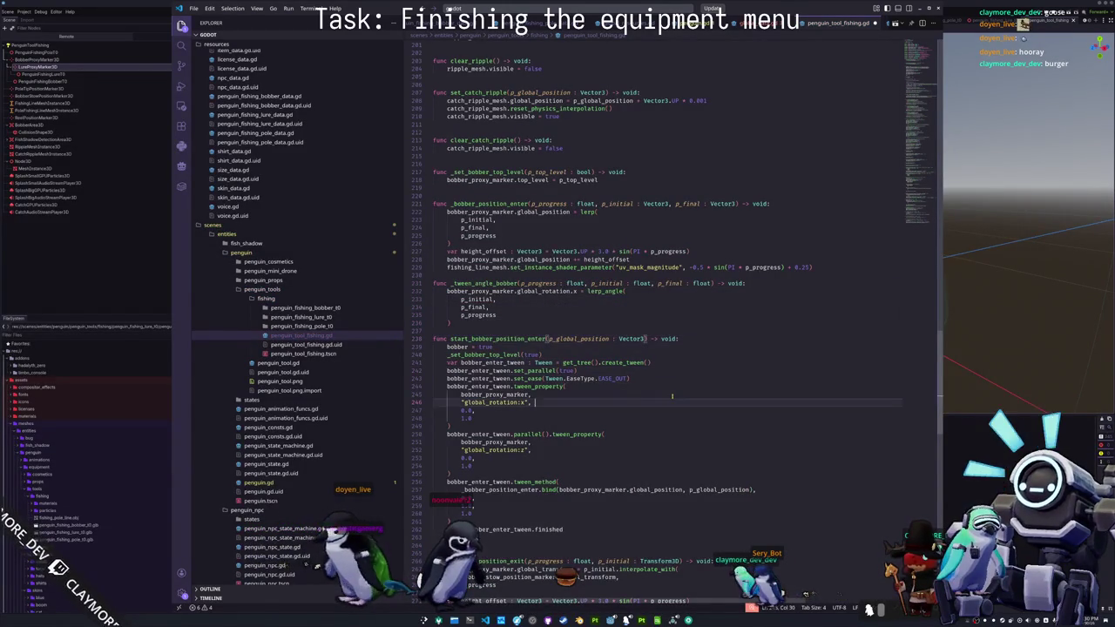
- Start a bobber_enter_tween.tween_method call in start_bobber_position_enter that passes _bobber_tween_angle
key(Down)
key(Down)
key(Down)
key(shift+Up)
key(shift+Up)
key(shift+Up)
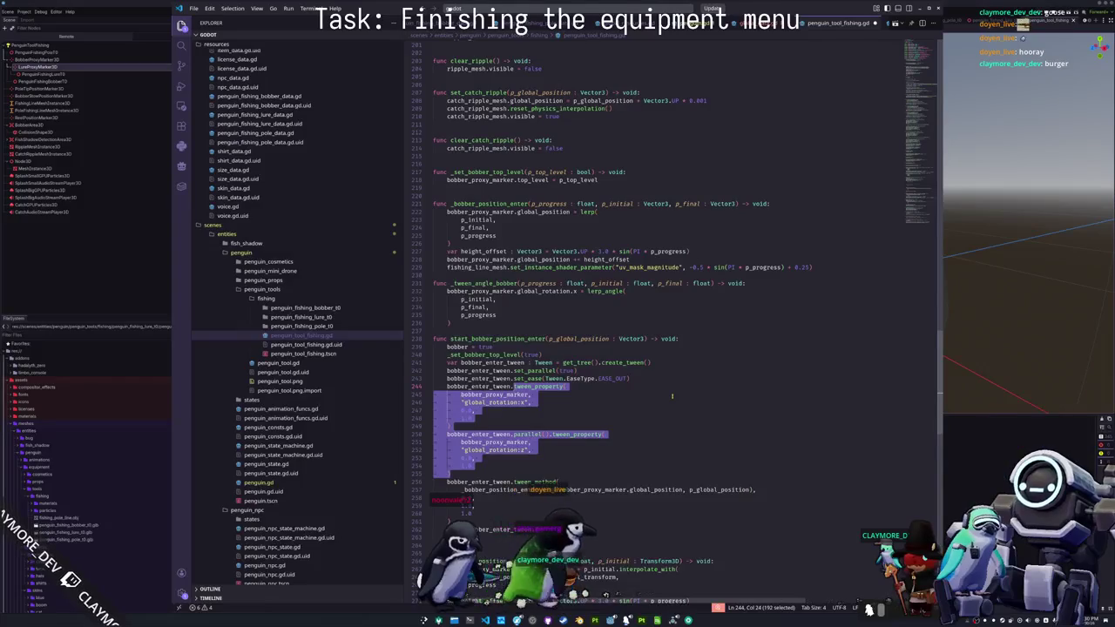
text(tween_method)
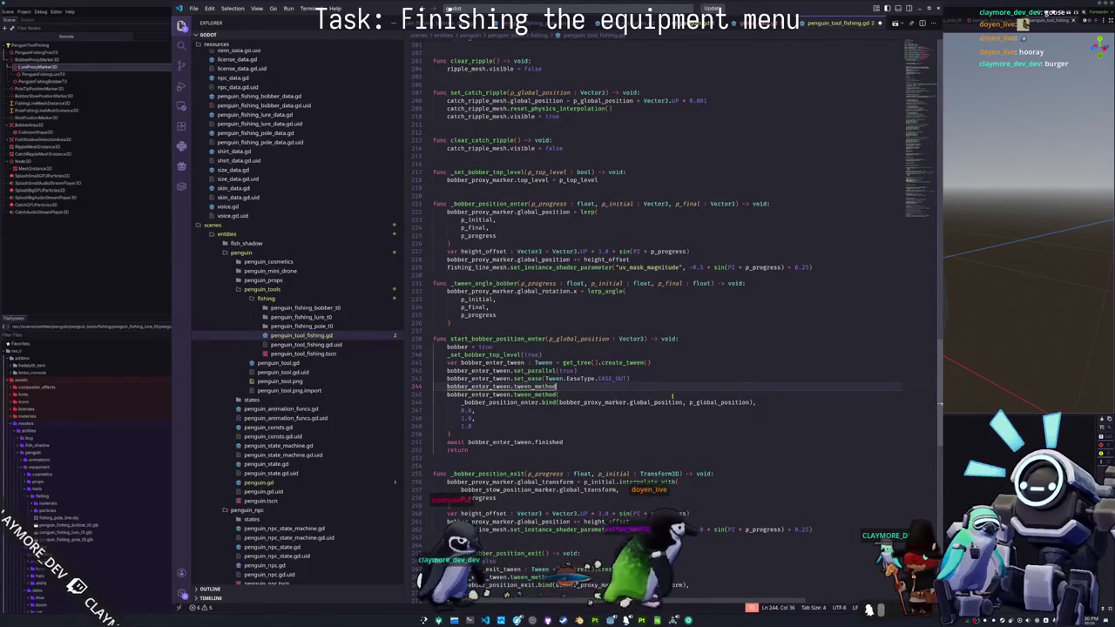
text(()
key(Return)
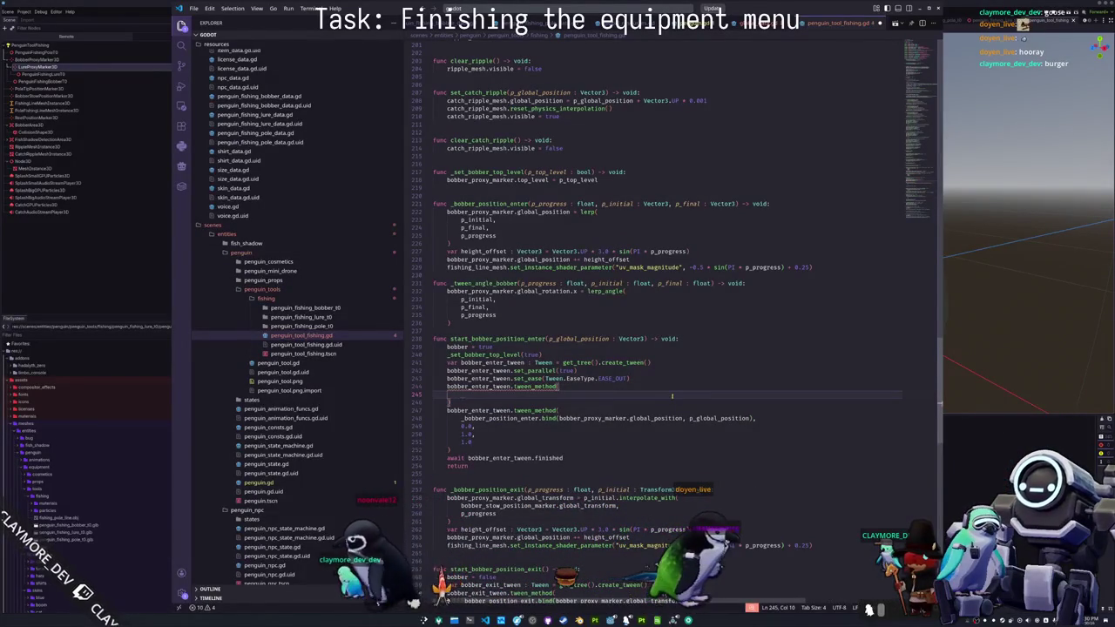
text(_bobber_tween_angle)
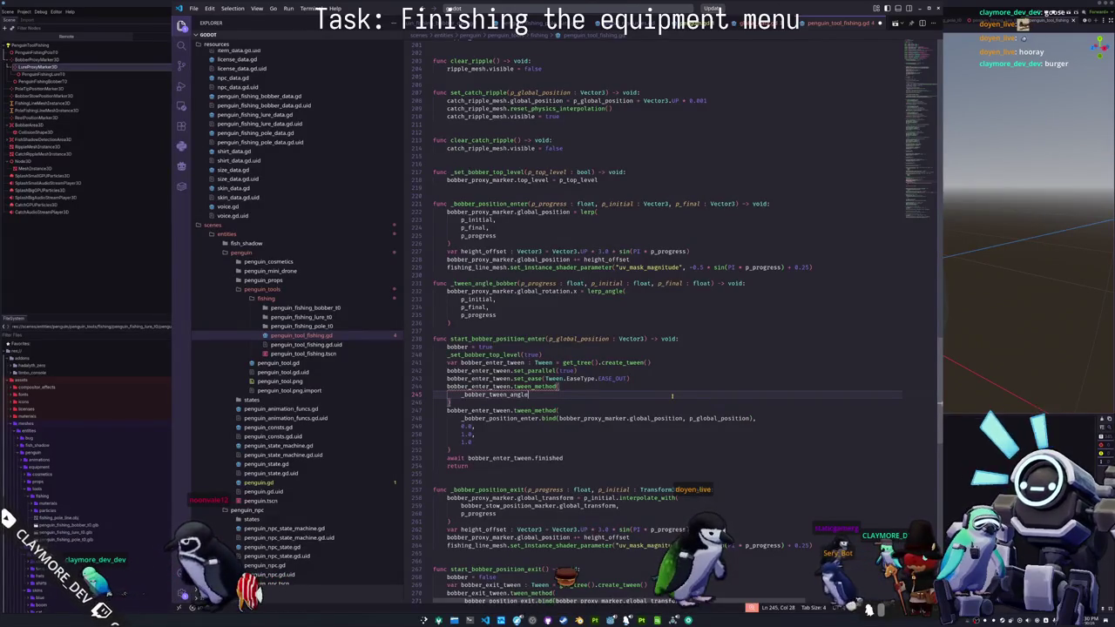
key(Up)
key(Up)
key(Up)
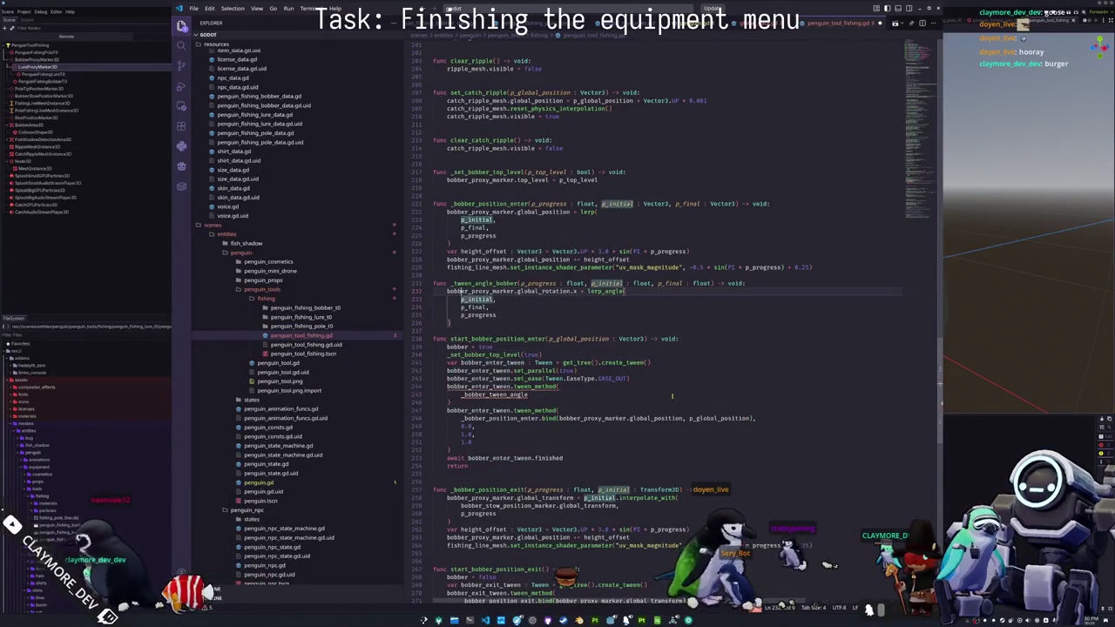
key(ctrl+Right)
key(ctrl+Right)
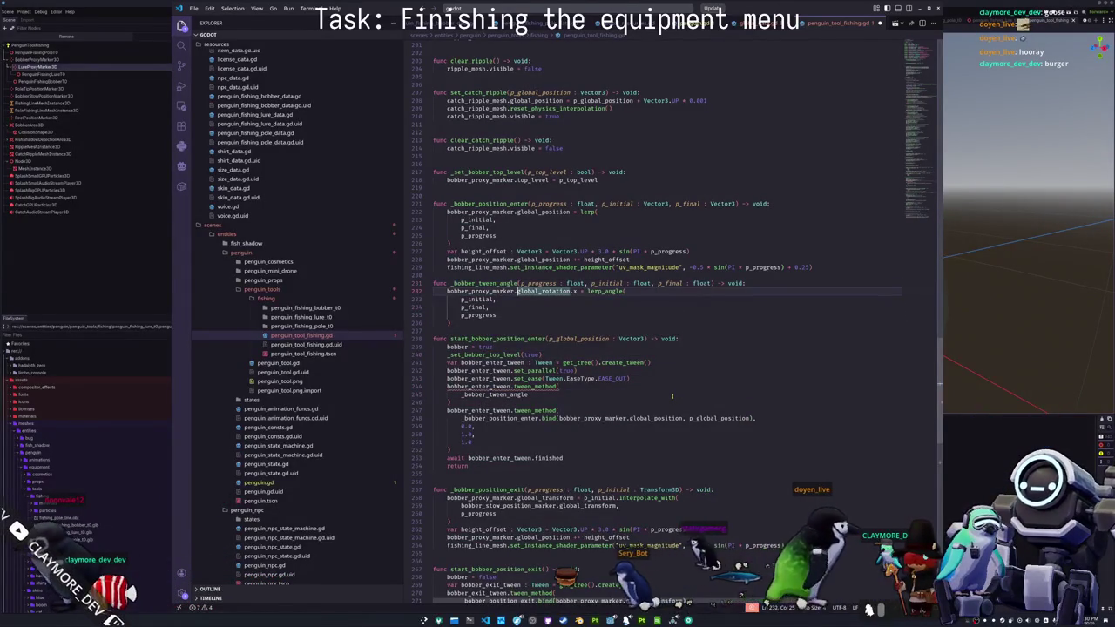
key(Down)
key(Down)
key(Down)
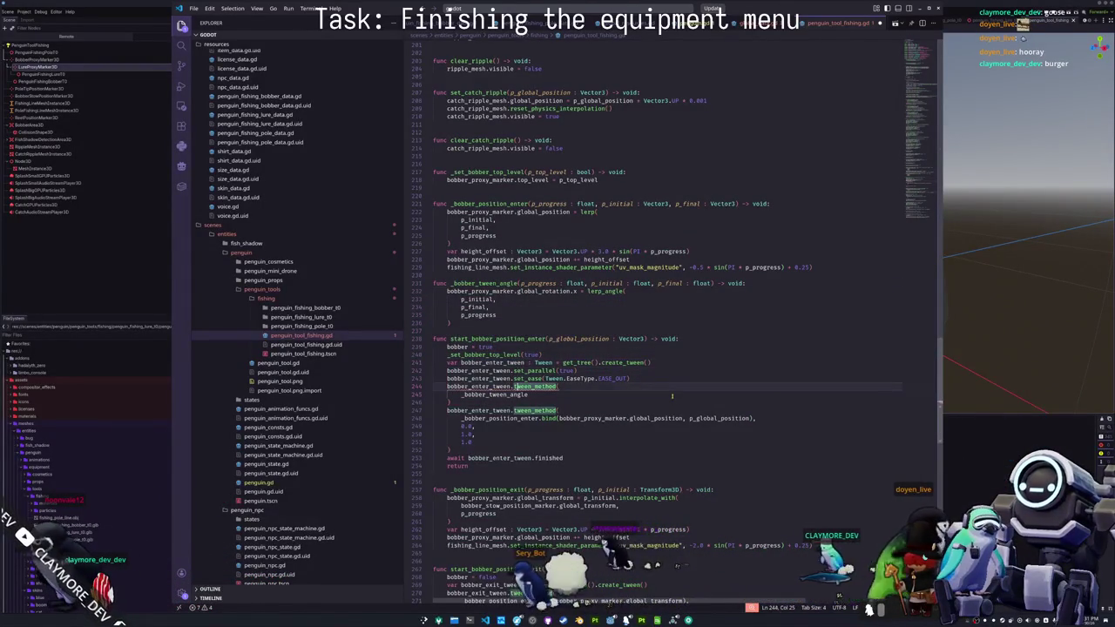
- Bind _bobber_tween_angle with global_rotation.x, 0, global_rotation.z, 0 in the tween_method call
key(Down)
key(End)
text(()
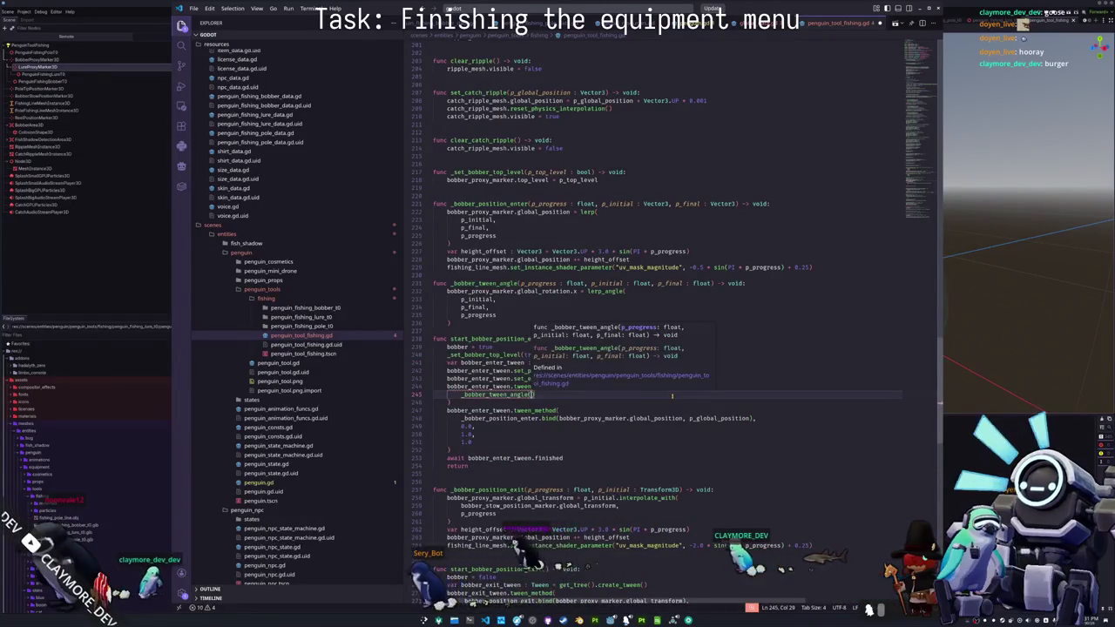
key(BackSpace)
text(.bind()
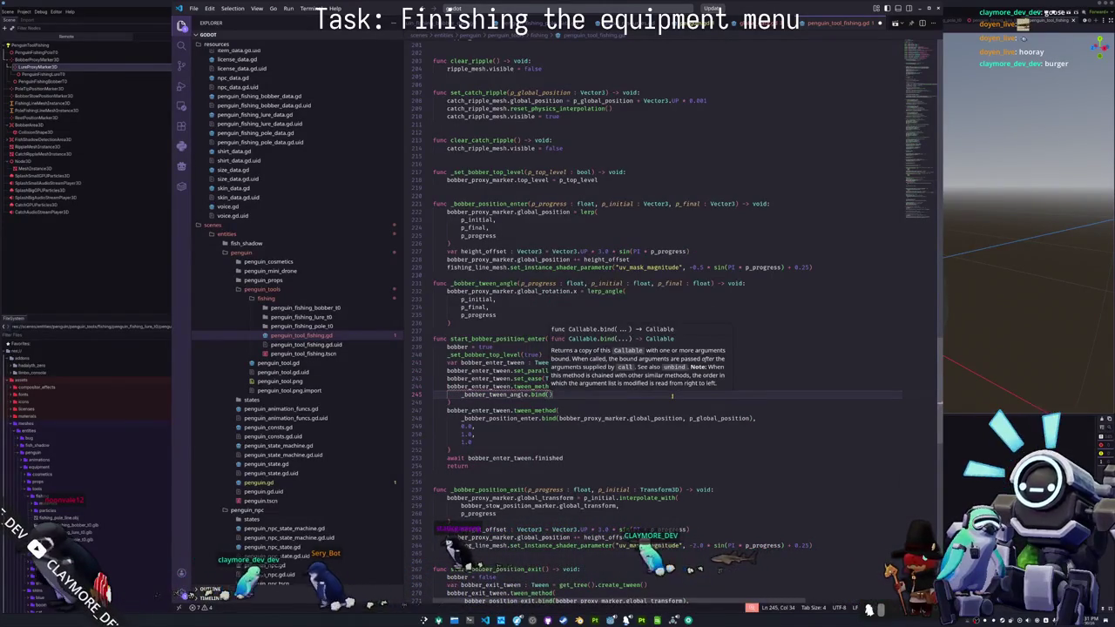
text(bobber_proxy)
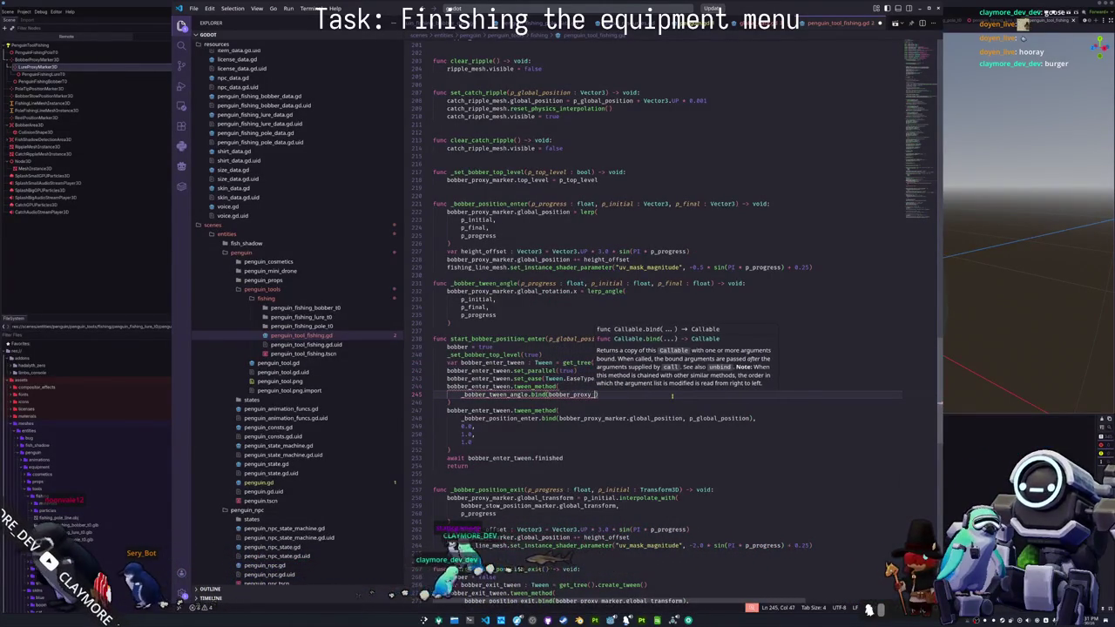
text(_marker)
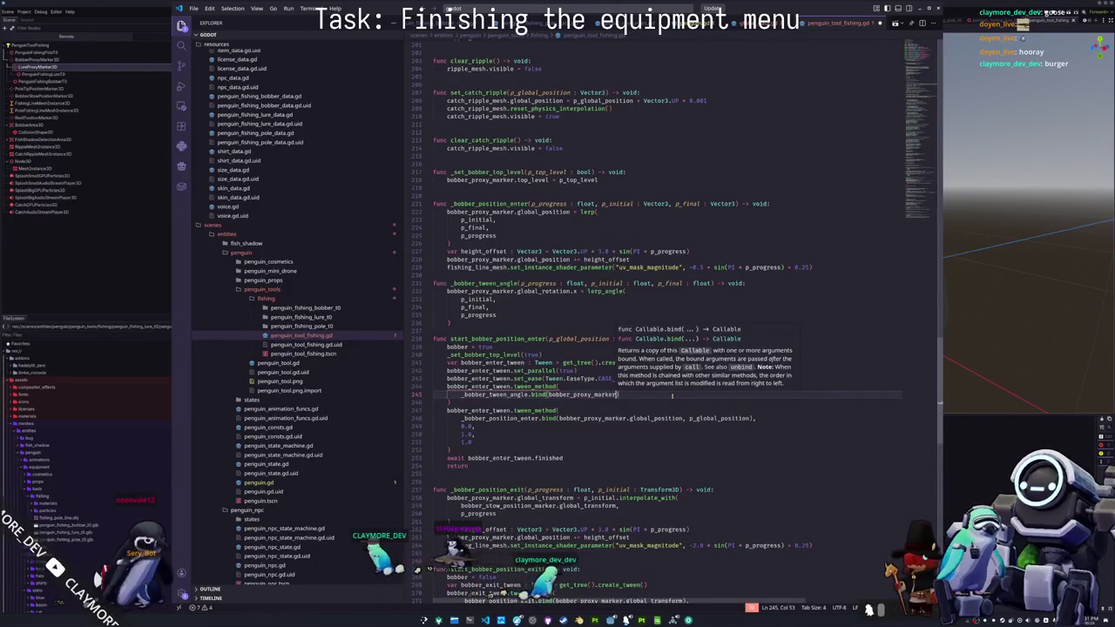
text(.)
text(global)
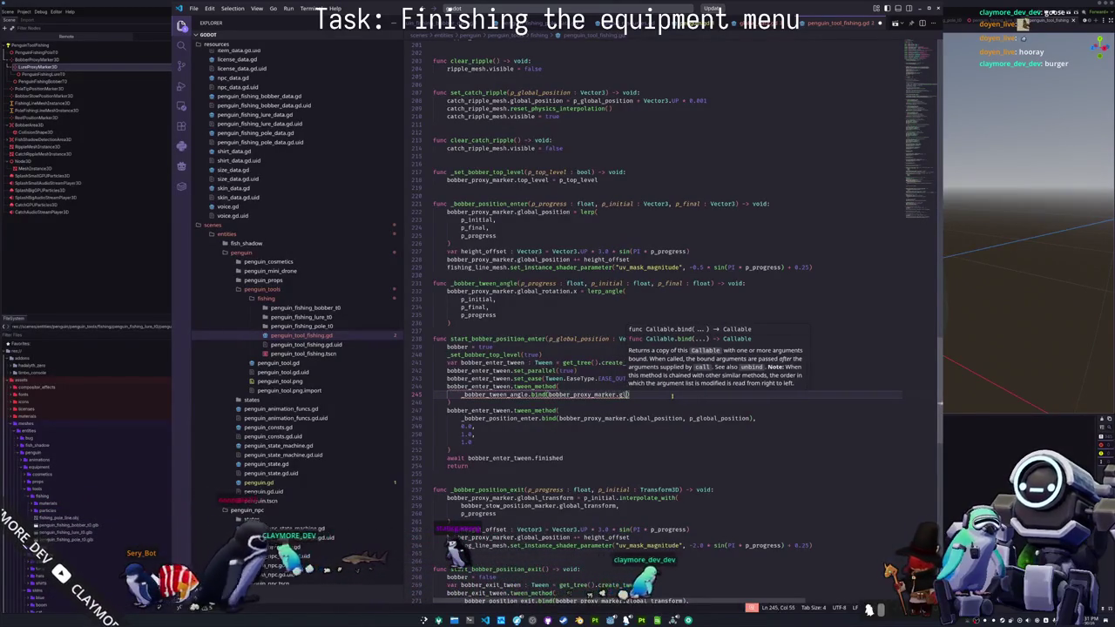
text(_rotation)
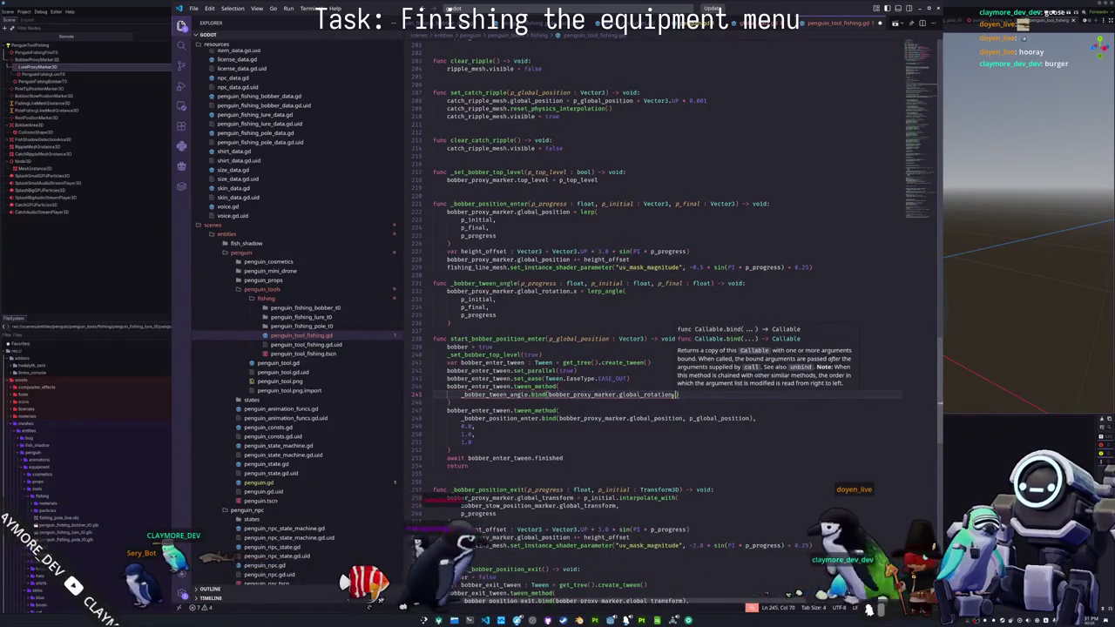
text(.x, )
text(0, 1)
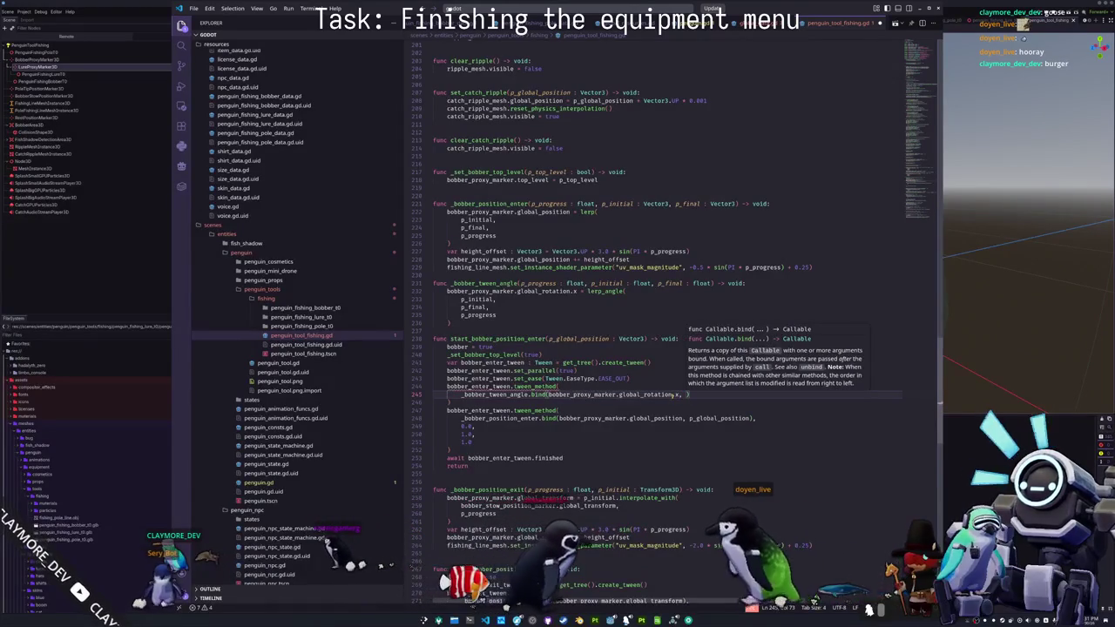
key(BackSpace)
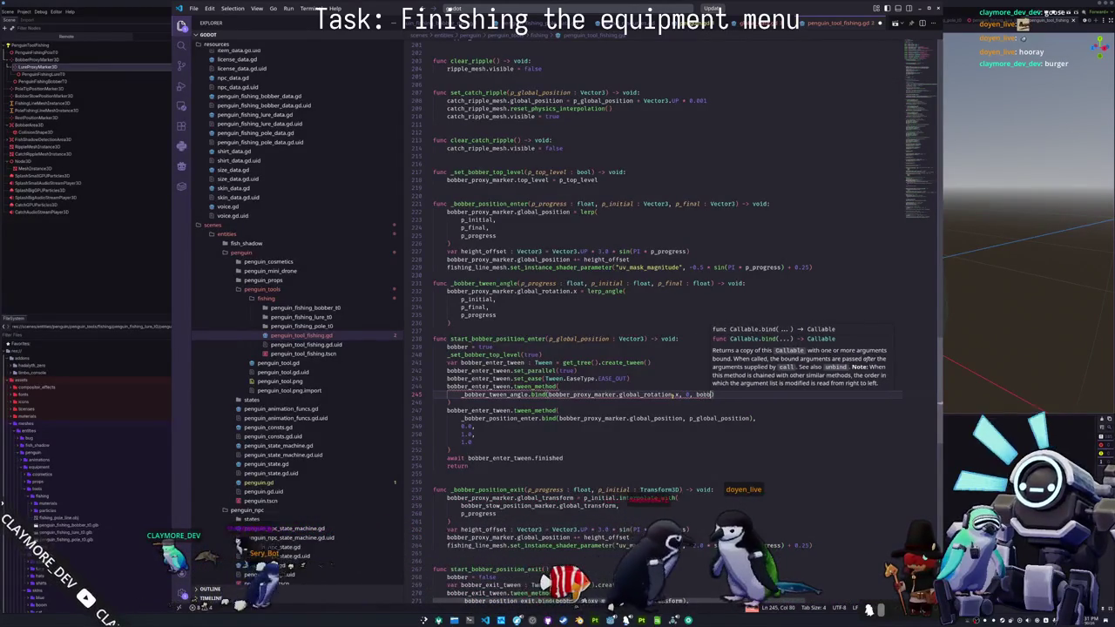
text(bobber_proxy_marker.global_ro)
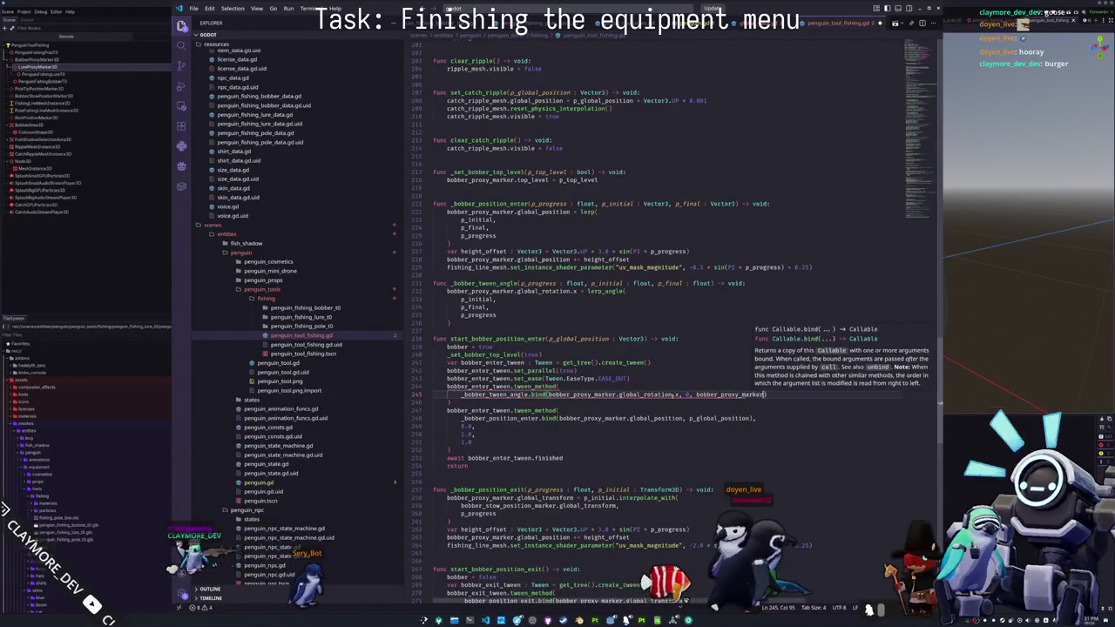
text(tation.z, 0)
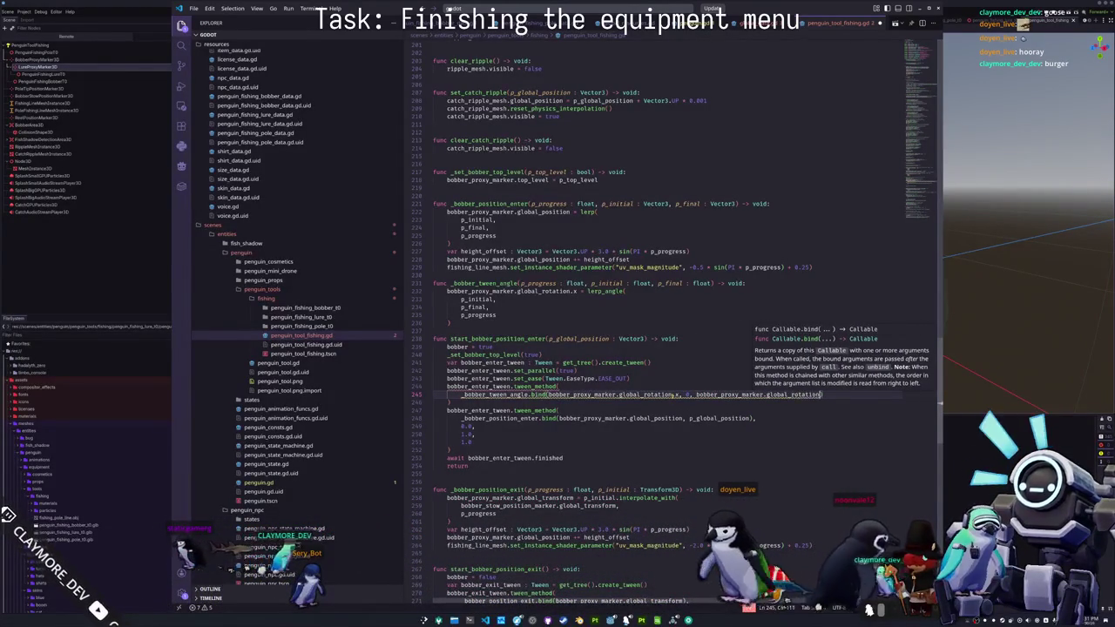
text())
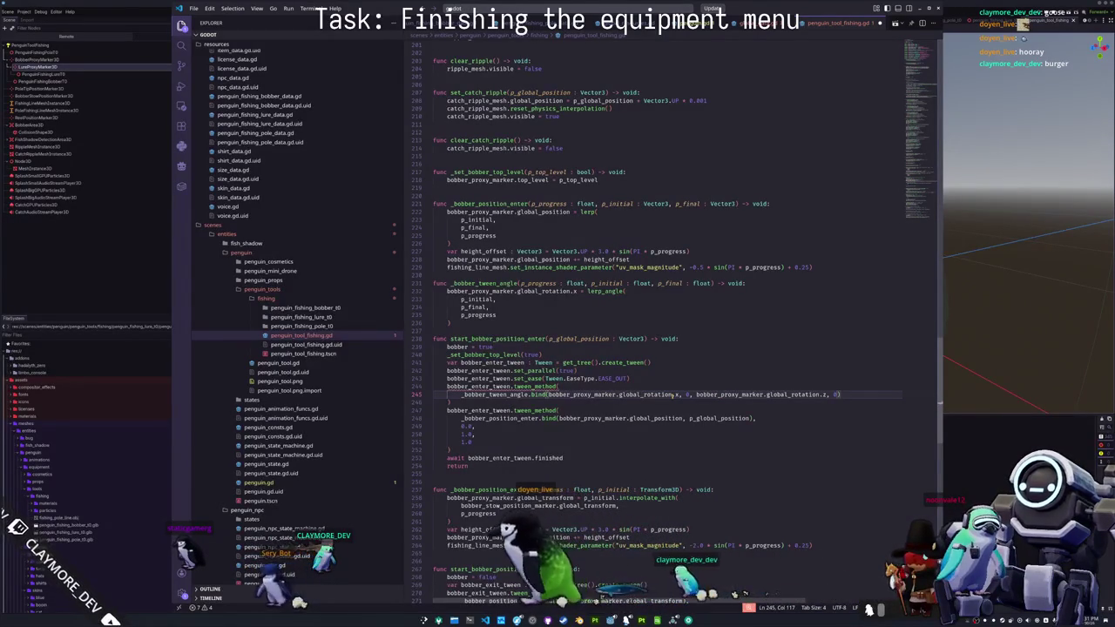
- Give the tween_method call a 0.0 to 1.0 range over a 1.0 duration
key(Return)
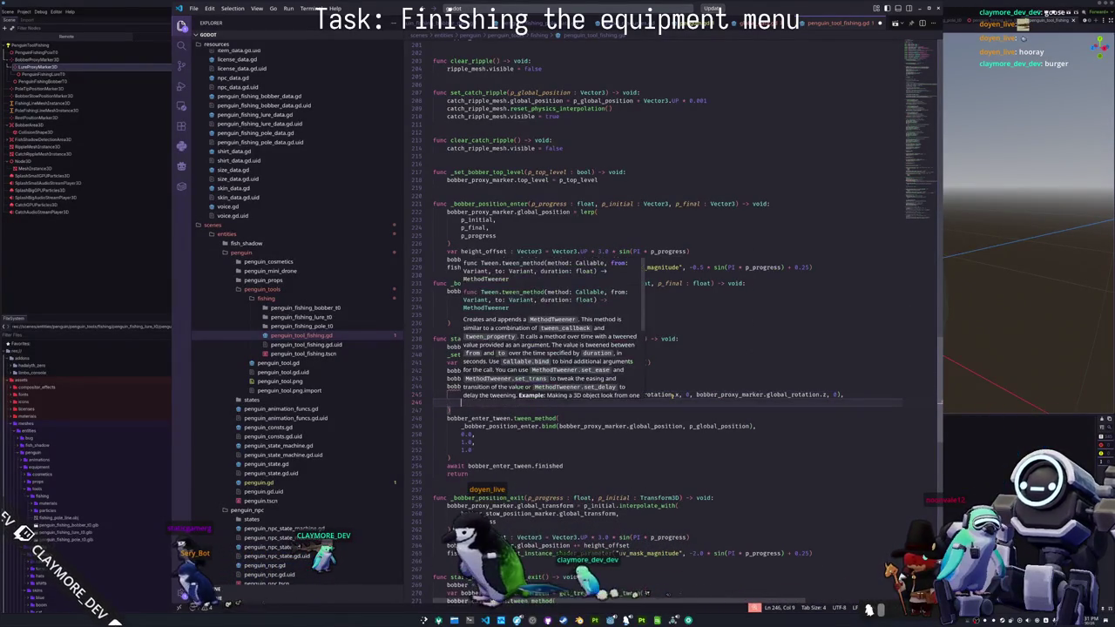
text(0.0,)
key(Return)
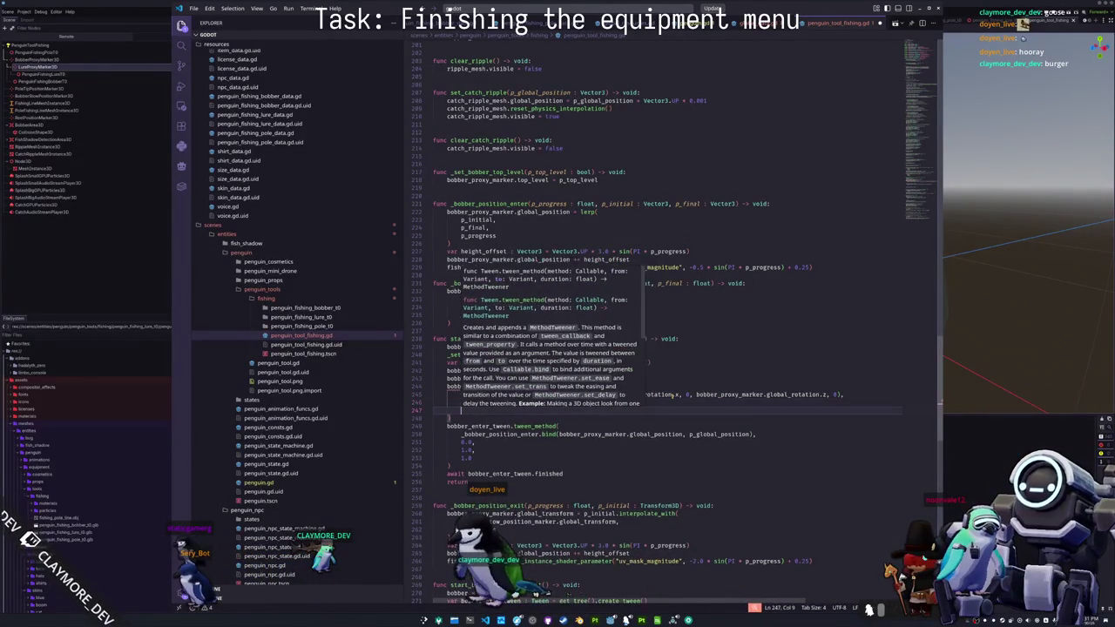
text(1.0,)
key(Return)
text(1.0)
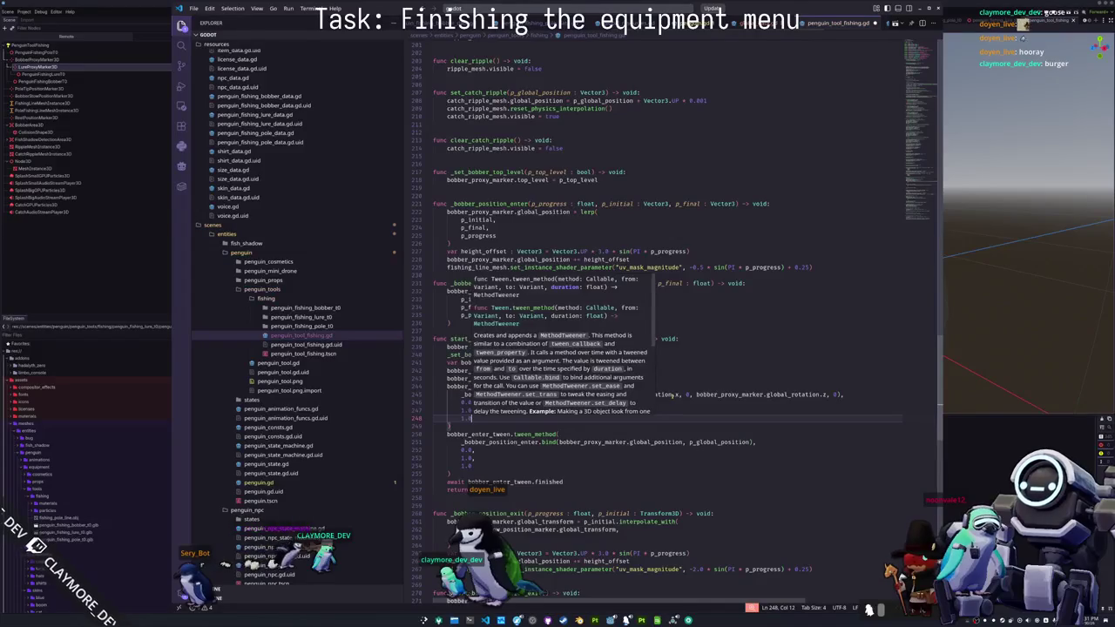
- Duplicate the lerp_angle block and change the copy to set global_rotation.z
key(Up)
key(Up)
key(Up)
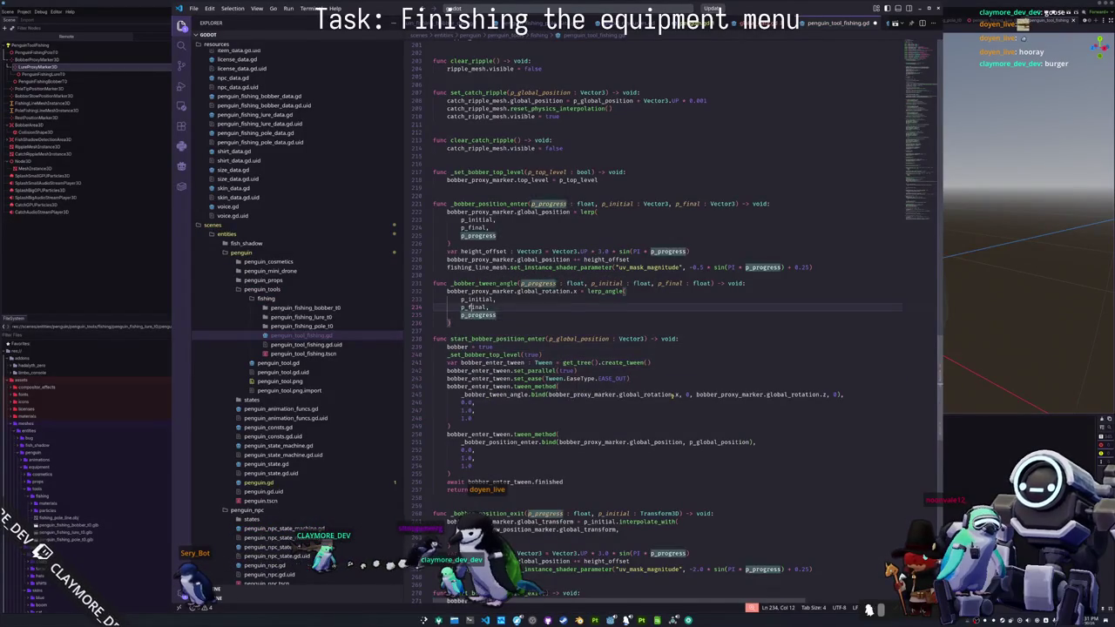
key(shift+Down)
key(shift+Down)
key(shift+Down)
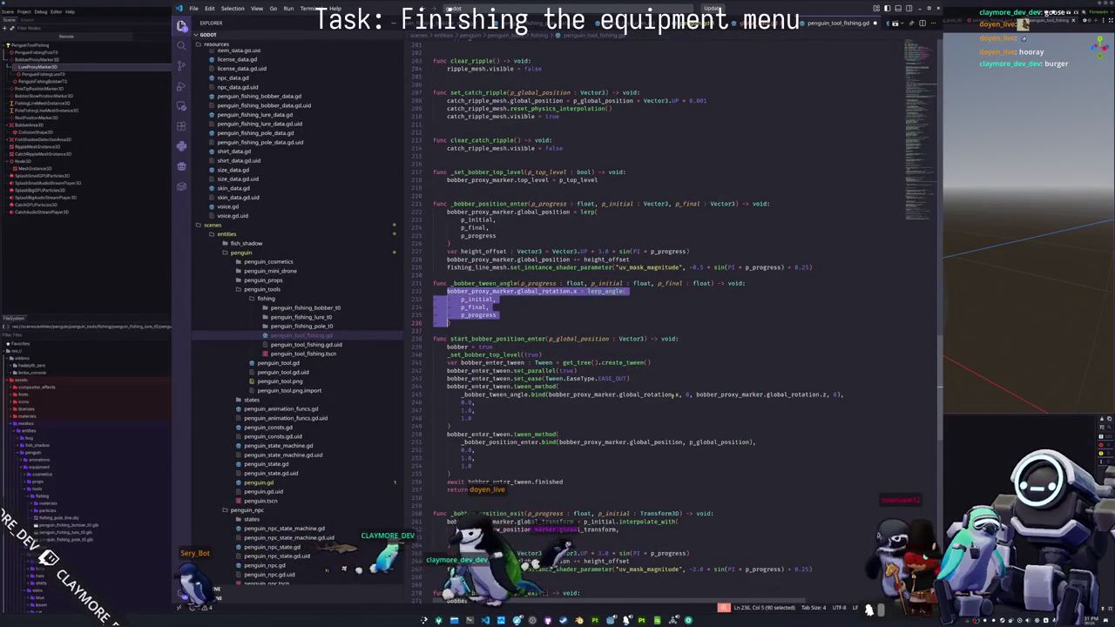
key(ctrl+c)
key(Right)
key(ctrl+v)
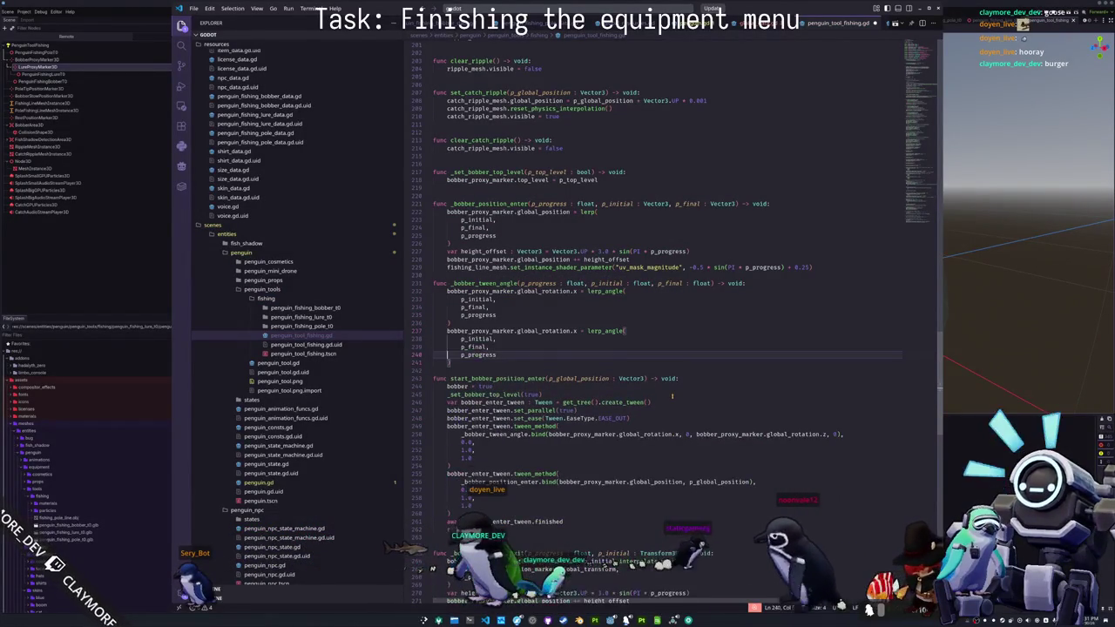
key(ctrl+Right)
key(ctrl+Right)
key(ctrl+Right)
key(BackSpace)
text(z)
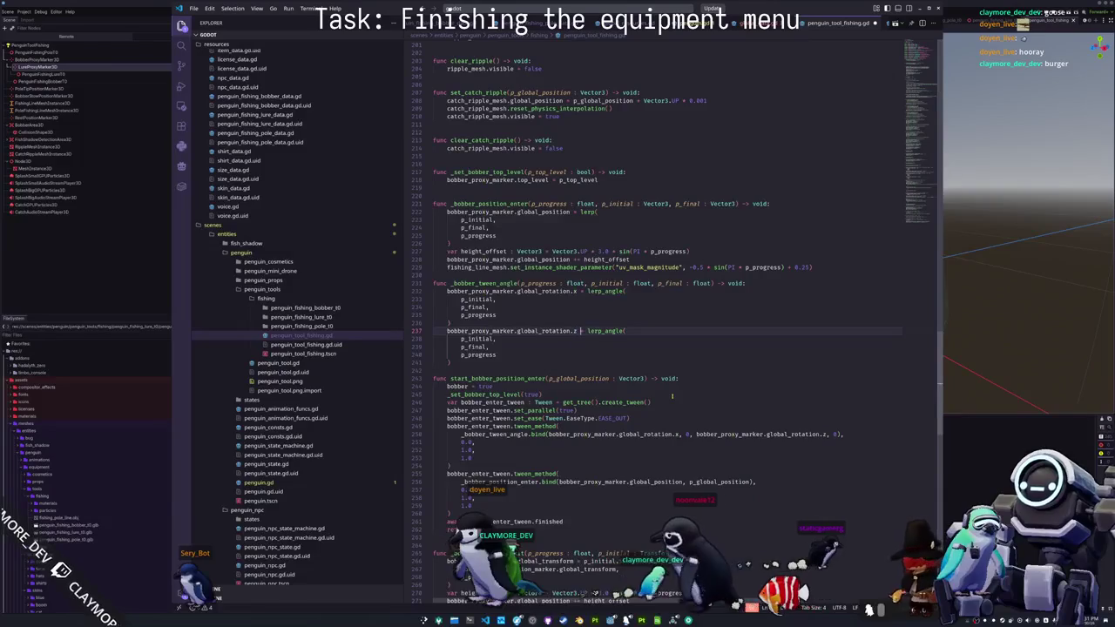
- Rename p_initial to p_x_initial in both the first lerp_angle block and the signature
key(Up)
key(Up)
key(Up)
key(End)
key(Left)
key(ctrl+shift+Left)
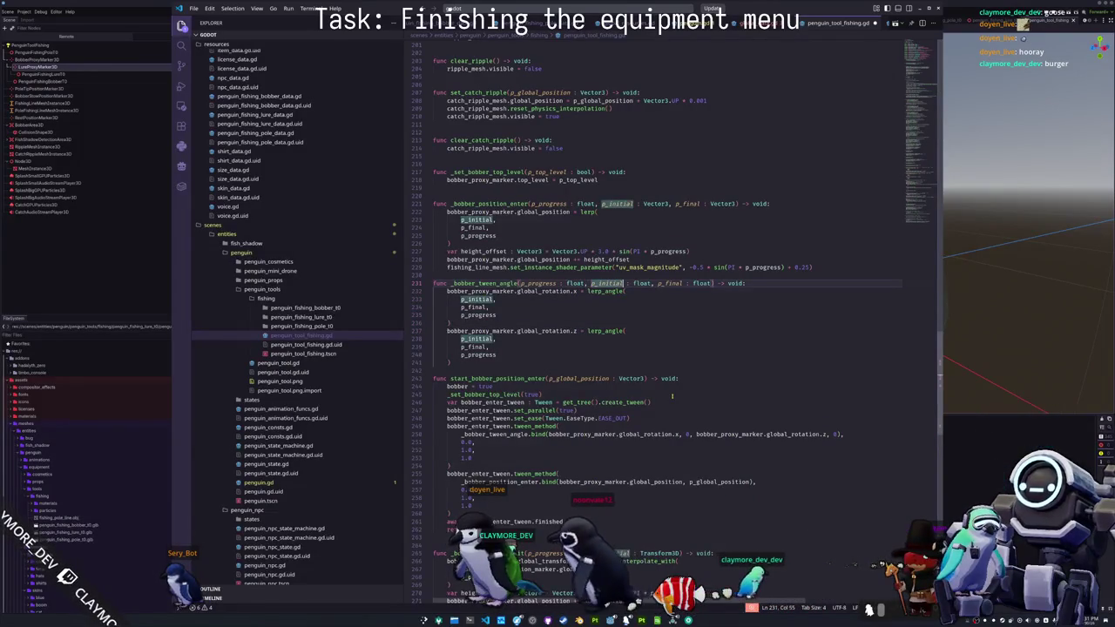
key(ctrl+d)
text(p_x_i)
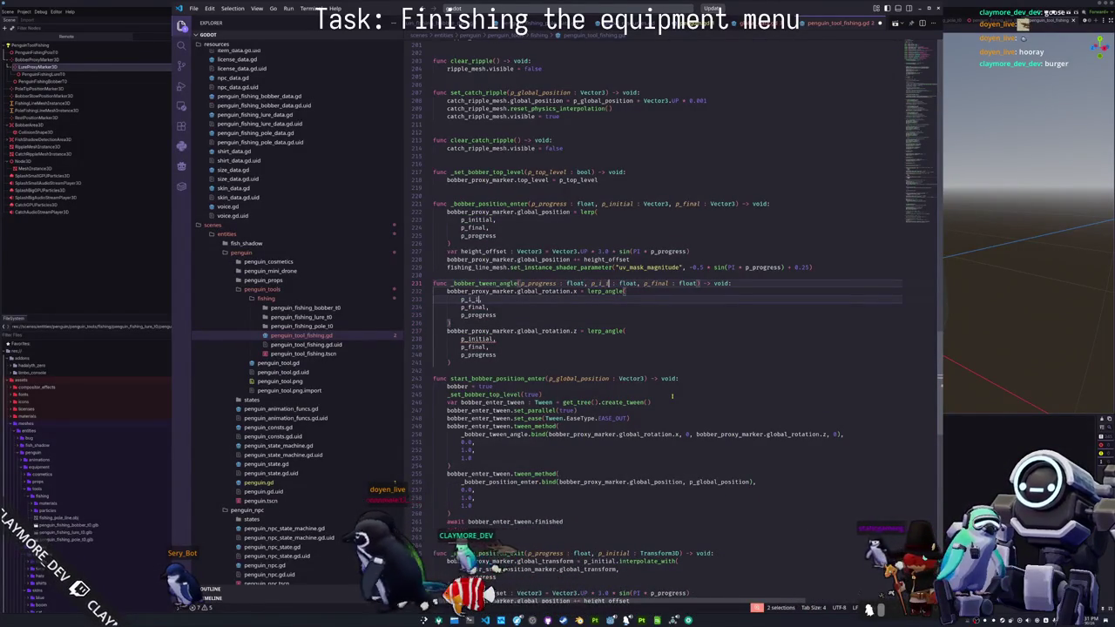
text(nitial)
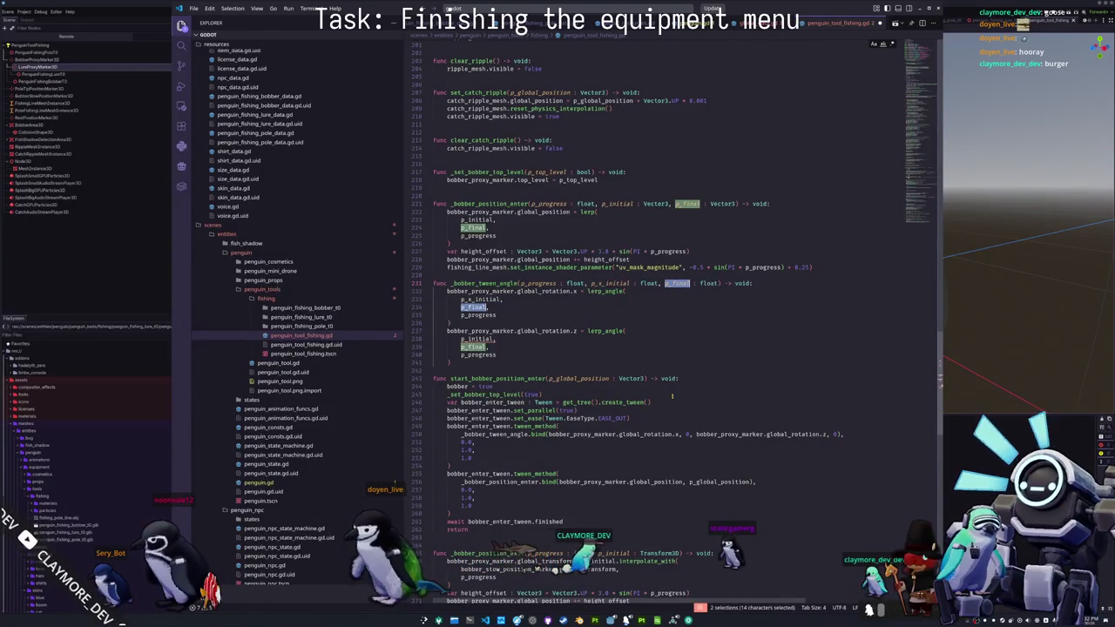
- Add a second angle parameter pair to the signature, naming its initial value p_z_initial
text(p)
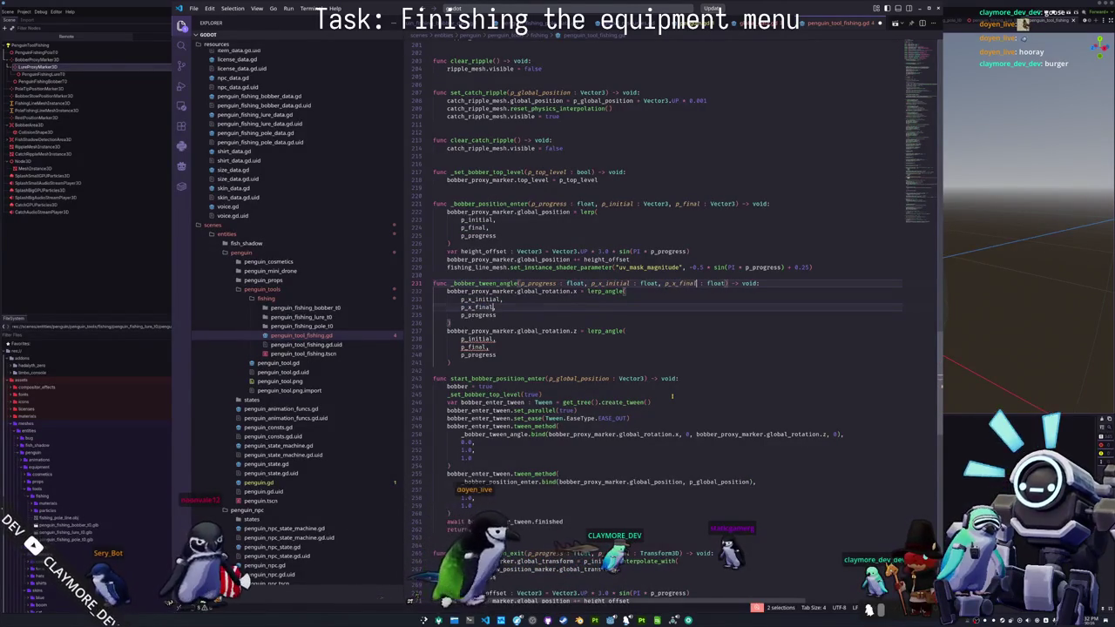
key(Escape)
key(ctrl+Right)
key(ctrl+Right)
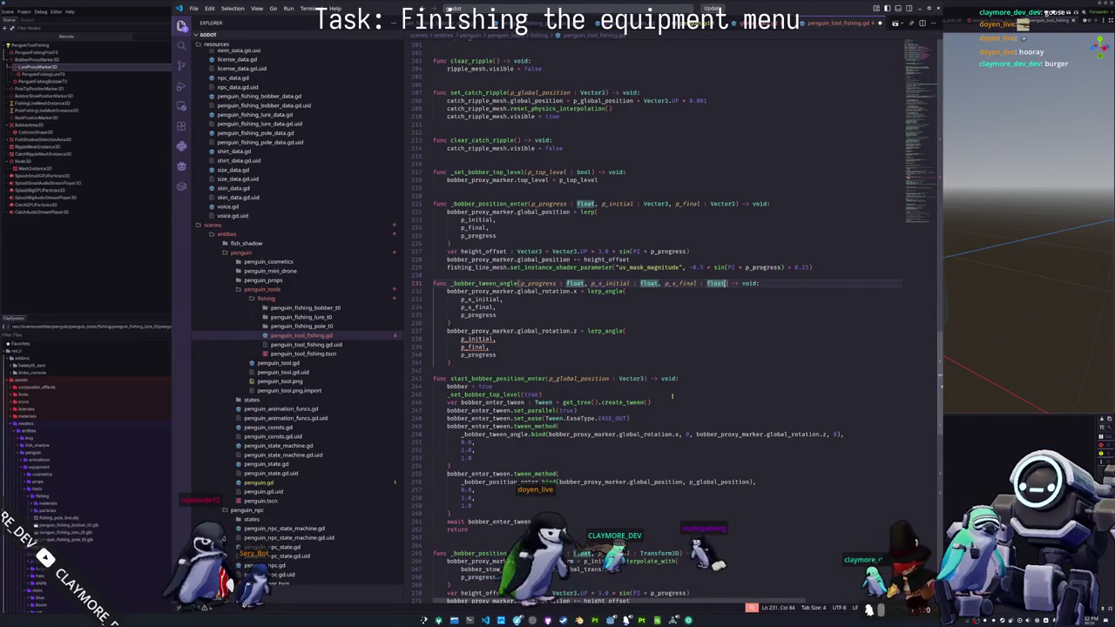
key(ctrl+v)
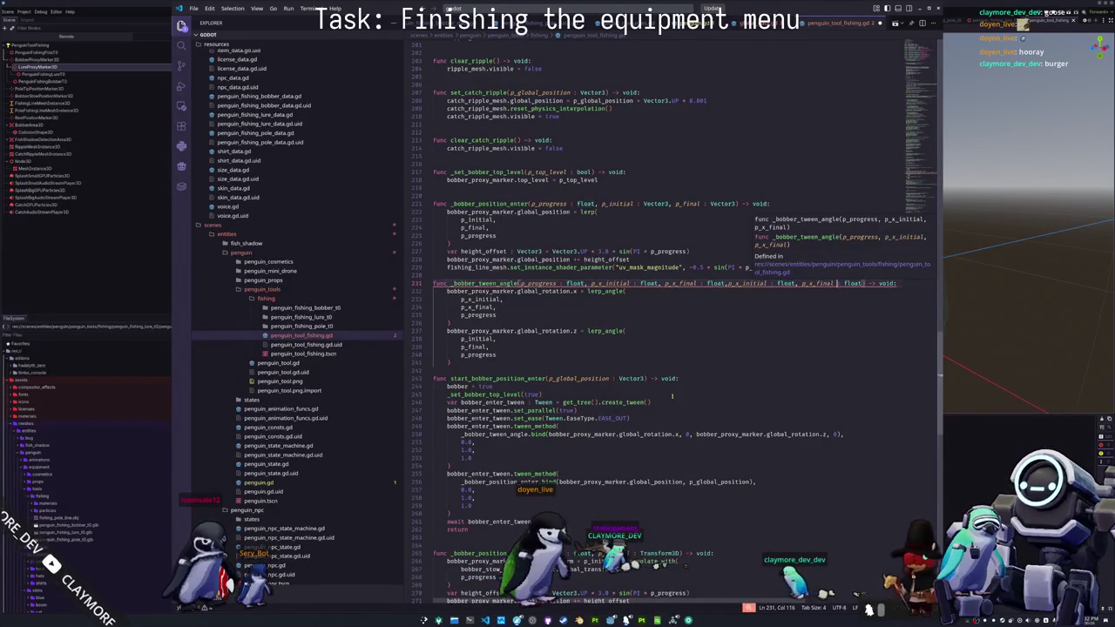
click(725, 283)
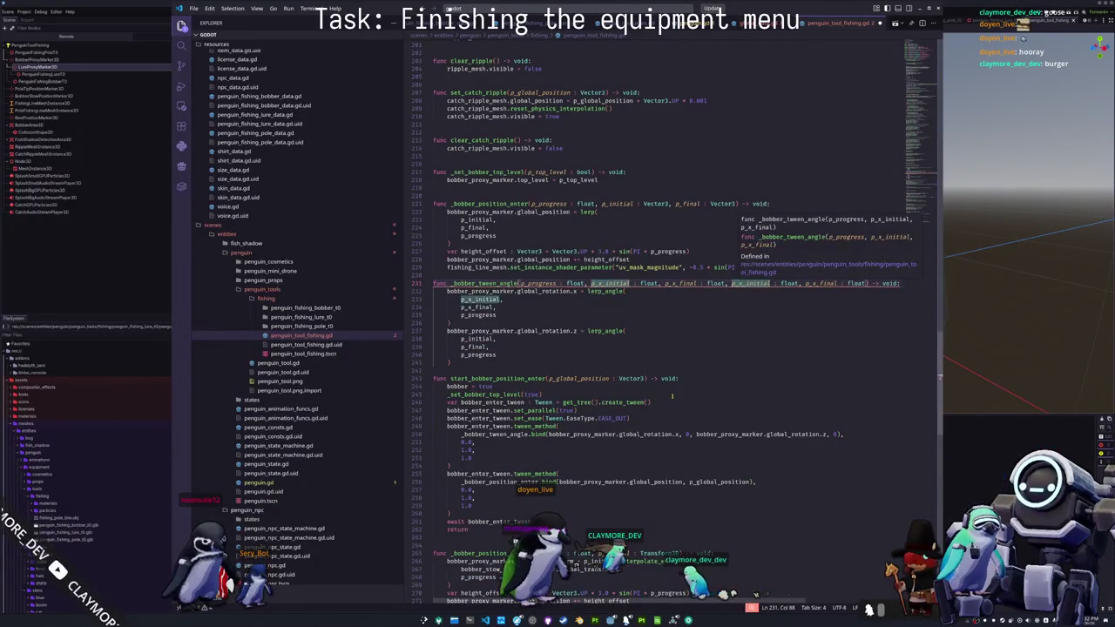
key(BackSpace)
key(BackSpace)
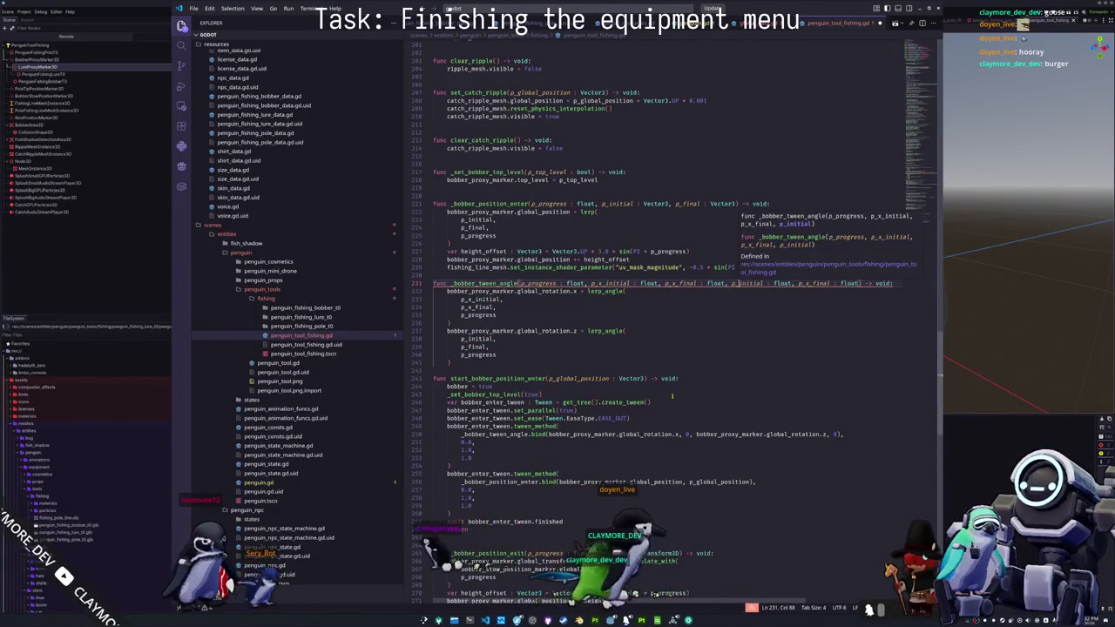
key(ctrl+d)
key(ctrl+d)
text(p_)
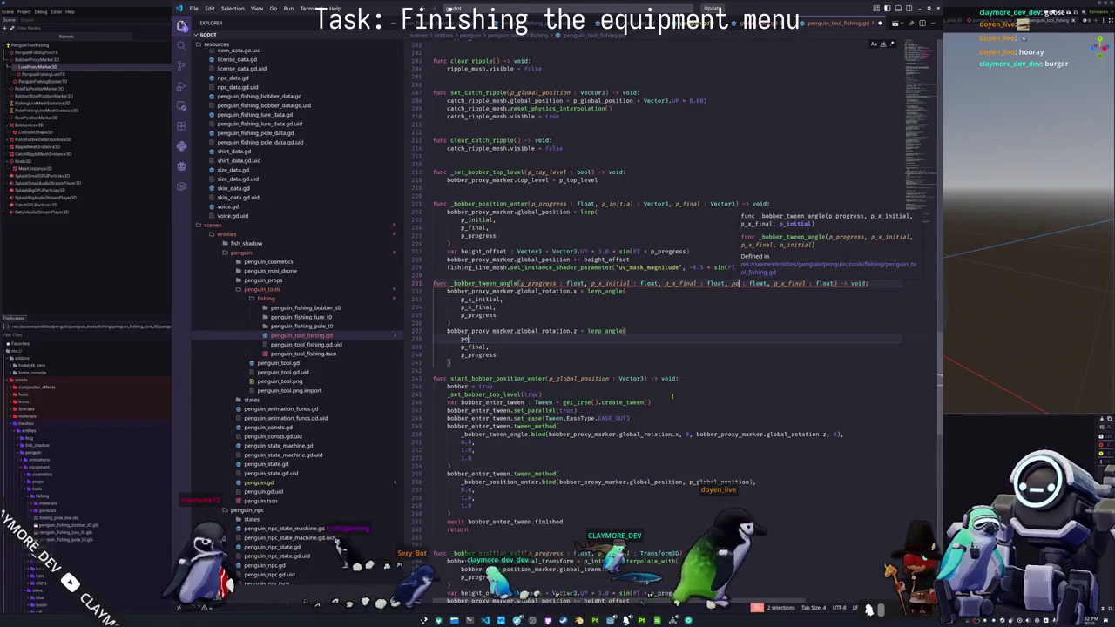
text(z_in)
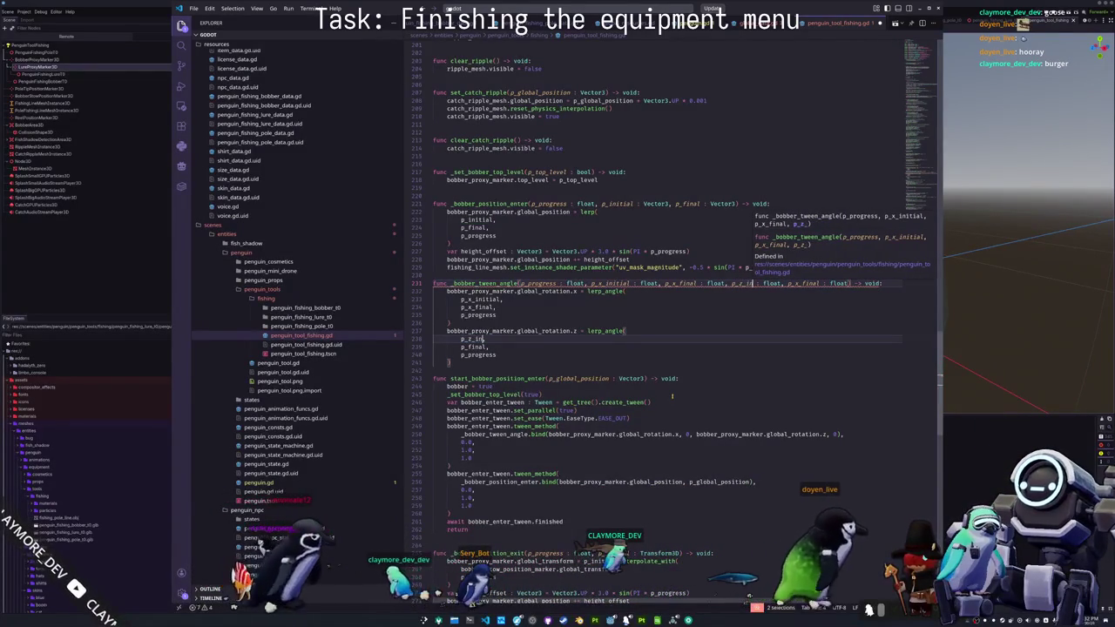
text(itial)
key(Escape)
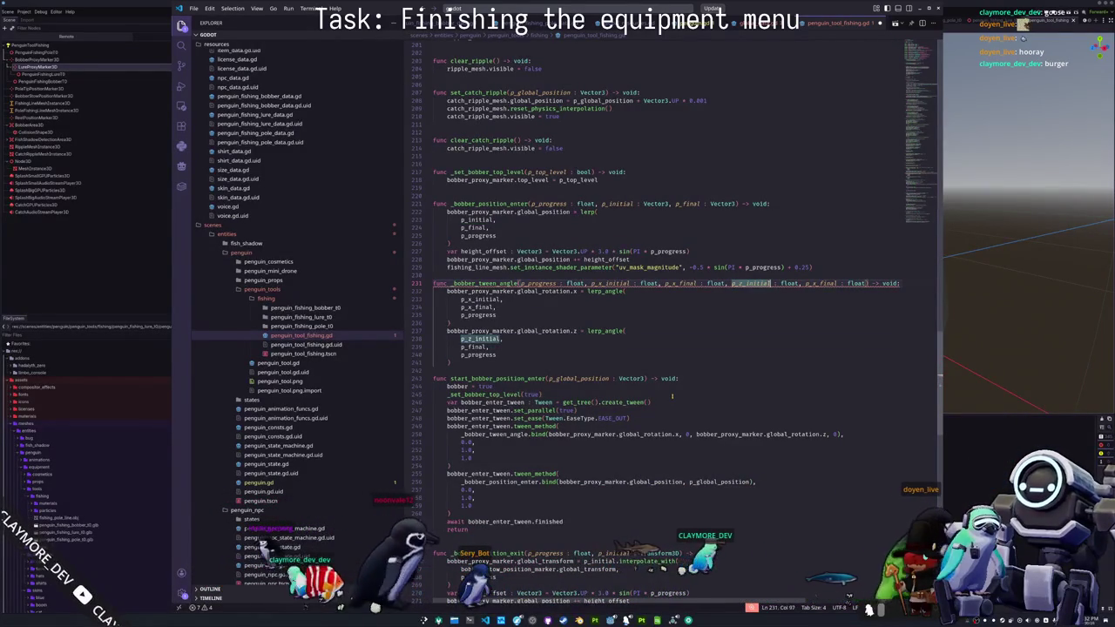
- Rename the z block's final angle and matching parameter to p_z_final
key(ctrl+Left)
key(ctrl+Left)
key(ctrl+Left)
key(ctrl+d)
key(ctrl+d)
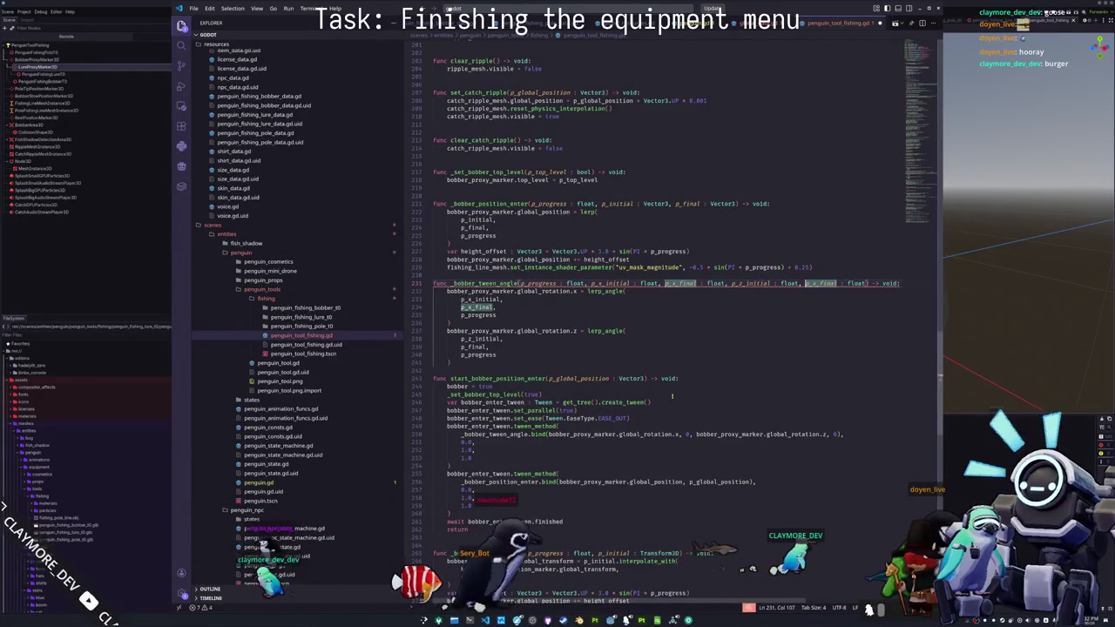
key(ctrl+z)
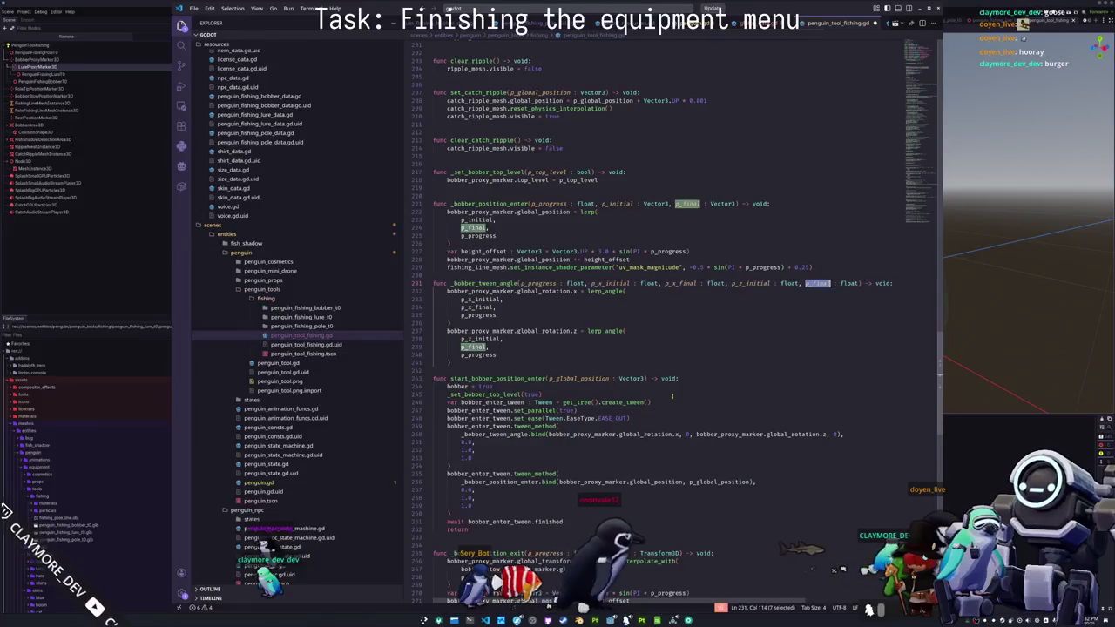
key(ctrl+d)
text(p_z_)
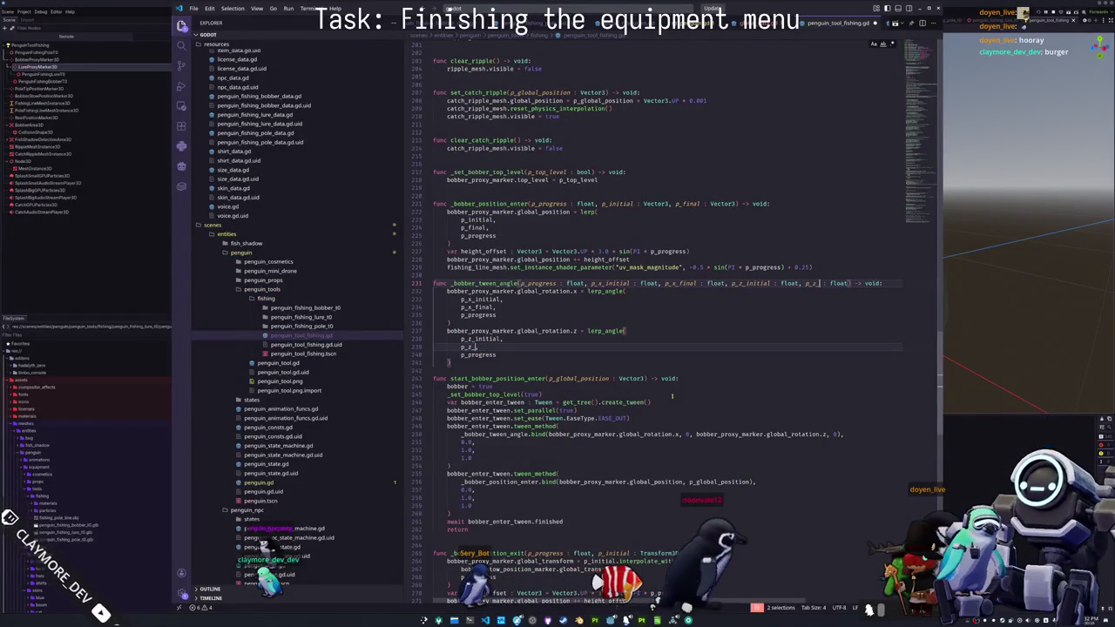
text(final,)
key(ctrl+shift+Left)
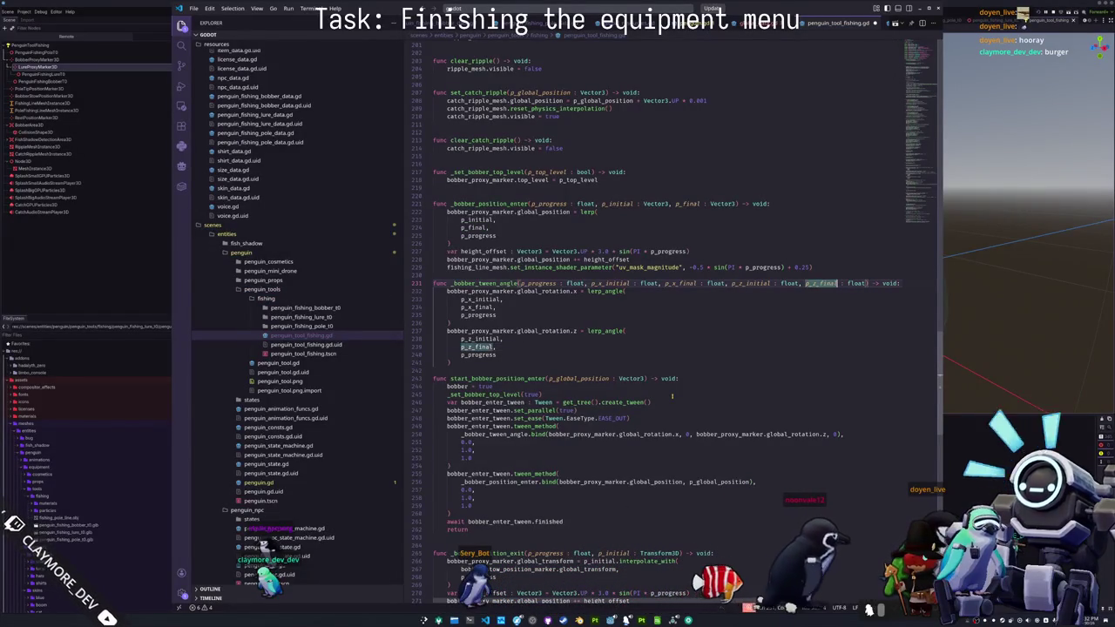
key(Down)
key(Down)
key(Down)
key(End)
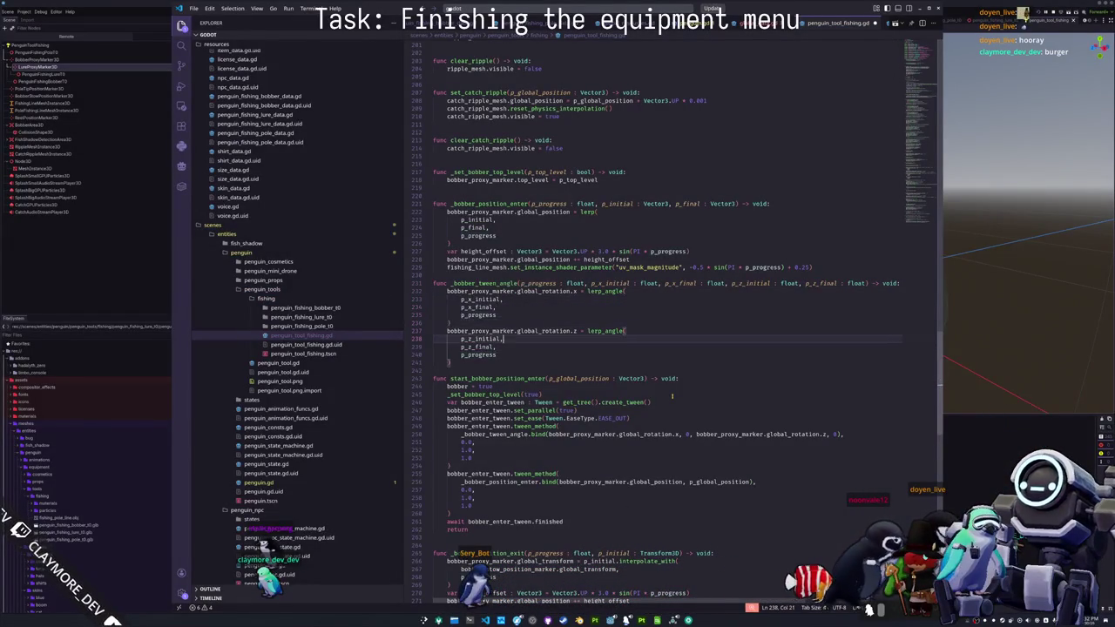
key(Down)
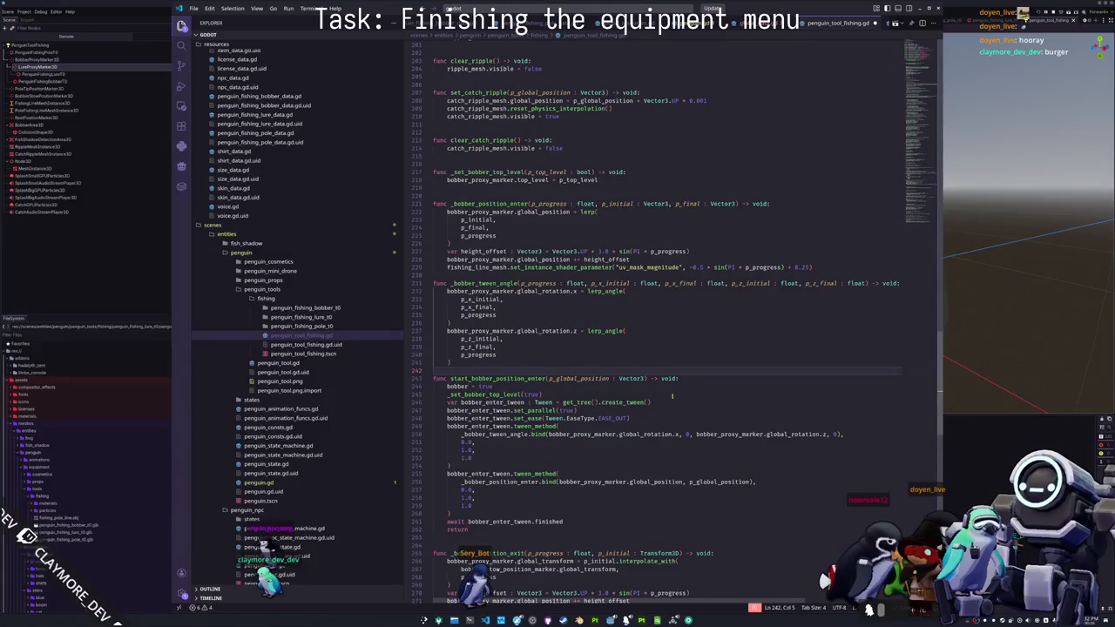
- Run the project from the Godot editor and start a SinglePlayer game
key(alt+Tab)
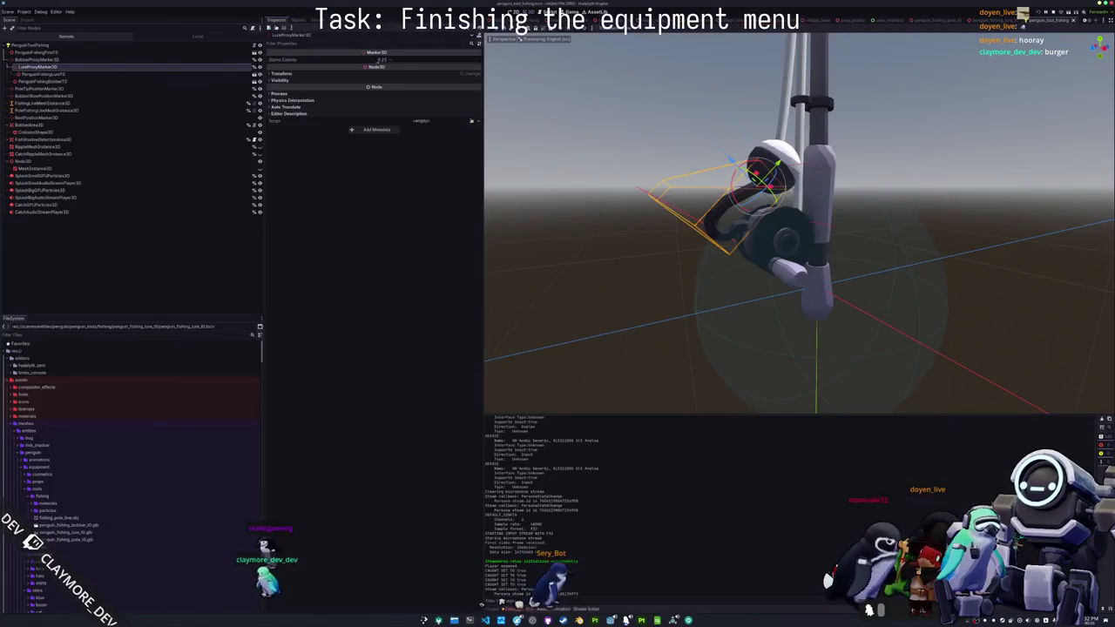
key(F6)
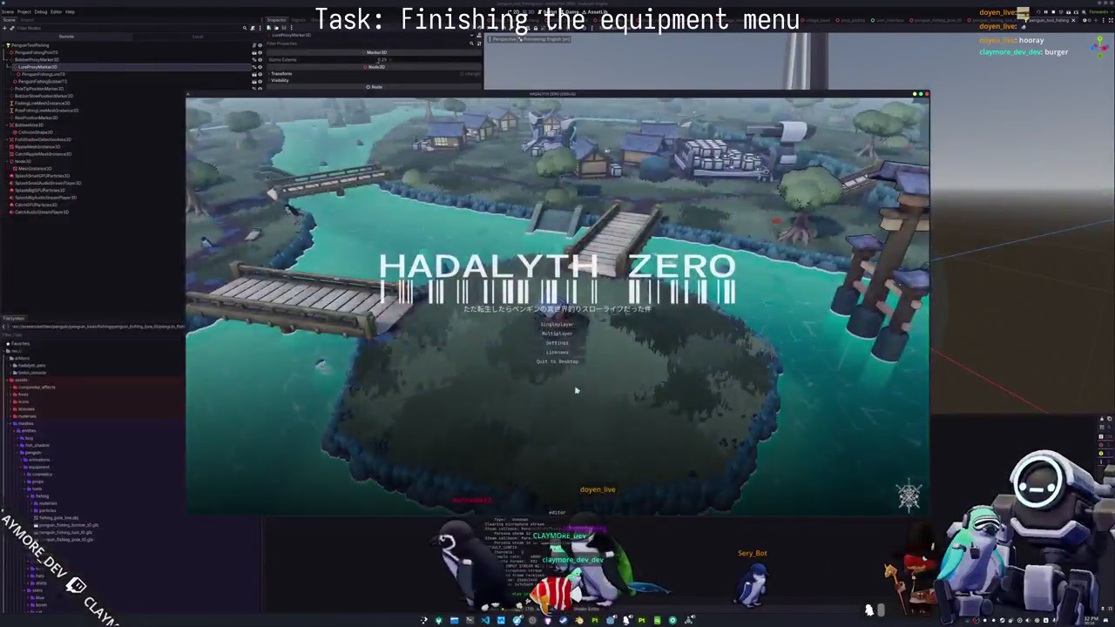
click(562, 325)
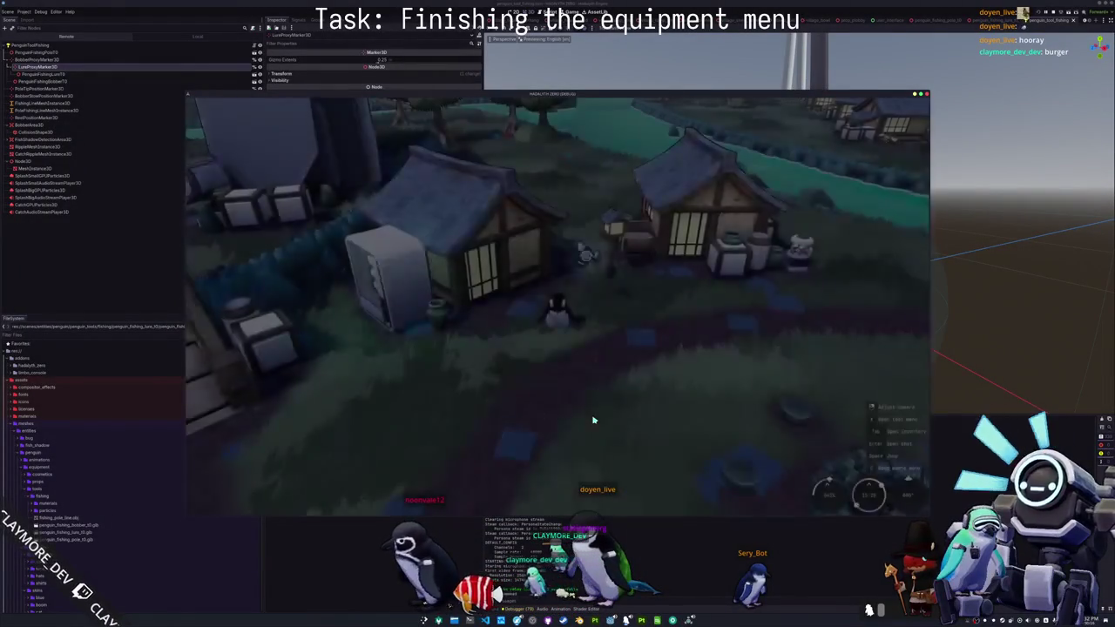
- Walk the penguin to the riverbank dock and cast the fishing line into the river
key(d)
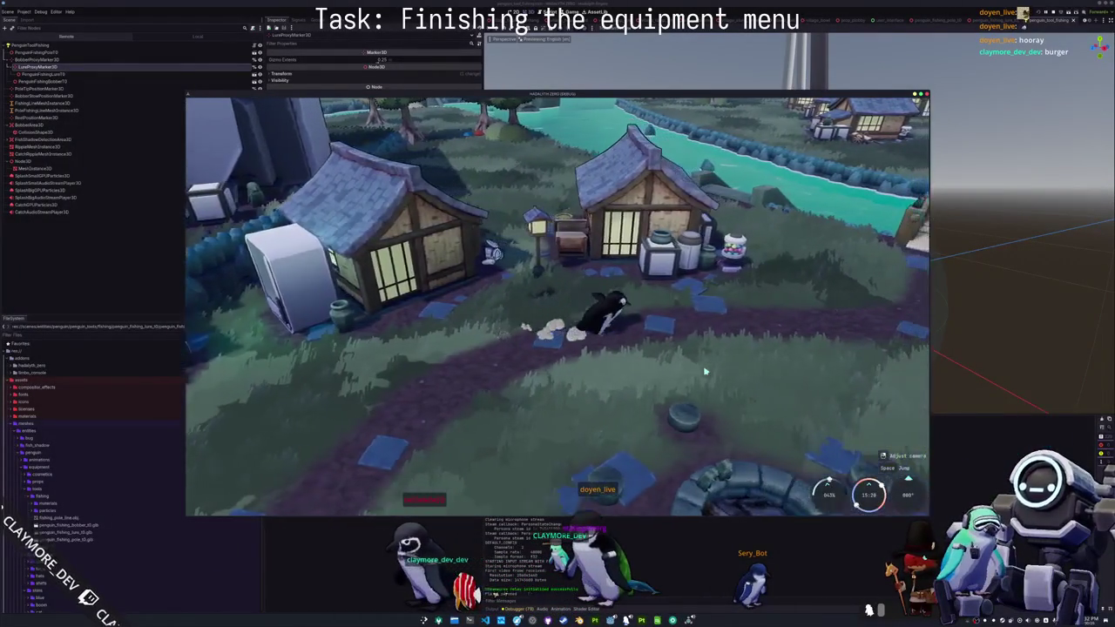
key(w)
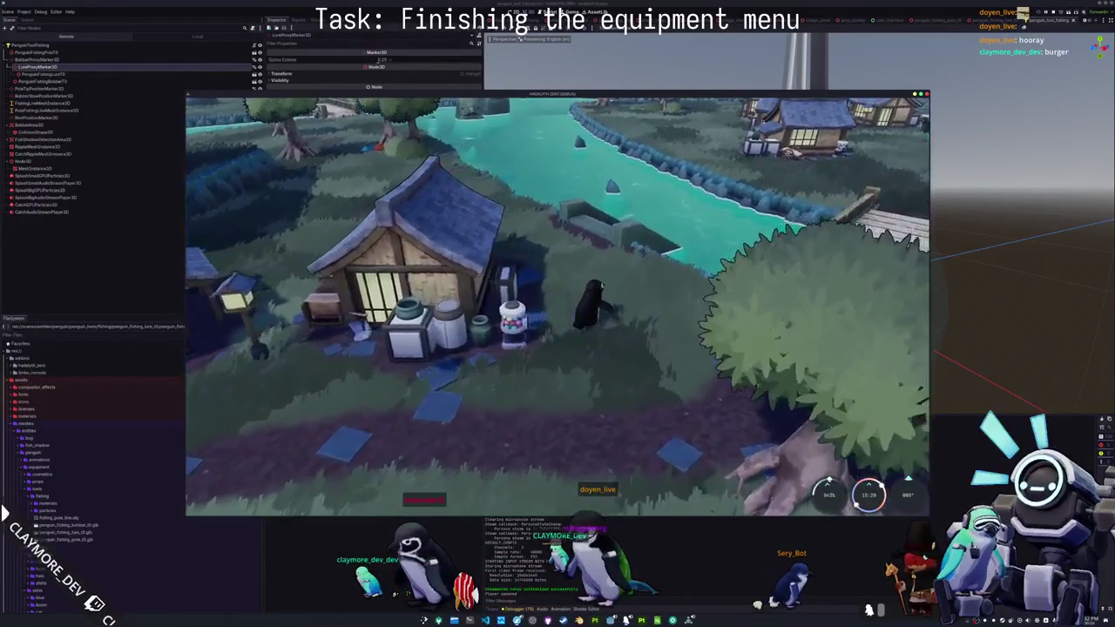
key(w)
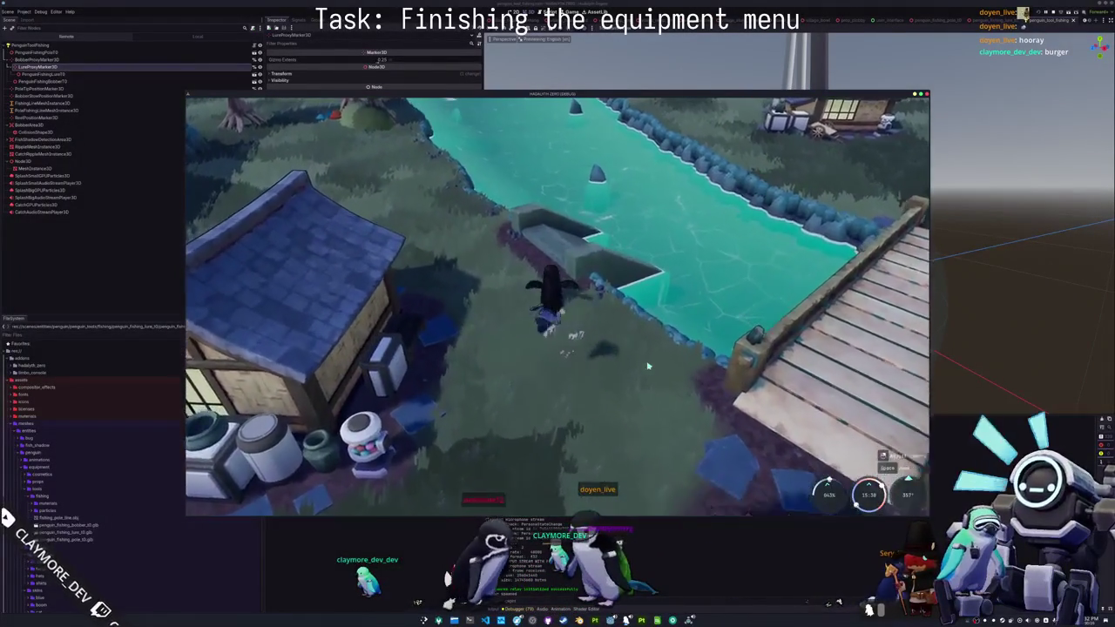
key(w)
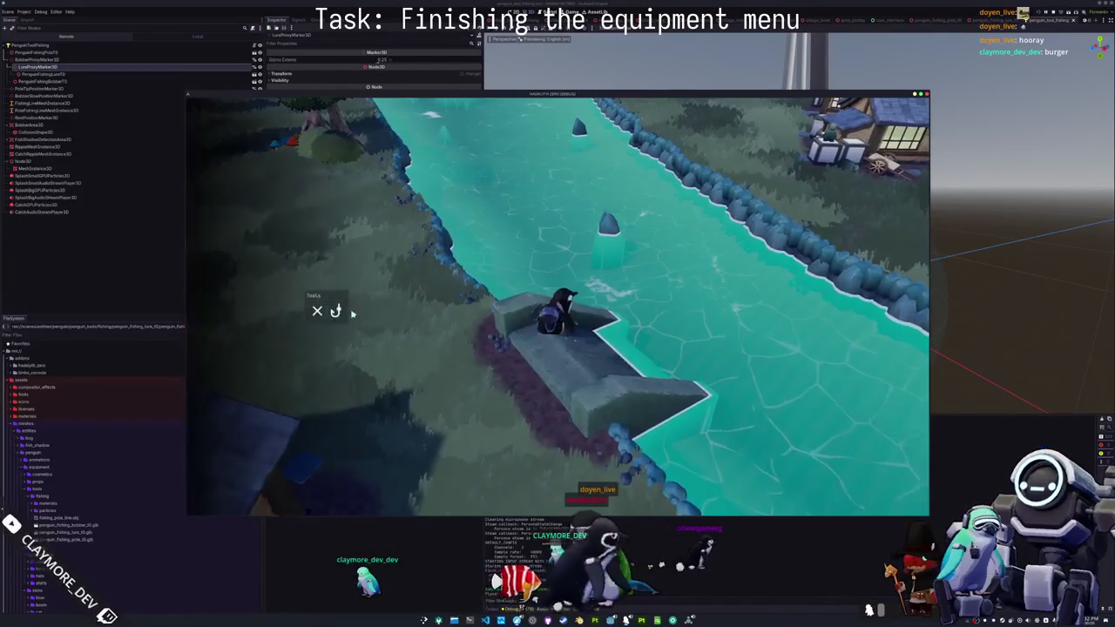
key(w)
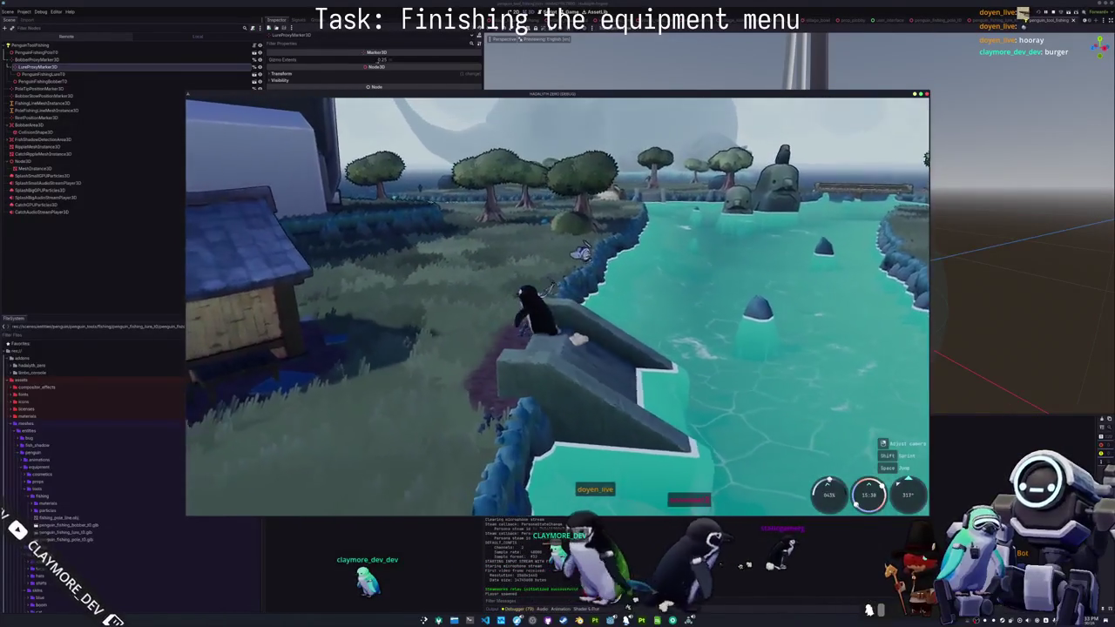
key(w)
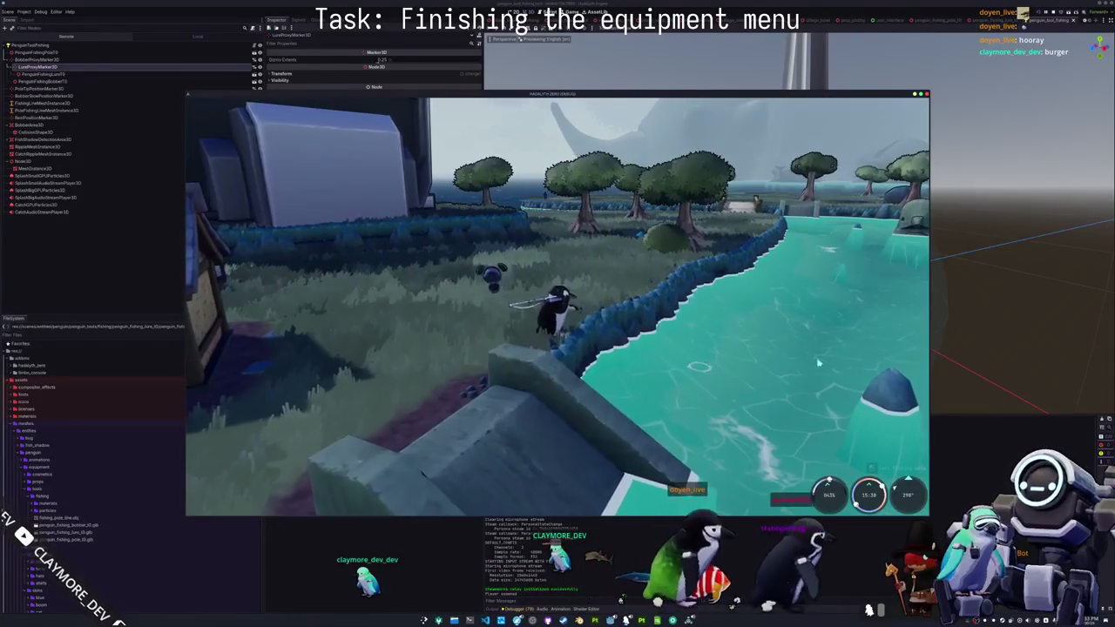
click(817, 366)
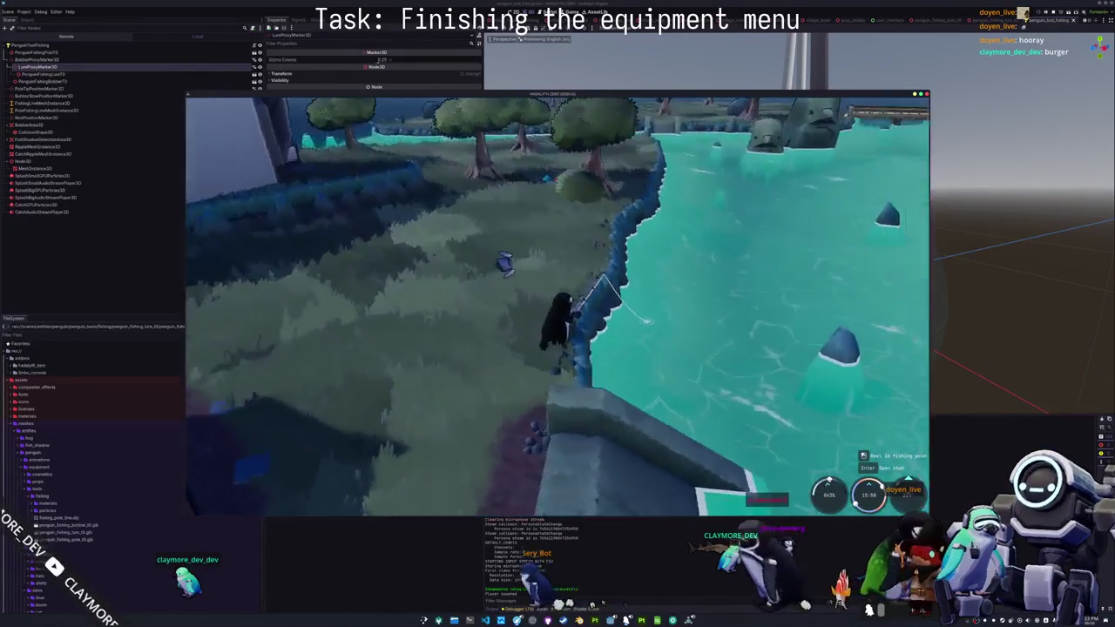
- Back in the fishing script, go to the _bobber_tween_angle definition and rename it _bobber_tween_angle_enter
key(alt+Tab)
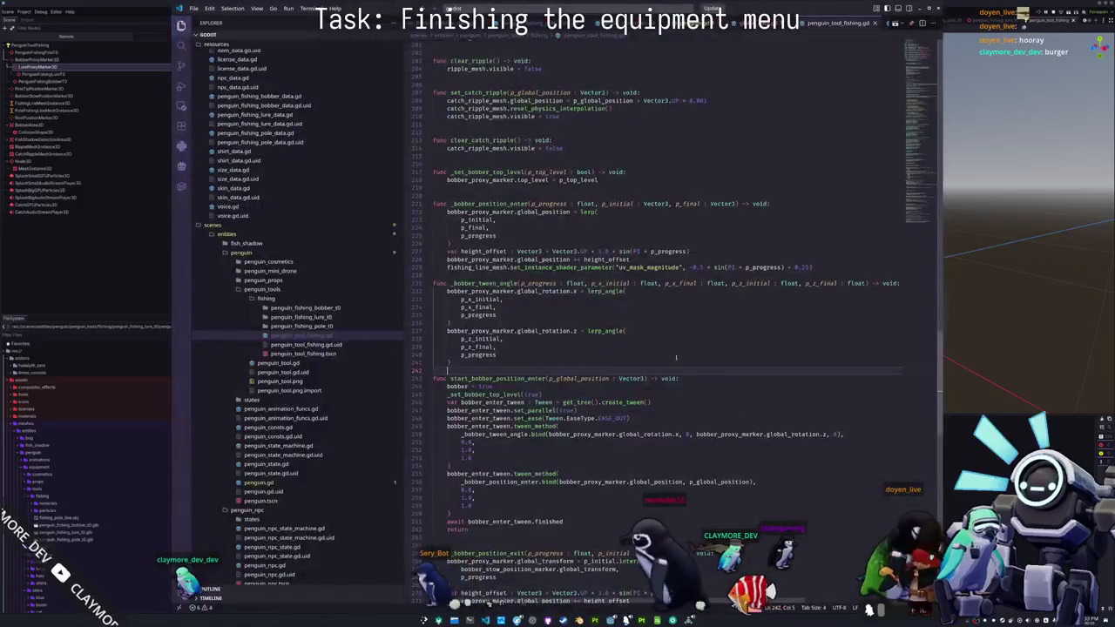
click(540, 407)
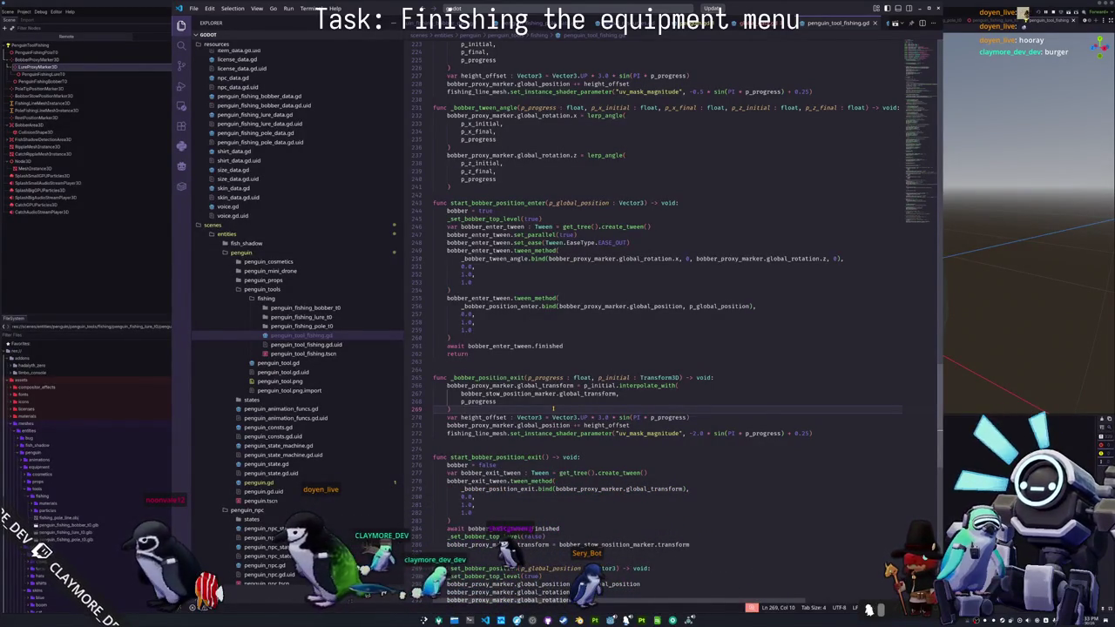
scroll(484, 335, up, 2)
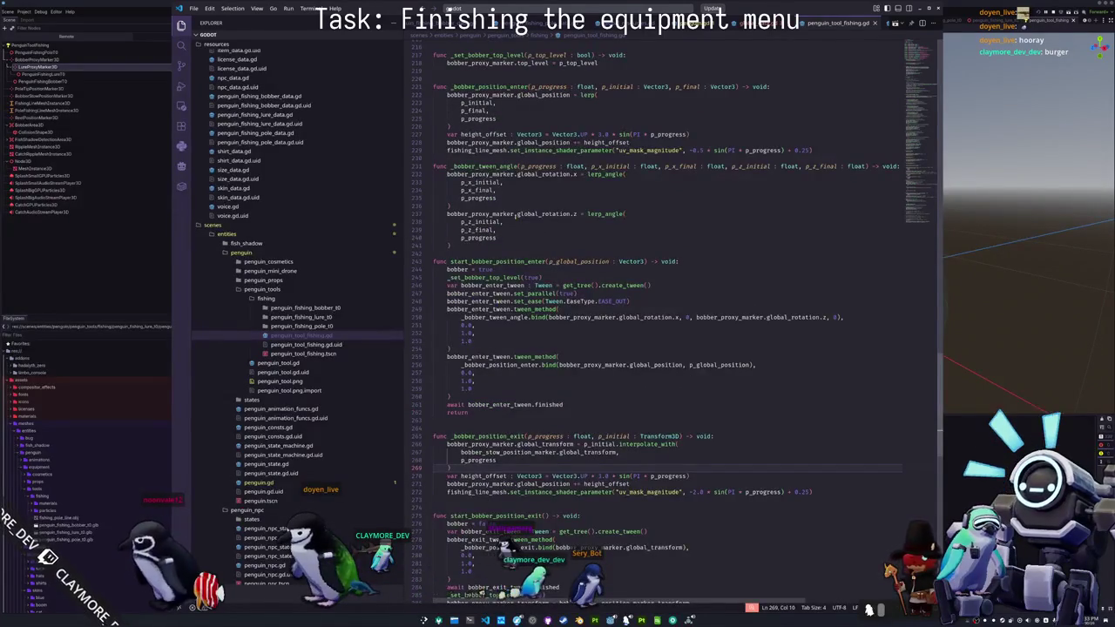
click(516, 209)
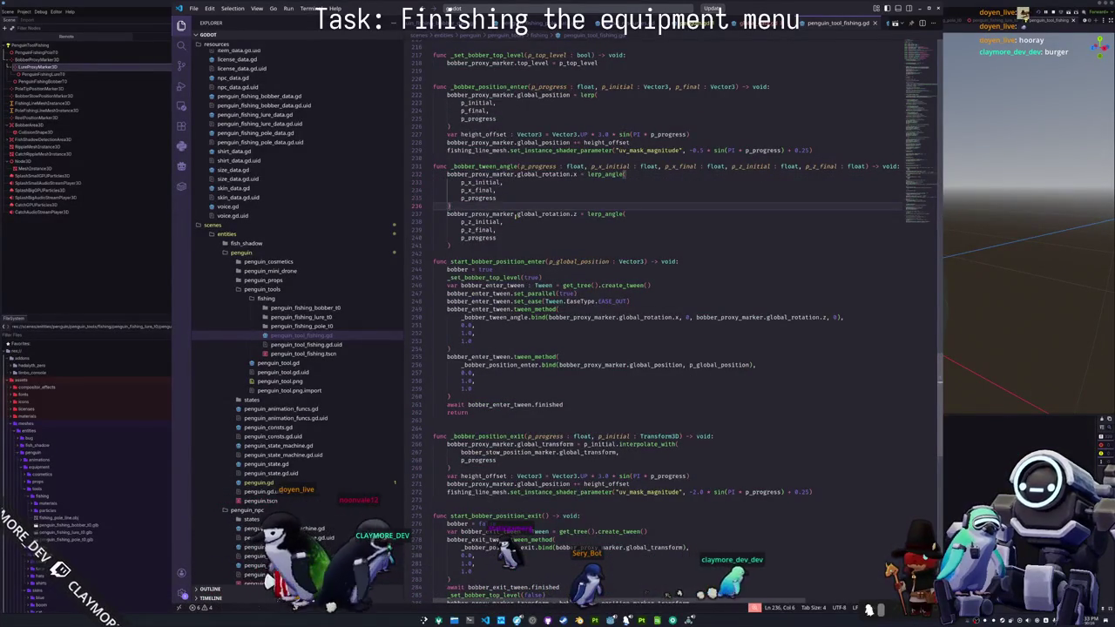
key(Down)
key(Down)
key(Down)
key(Right)
key(Right)
key(Right)
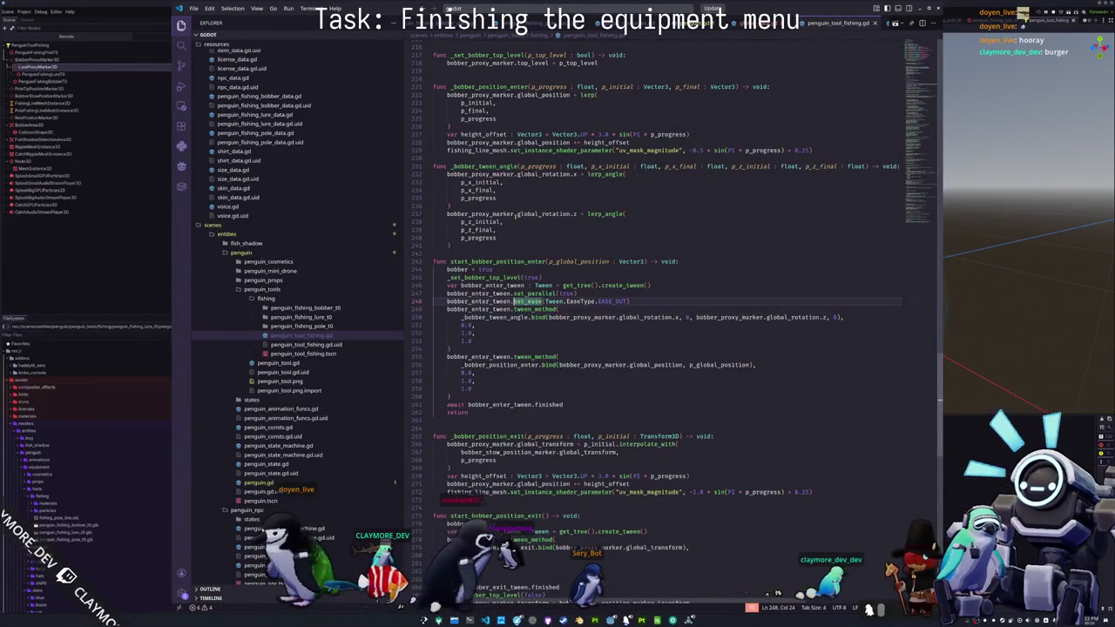
key(Up)
key(Up)
key(Up)
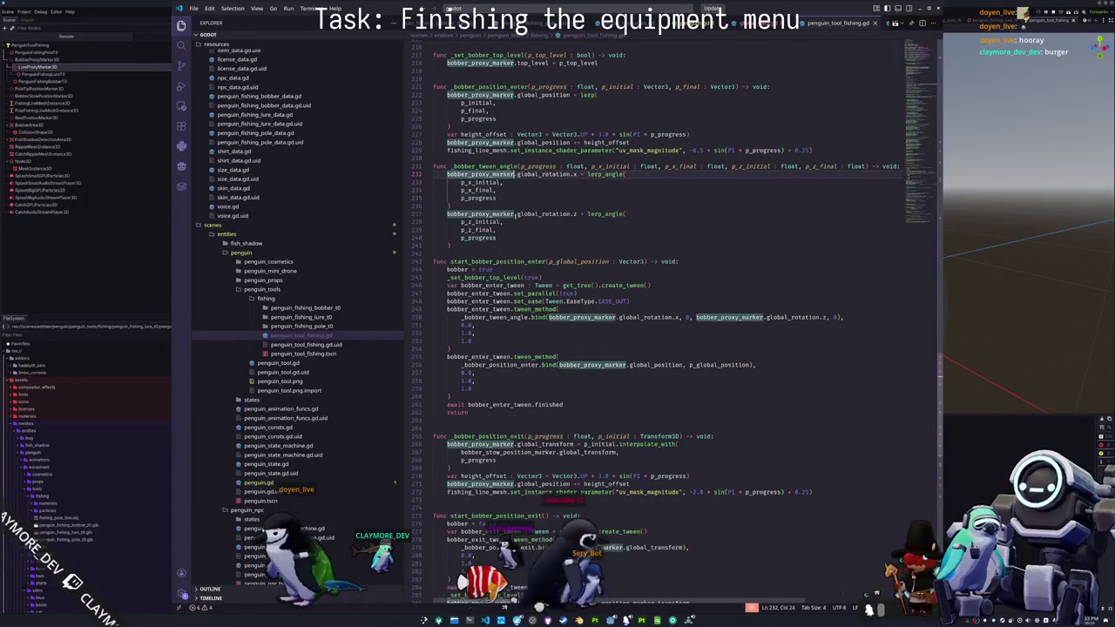
key(Up)
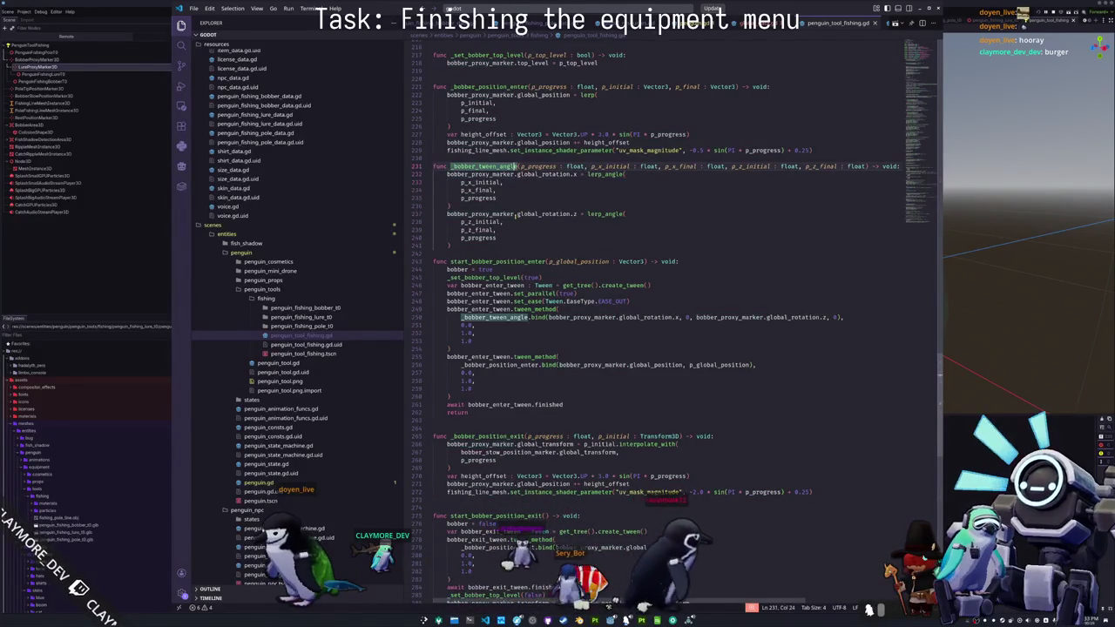
key(Left)
key(Left)
key(Left)
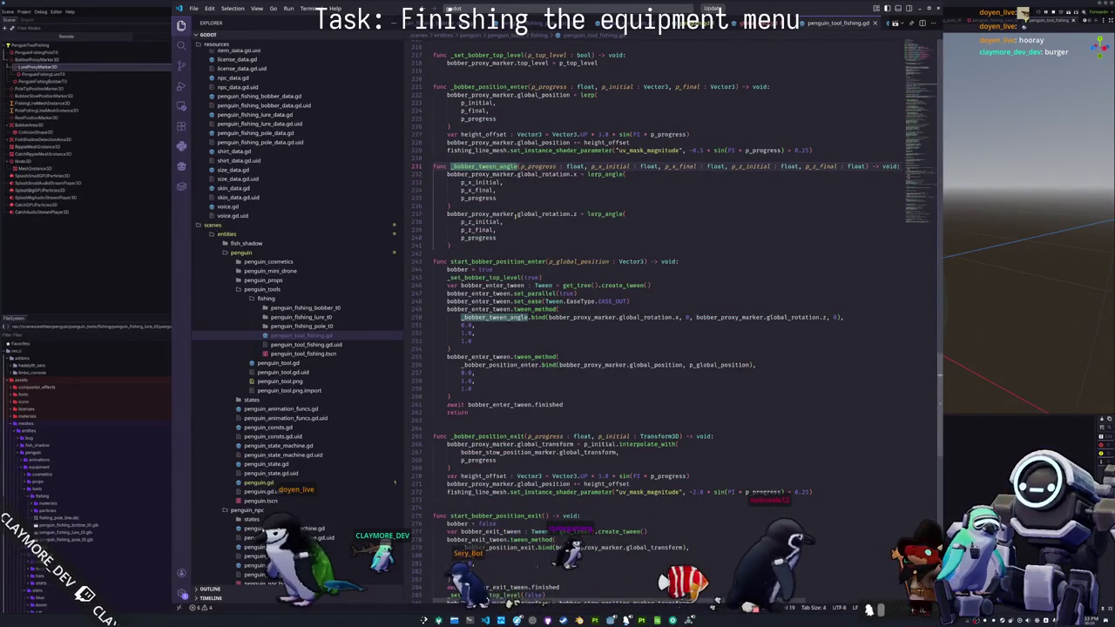
key(Left)
key(Left)
key(Left)
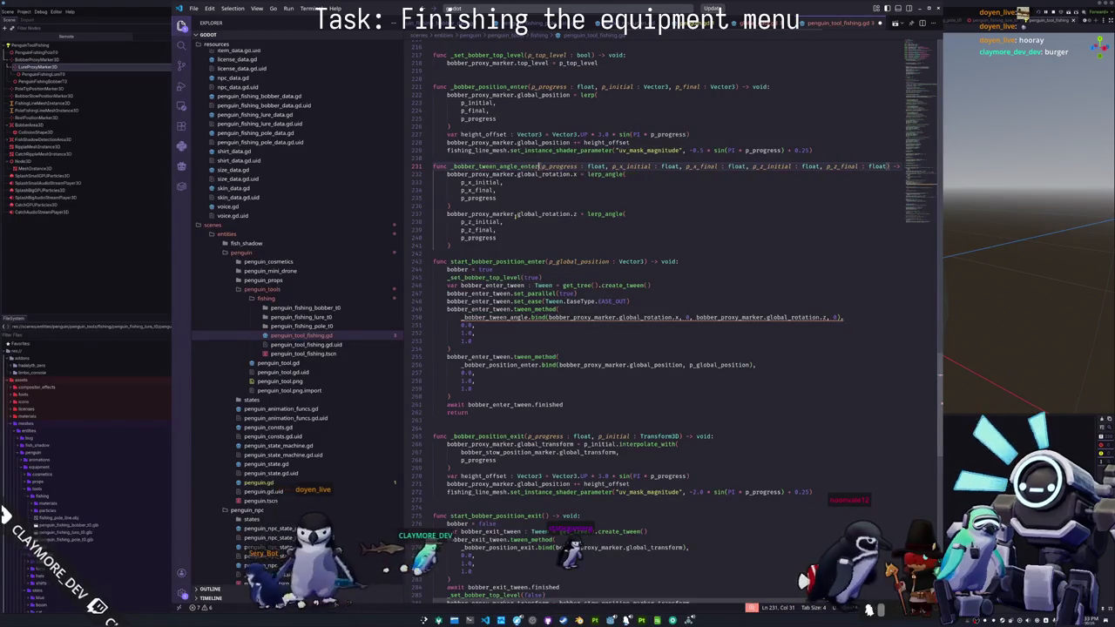
- Point the tween_method call at _bobber_tween_angle_enter and select that function's definition
key(Down)
key(Down)
key(Down)
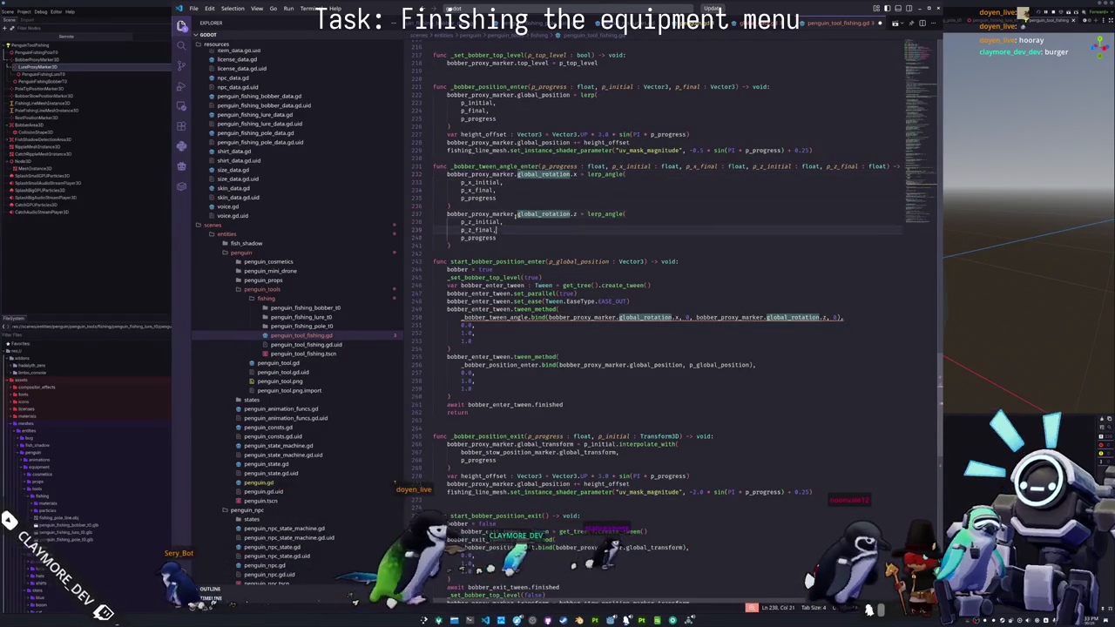
key(ctrl+Right)
key(ctrl+Right)
text(_bobber_tween_angle_enter)
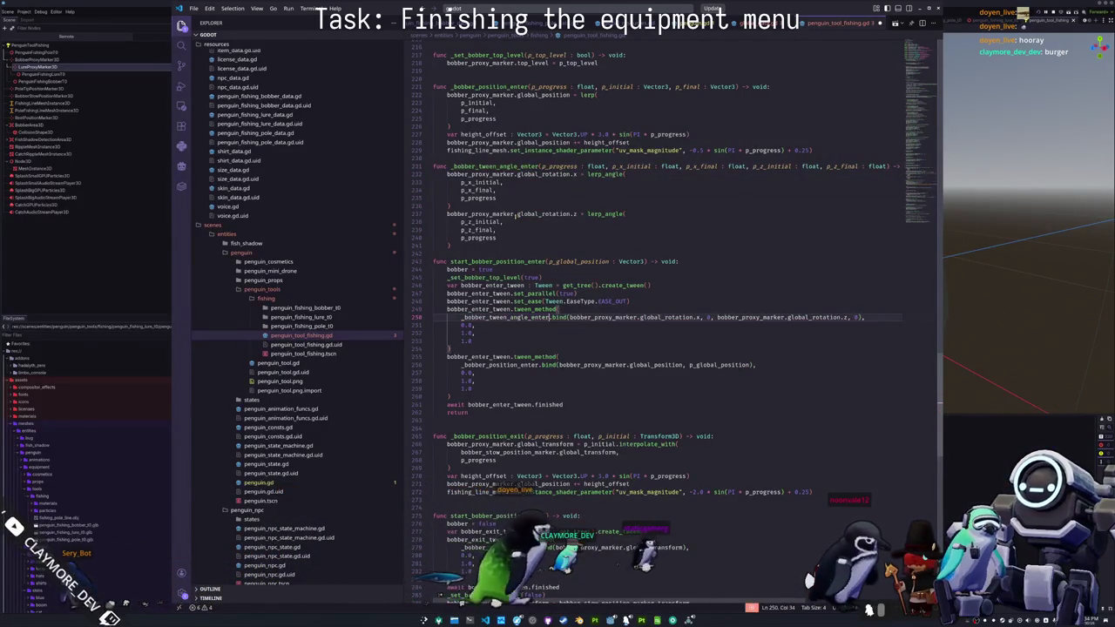
key(Up)
key(Up)
key(Up)
key(shift+Up)
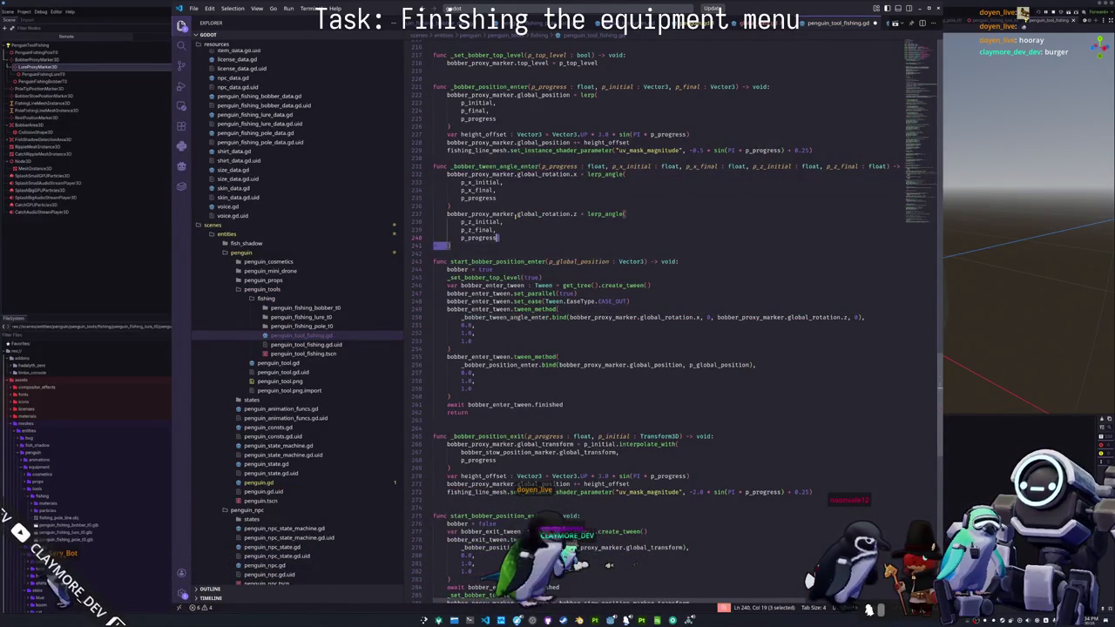
key(shift+Up)
key(shift+Up)
key(shift+Up)
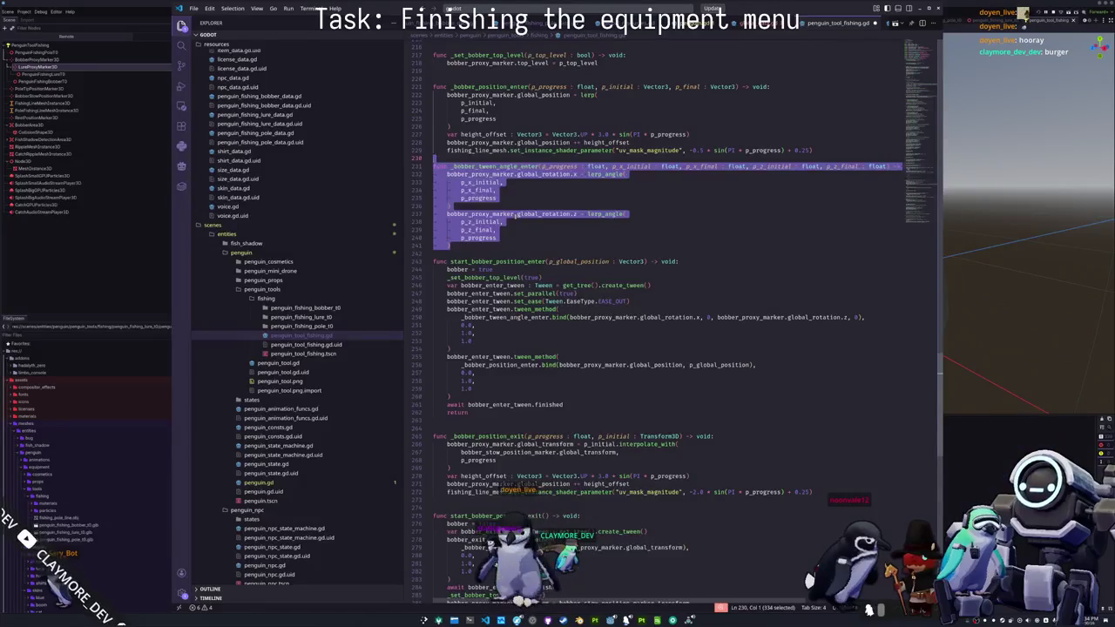
key(Down)
key(Down)
key(Down)
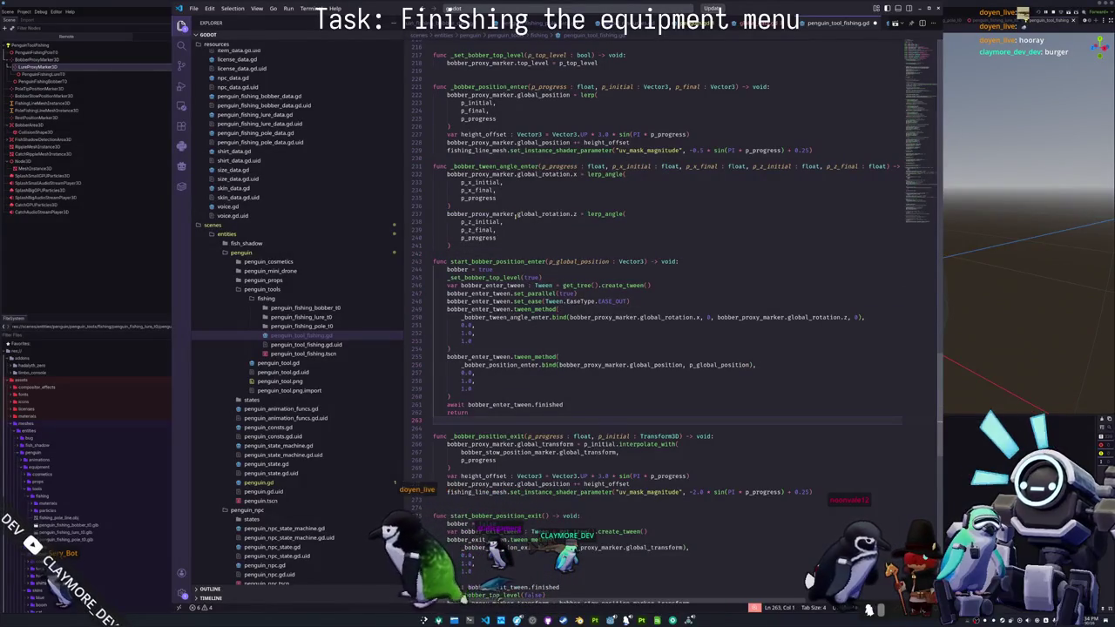
key(Down)
key(Down)
key(Down)
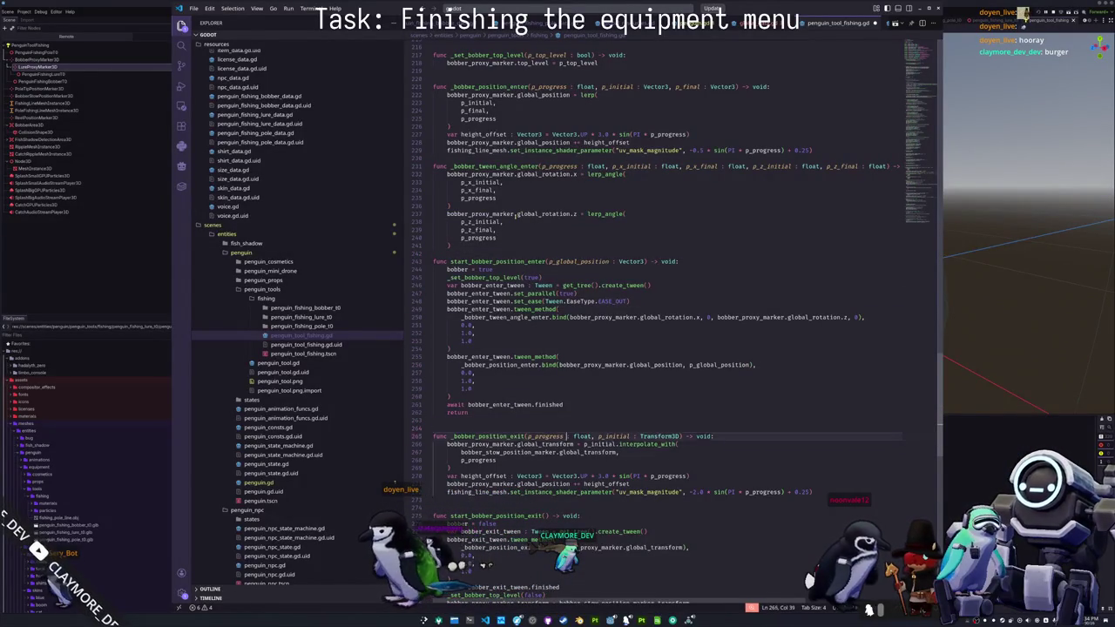
- Paste a copy of the enter angle function before start_bobber_position_exit, named _bobber_tween_angle_exit
key(Return)
key(ctrl+v)
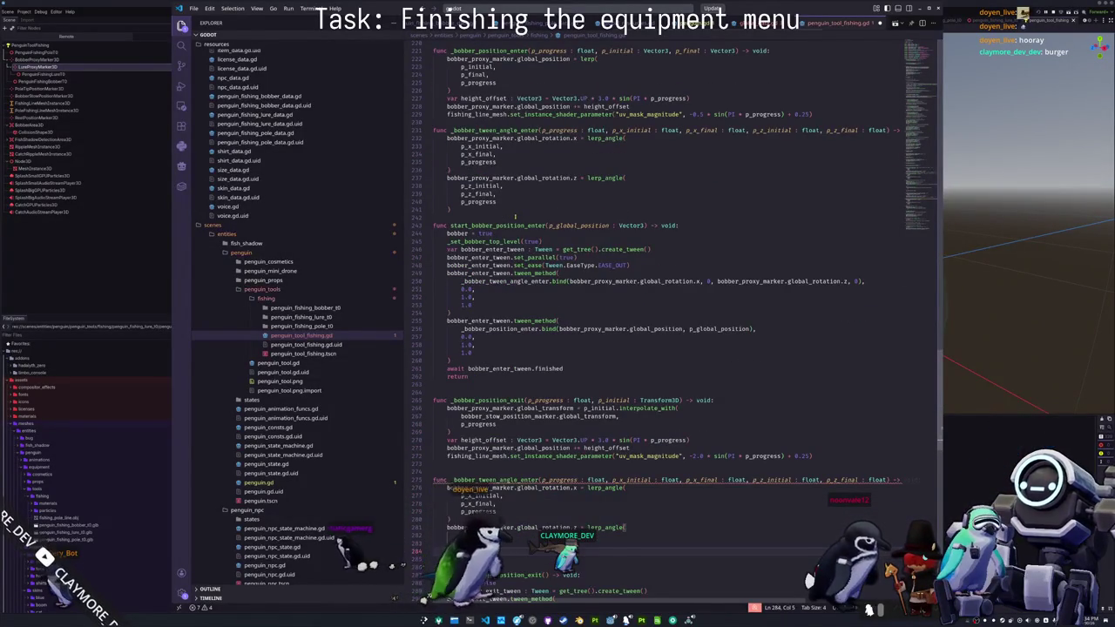
key(BackSpace)
key(BackSpace)
key(BackSpace)
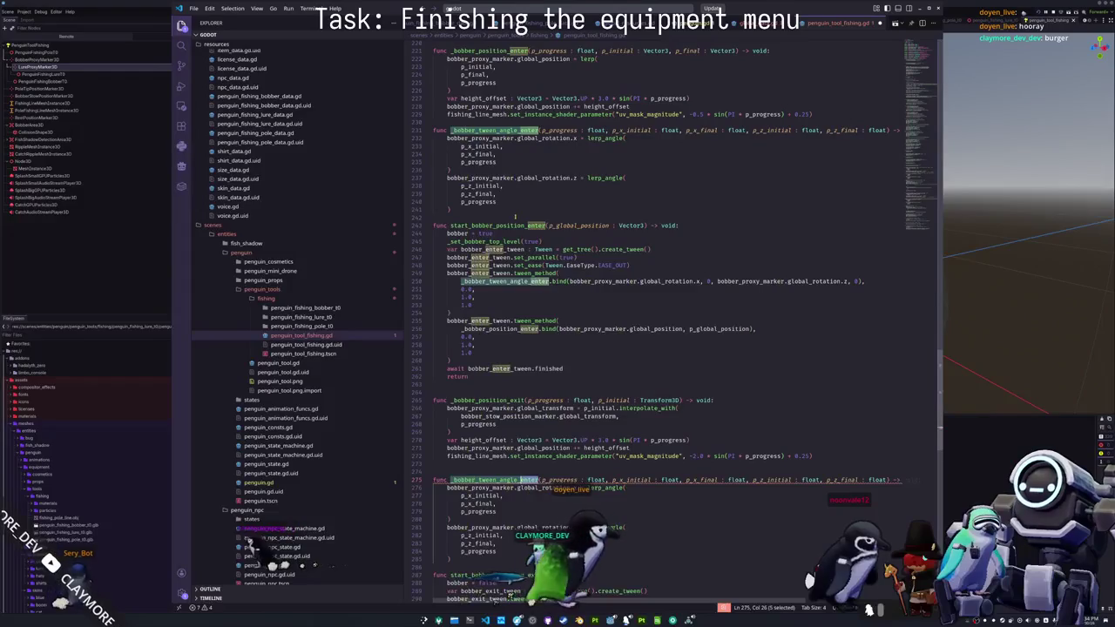
text(exit)
- Replace the four float angle parameters with p_initial : Vector3 and p_final : Vector3
click(652, 479)
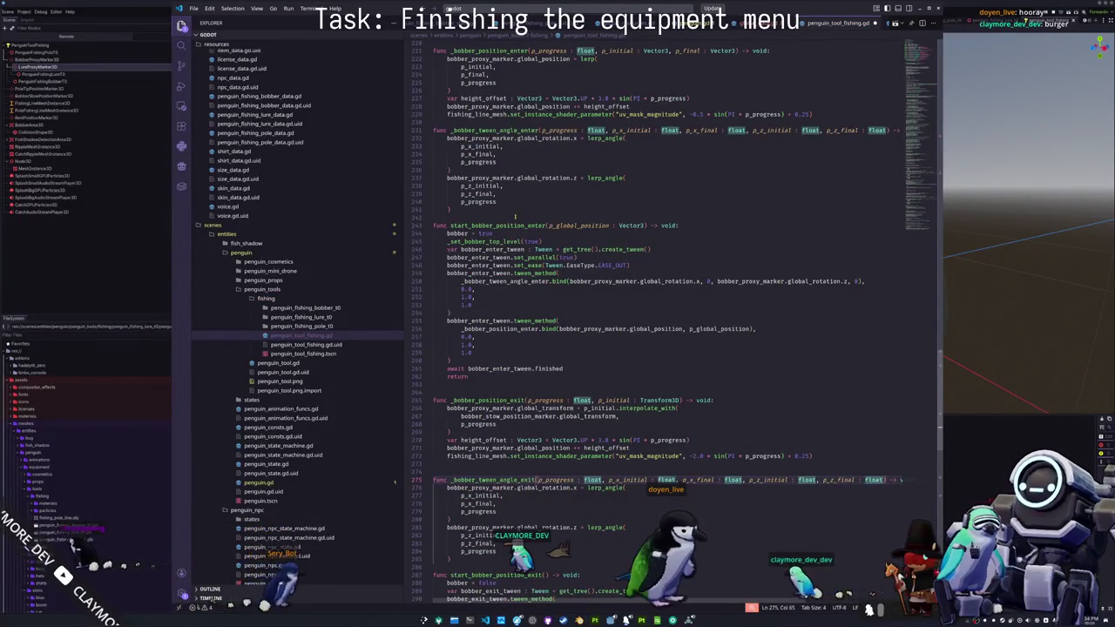
key(ctrl+shift+Right)
key(ctrl+shift+Right)
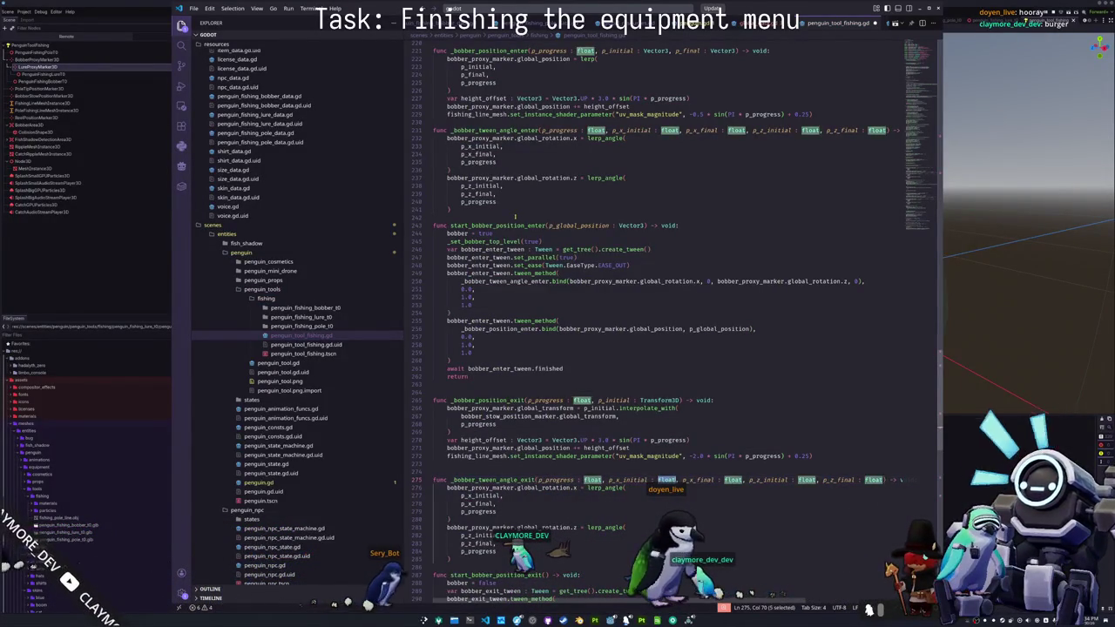
key(BackSpace)
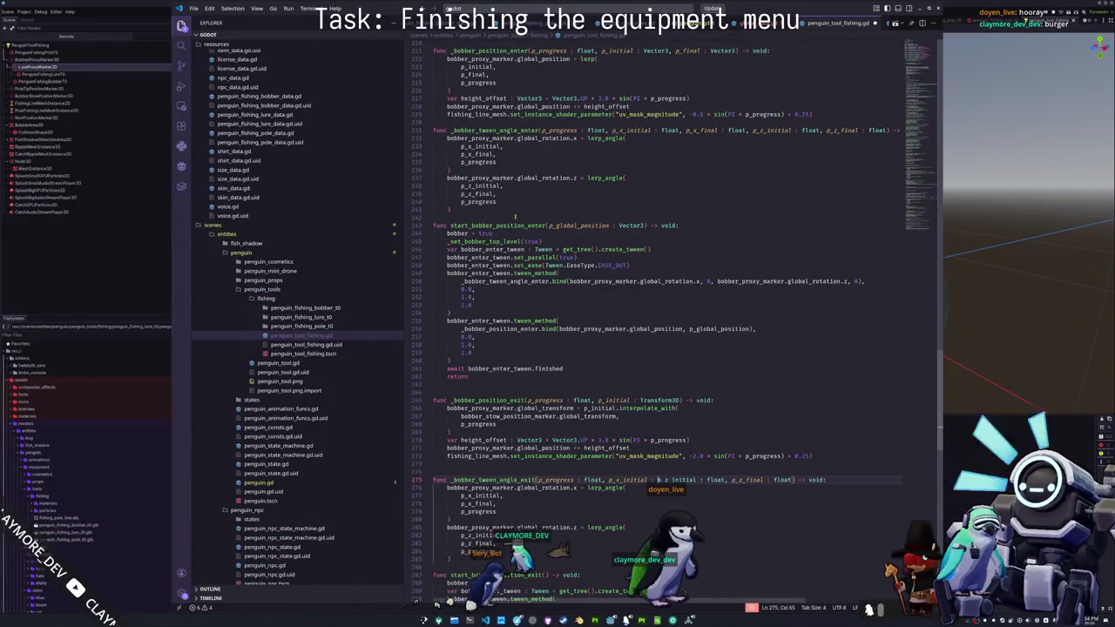
key(ctrl+z)
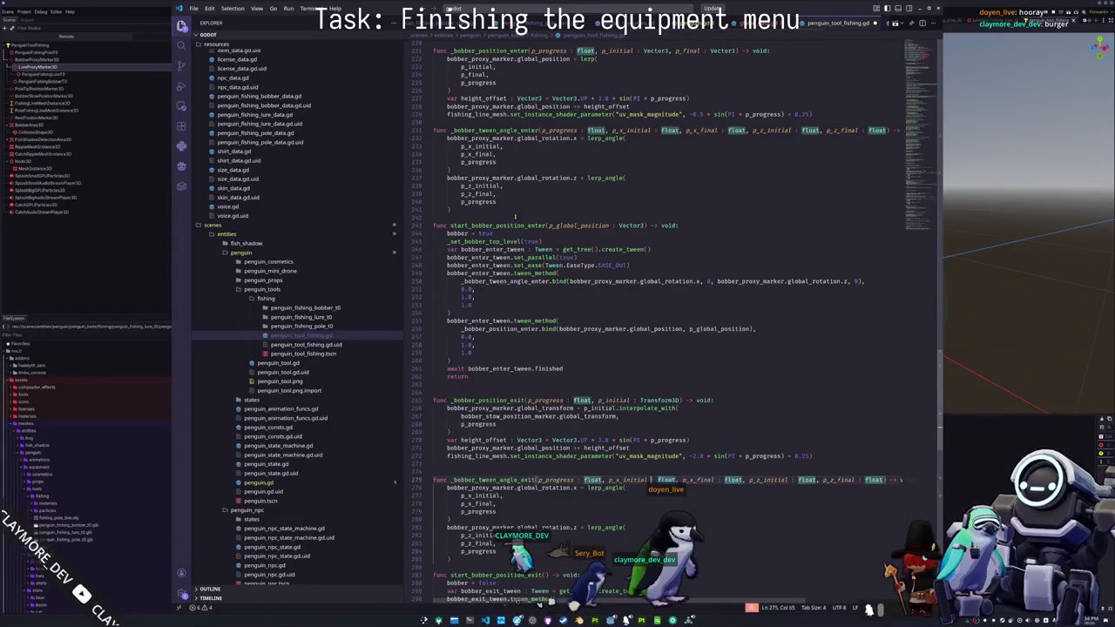
key(Right)
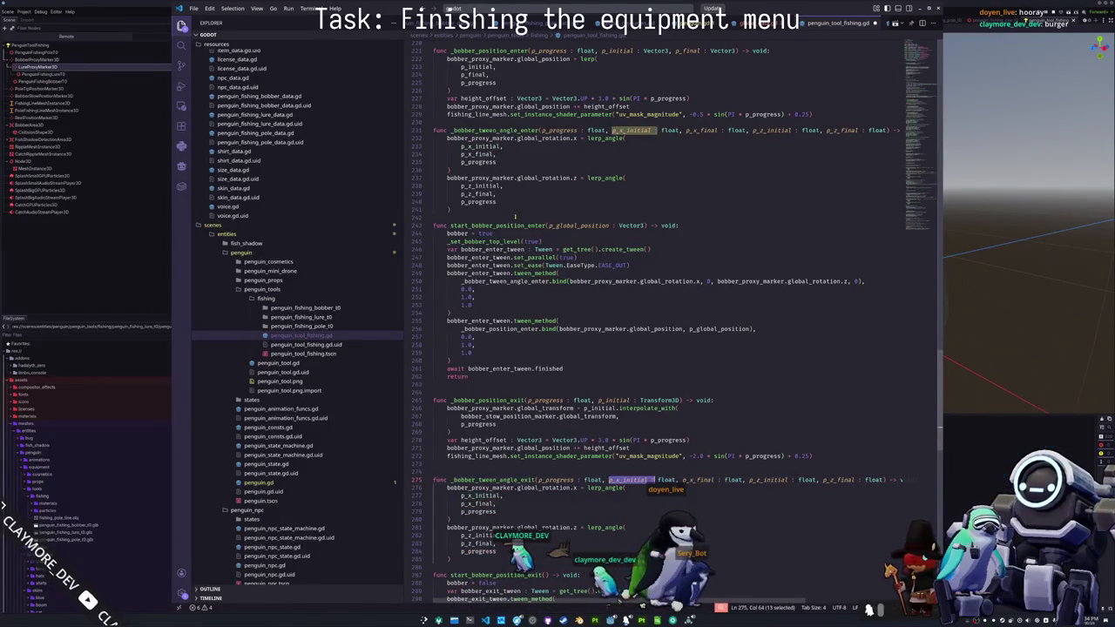
key(ctrl+shift+Right)
key(ctrl+shift+Right)
key(ctrl+shift+Right)
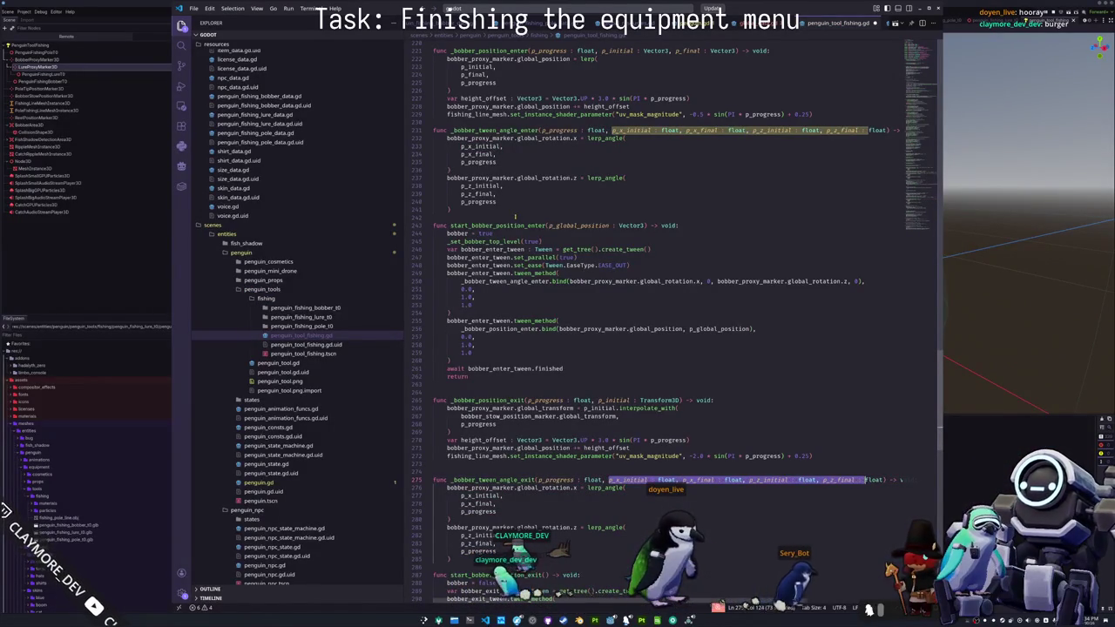
text(p_initial)
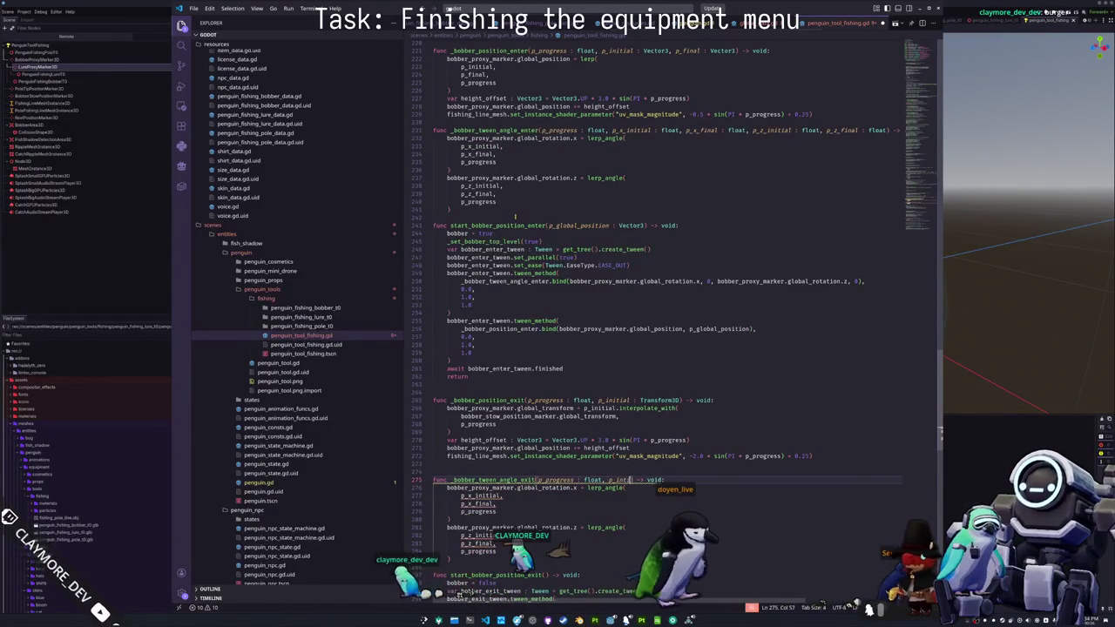
text( : Vector3)
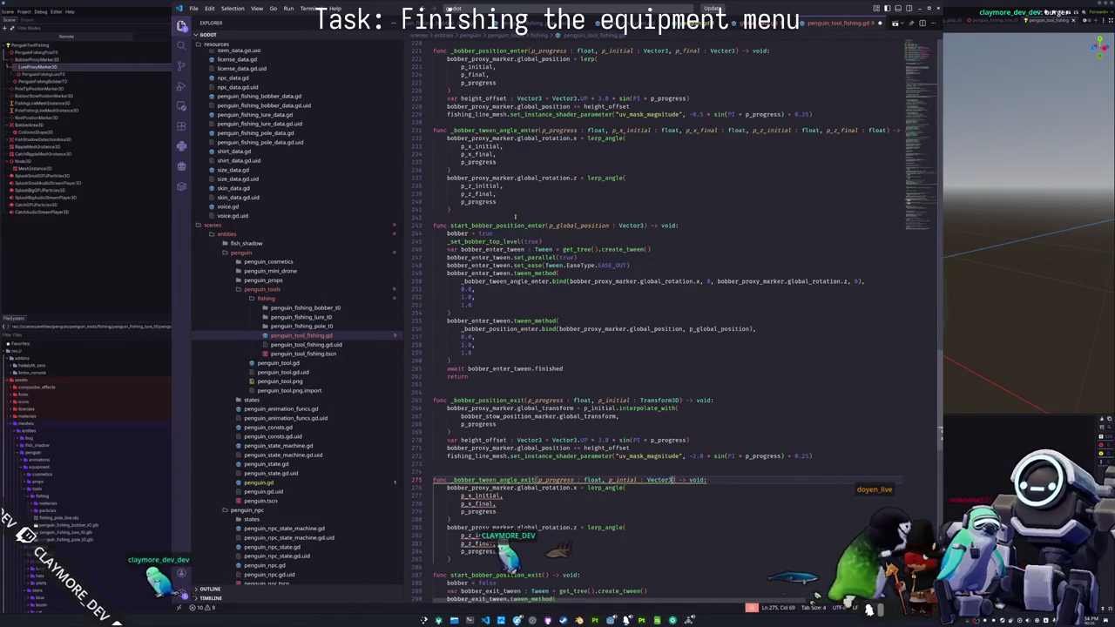
text(p_final : Vector3)
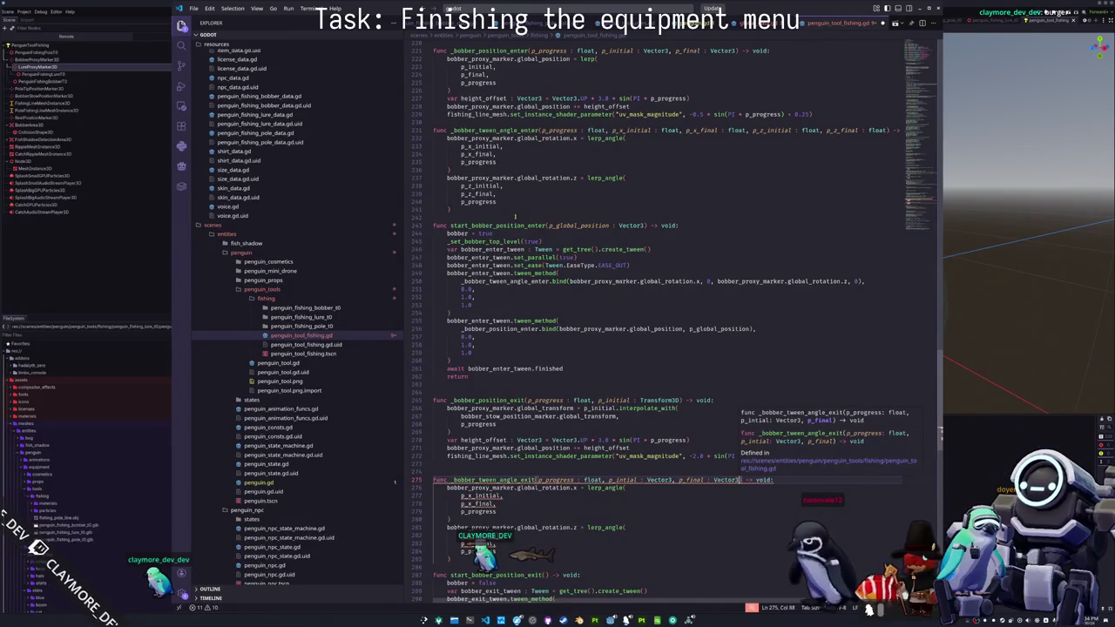
- Delete the z-rotation lerp_angle block from _bobber_tween_angle_exit
key(Escape)
key(Down)
key(Down)
key(Down)
key(End)
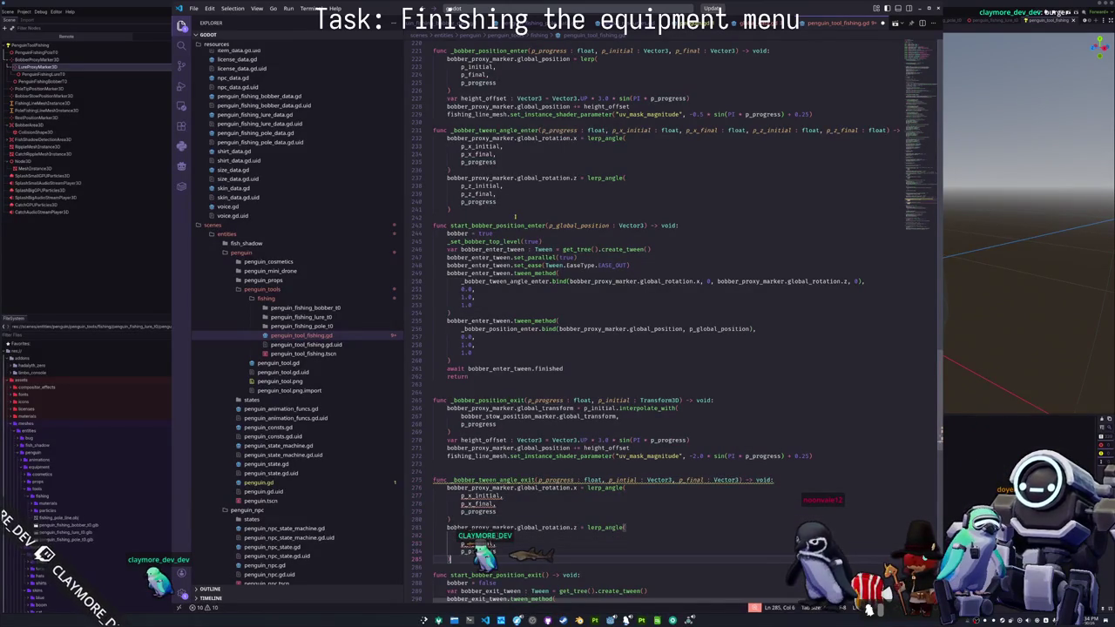
key(Delete)
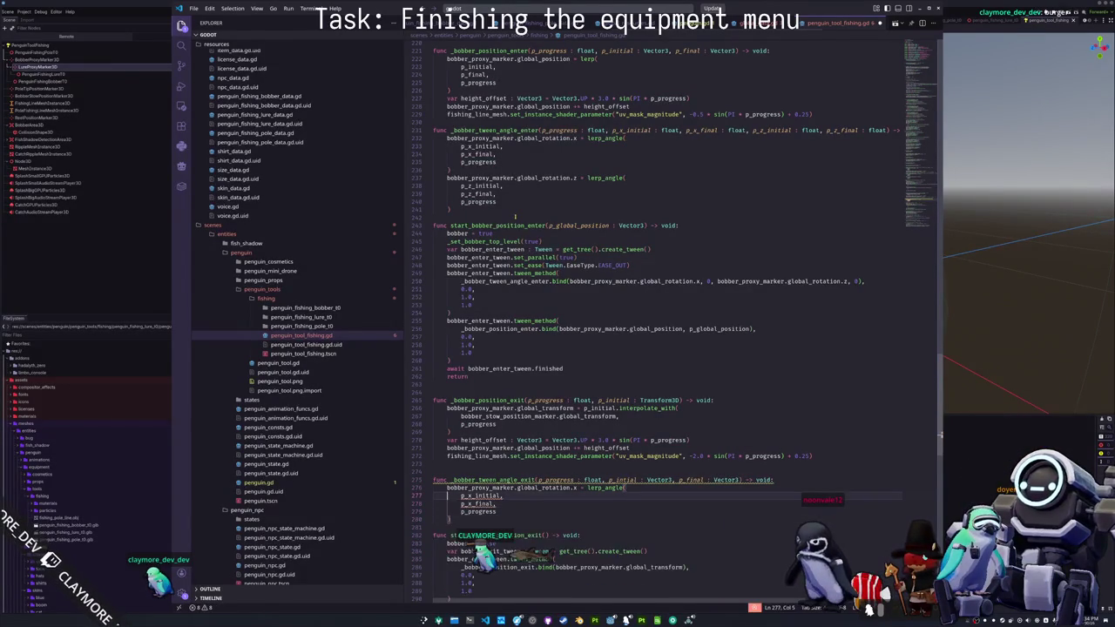
- Make the rotation line lerp global_rotation.x from p_initial.x to p_final.x
key(Up)
key(ctrl+Right)
key(ctrl+Right)
key(ctrl+Right)
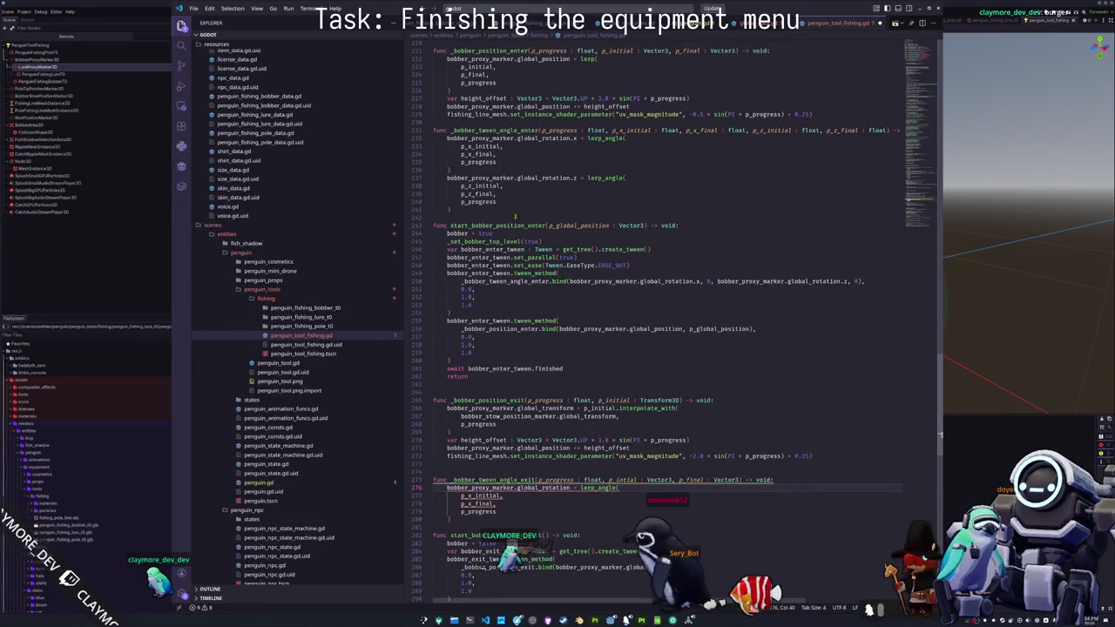
text(.x)
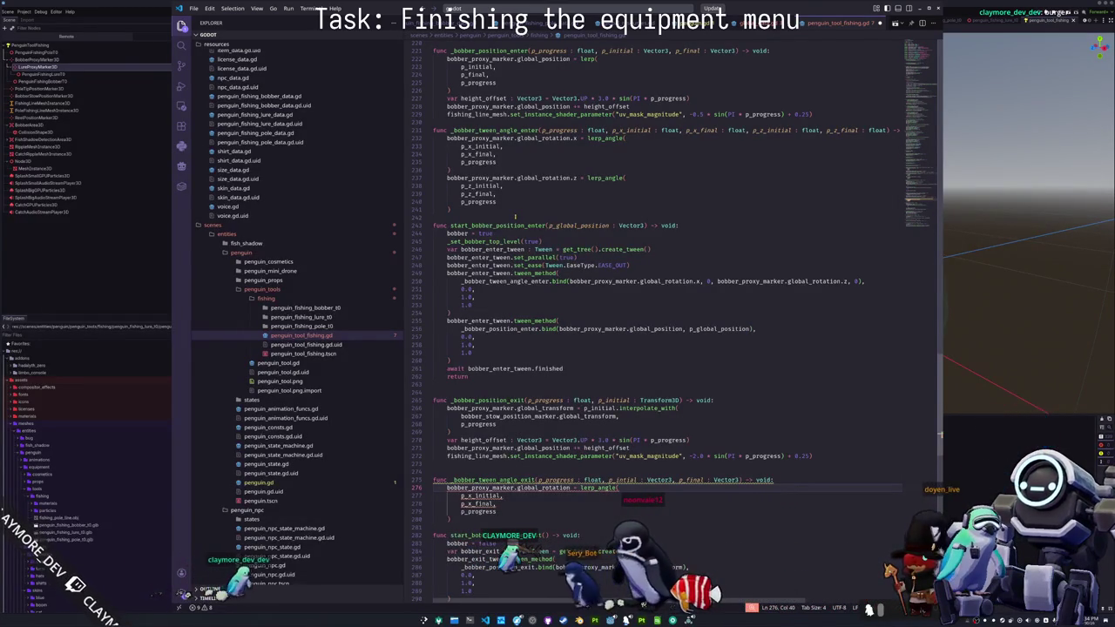
key(Down)
key(Left)
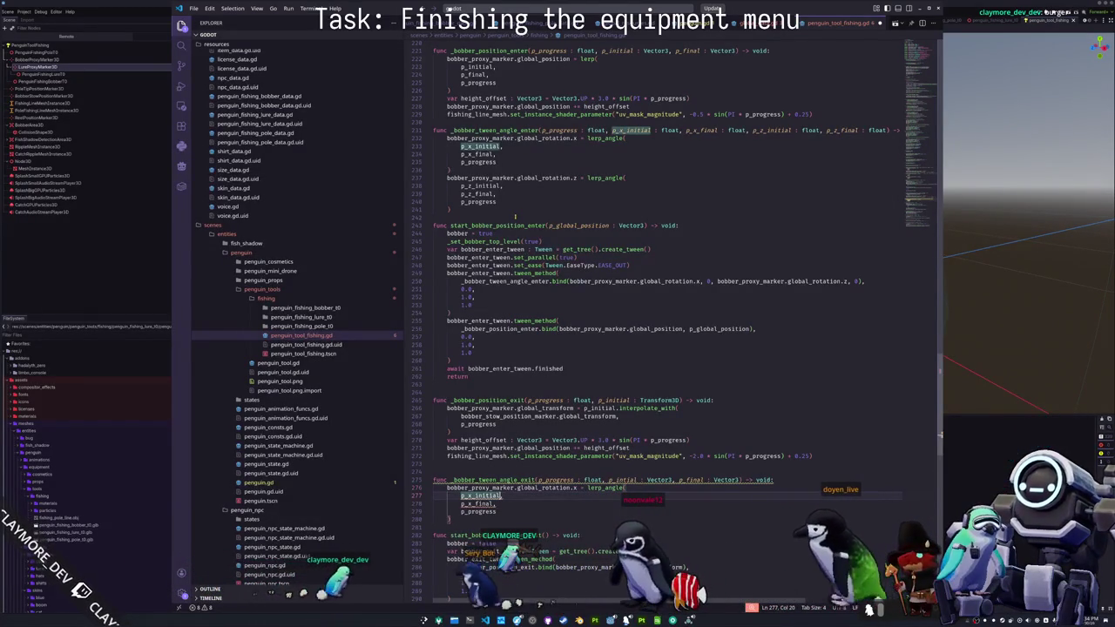
key(ctrl+Left)
key(Right)
key(shift+Right)
key(shift+Right)
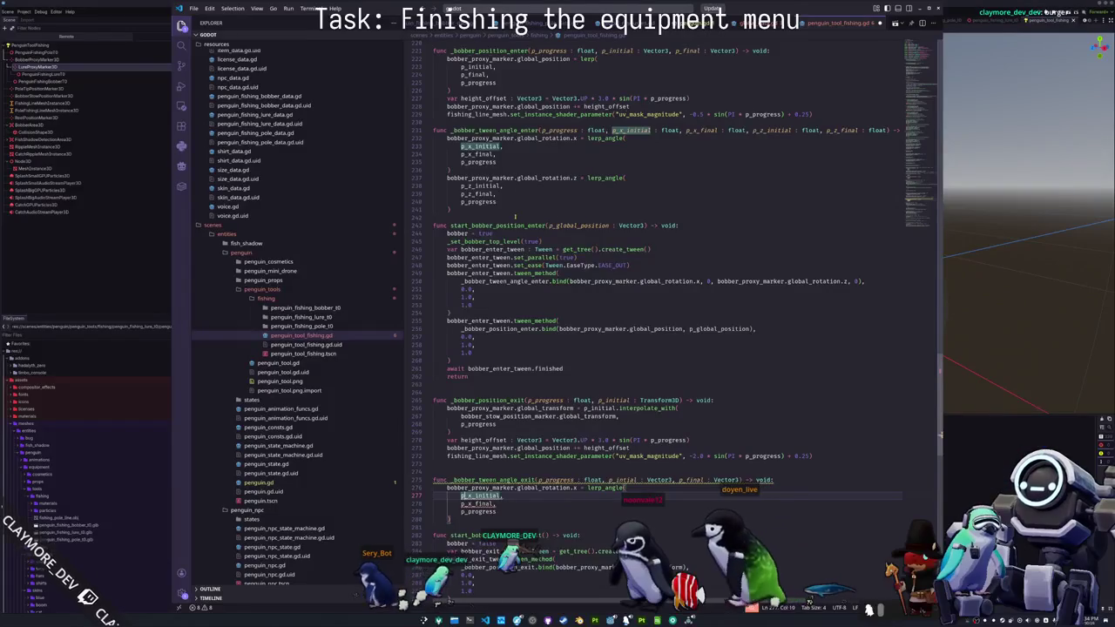
key(ctrl+d)
key(Delete)
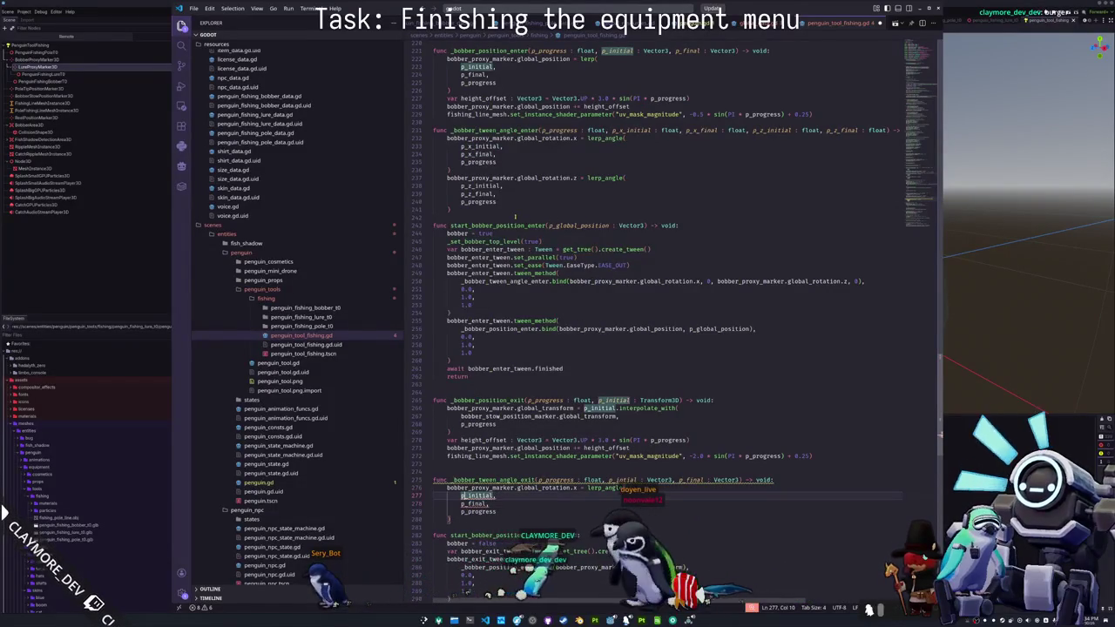
key(Down)
key(Left)
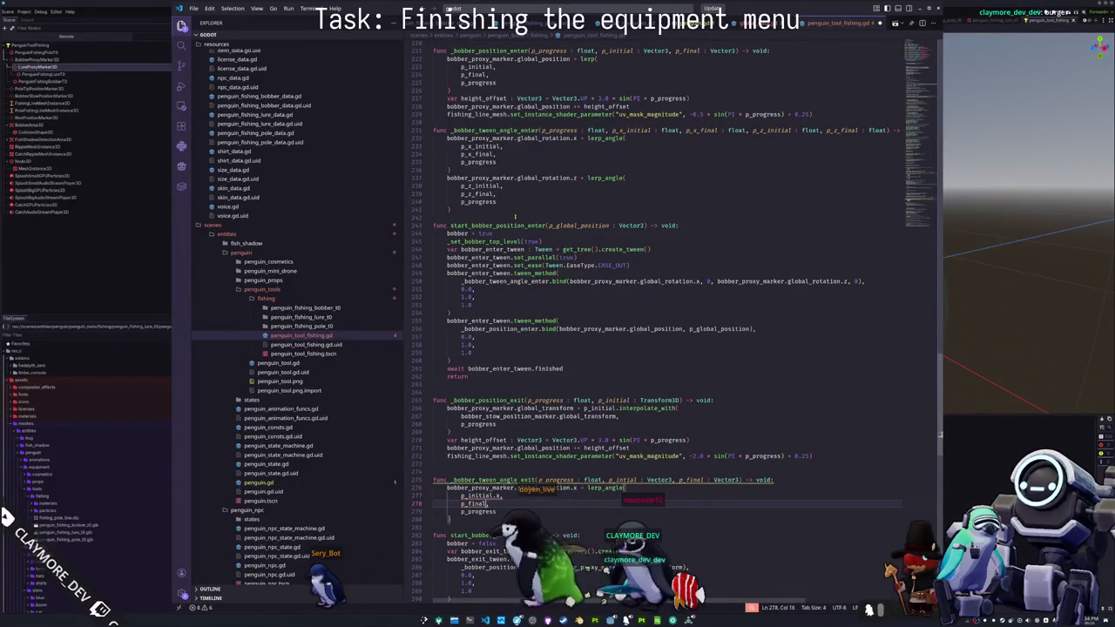
text(.x)
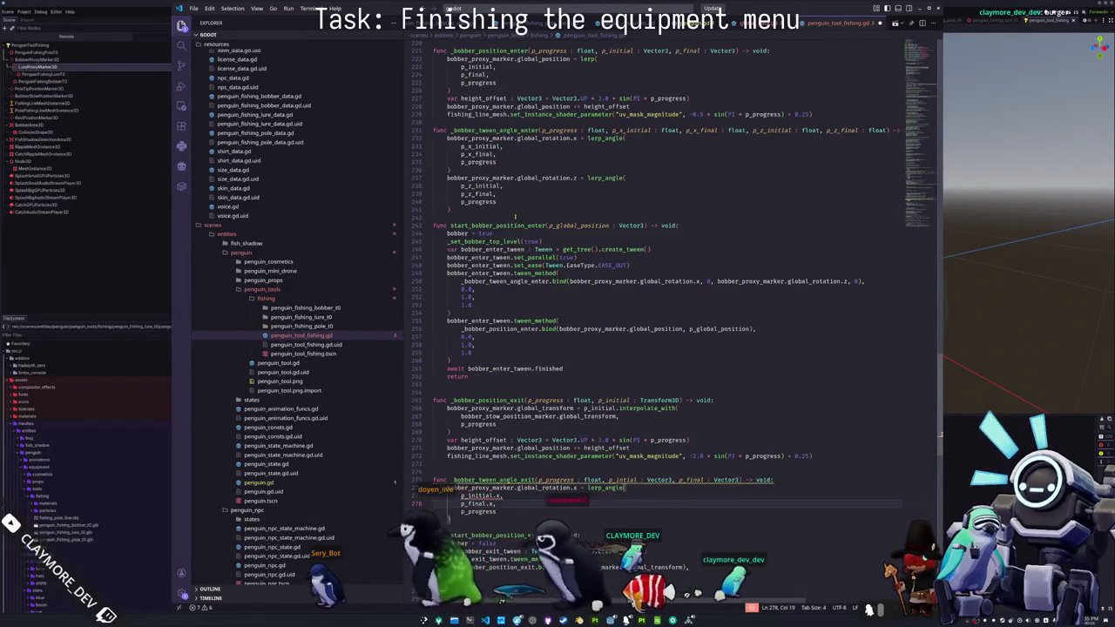
- Duplicate the x-rotation lerp_angle block below itself
key(Up)
key(Up)
key(ctrl+Right)
key(ctrl+Right)
key(ctrl+Right)
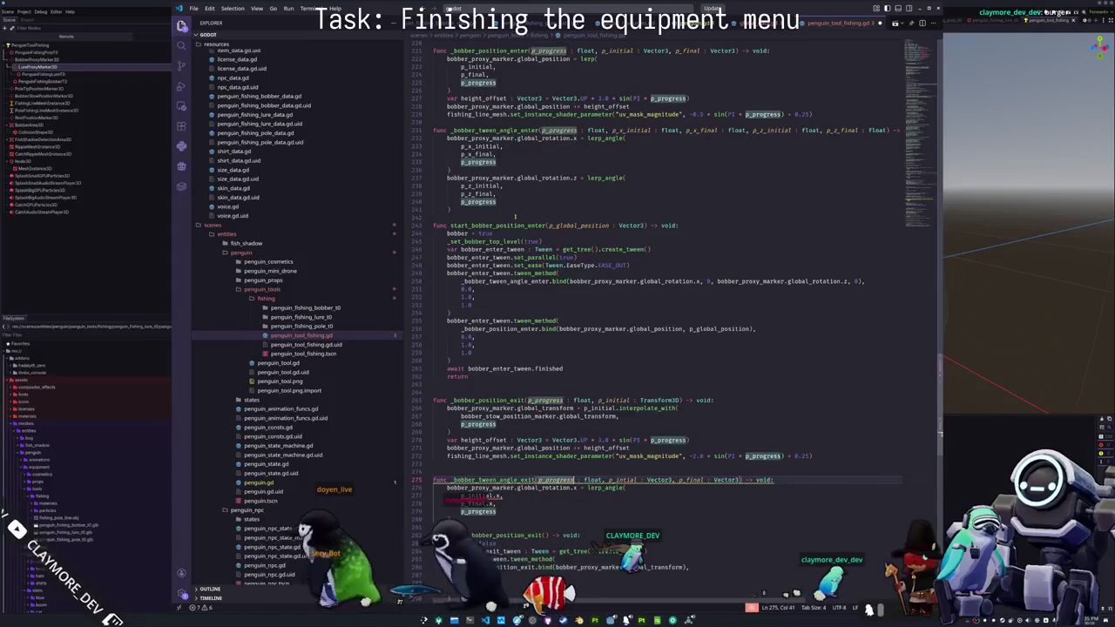
key(Right)
key(Right)
key(Right)
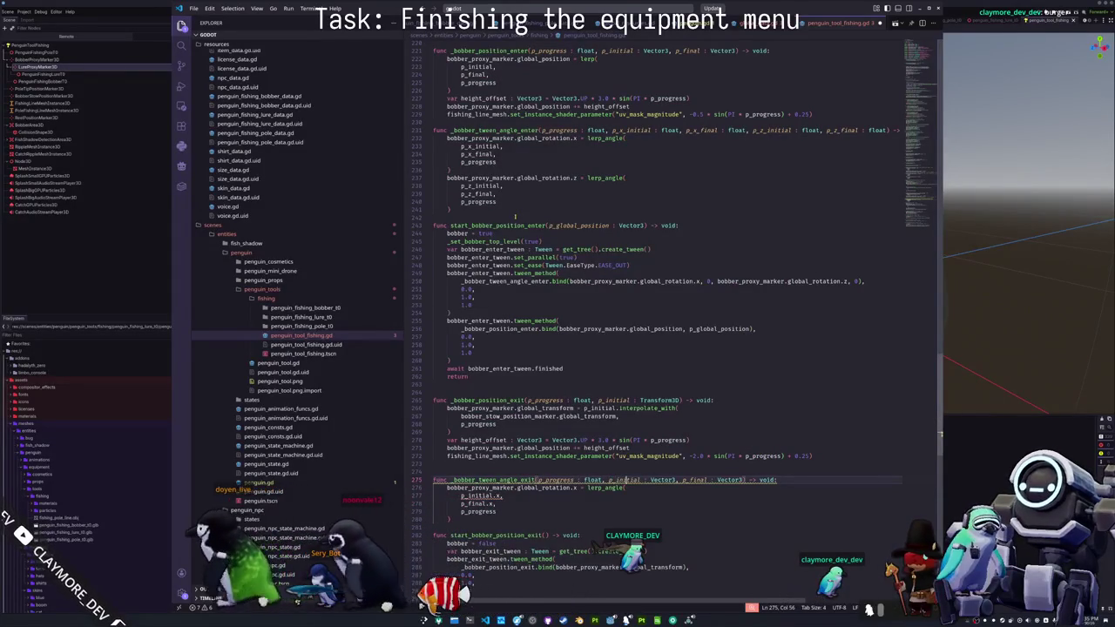
key(Down)
key(Down)
key(Down)
key(shift+Up)
key(shift+Up)
key(shift+Up)
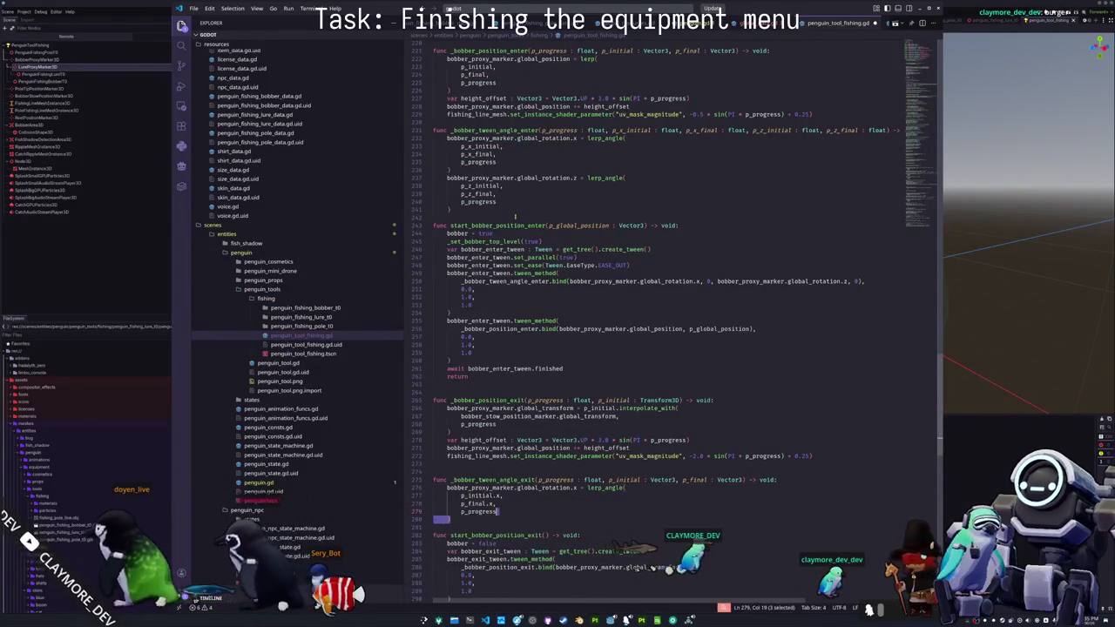
key(ctrl+shift+Left)
key(ctrl+shift+Left)
key(ctrl+shift+Left)
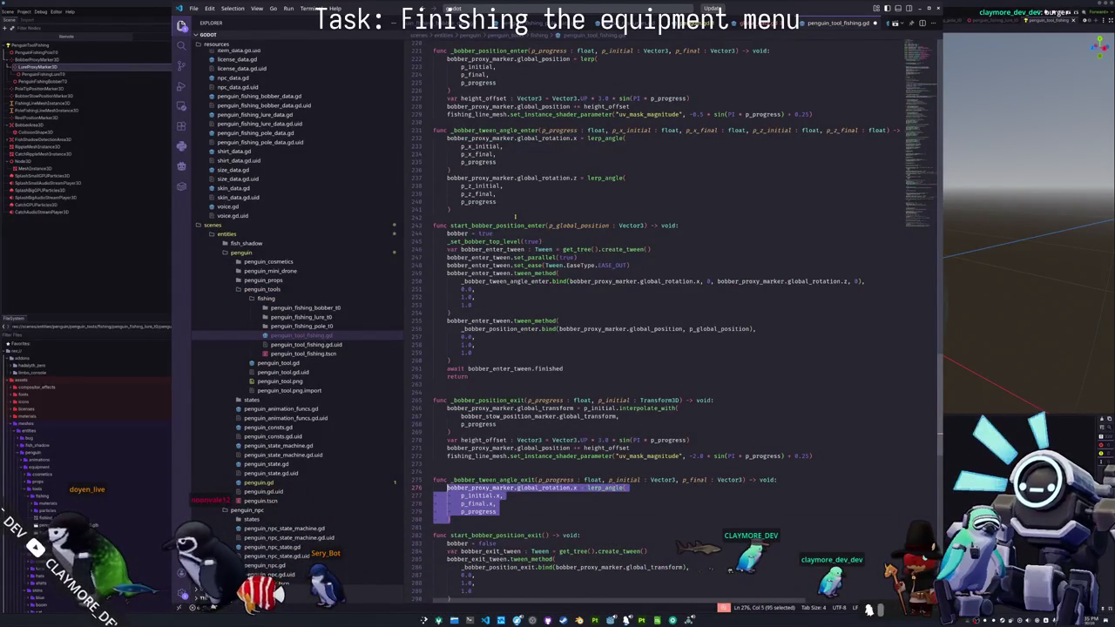
click(450, 520)
key(Up)
key(Up)
key(Up)
key(Home)
key(Right)
key(Return)
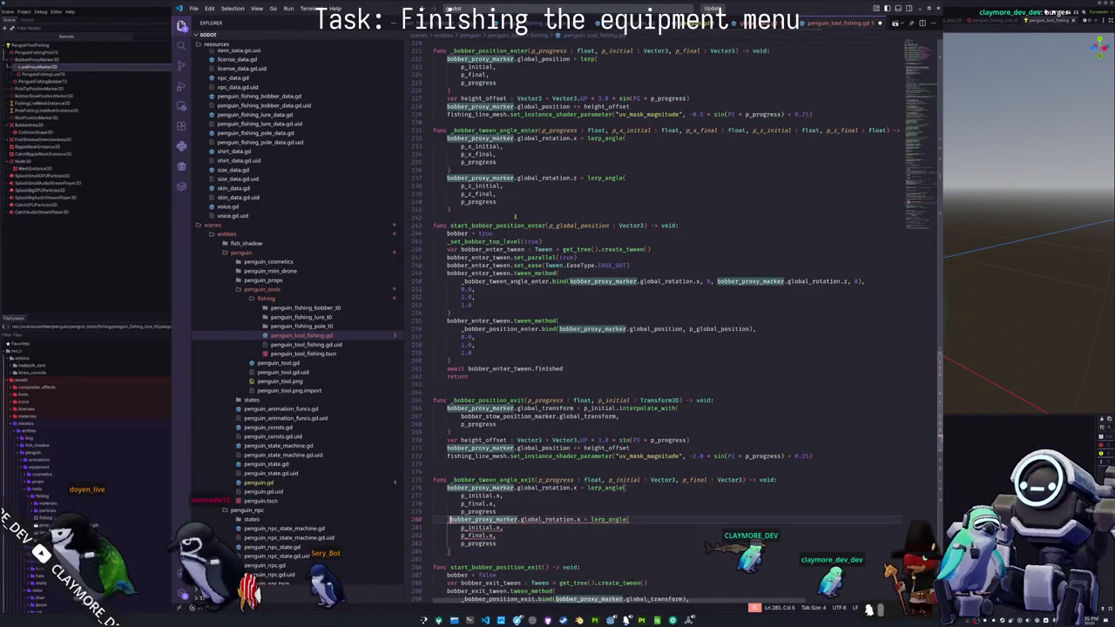
- Switch the duplicated blocks' .x references to .y and .z with multi-cursor edits
double_click(574, 527)
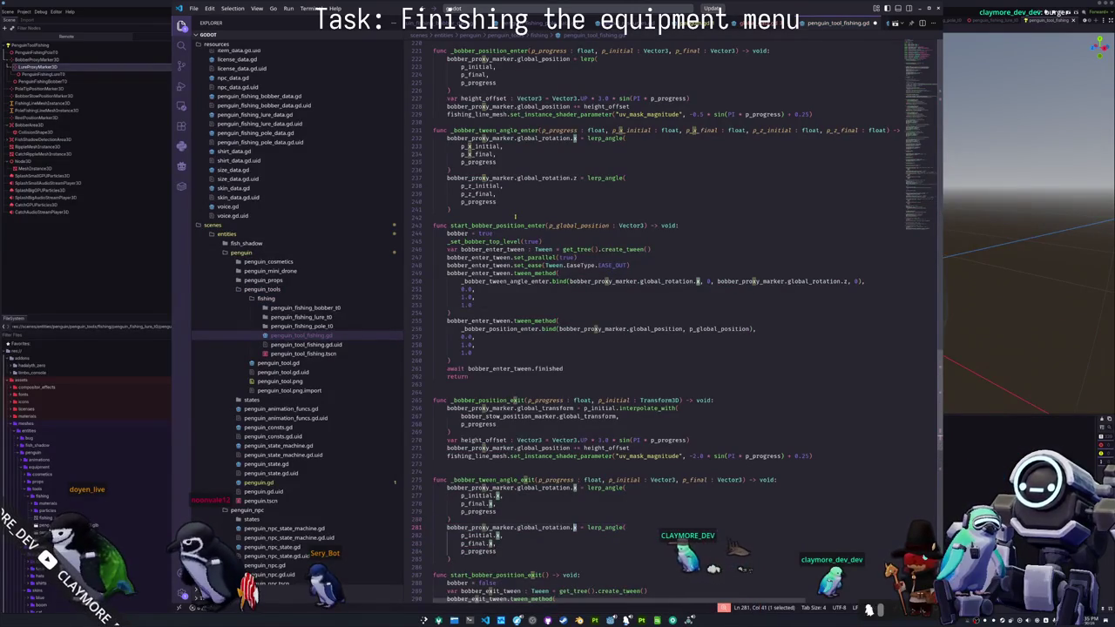
key(ctrl+d)
key(ctrl+d)
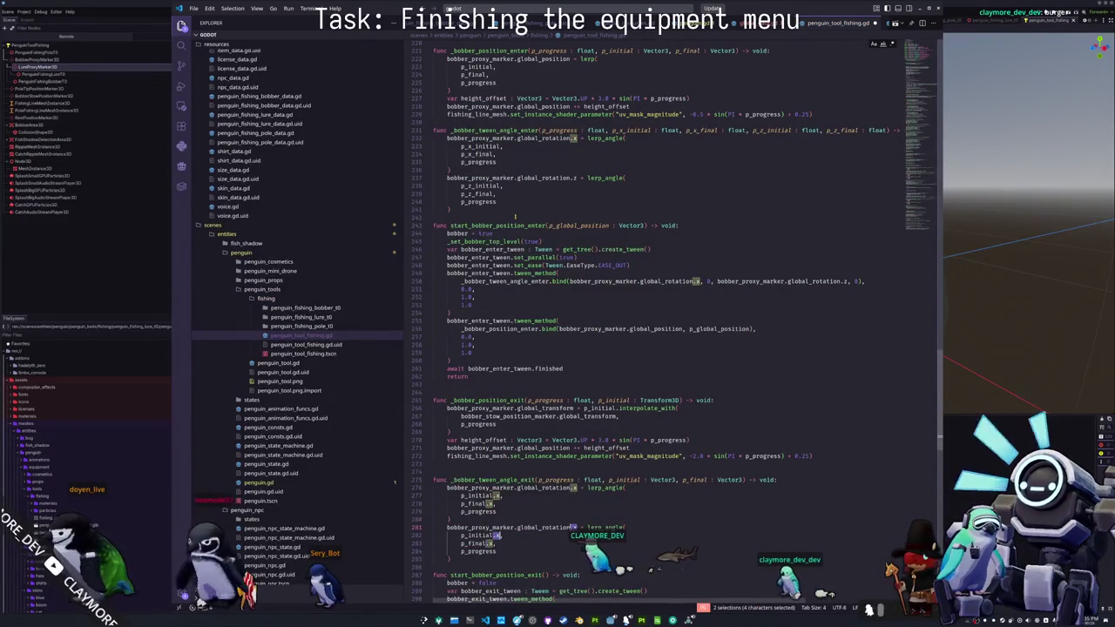
text(.)
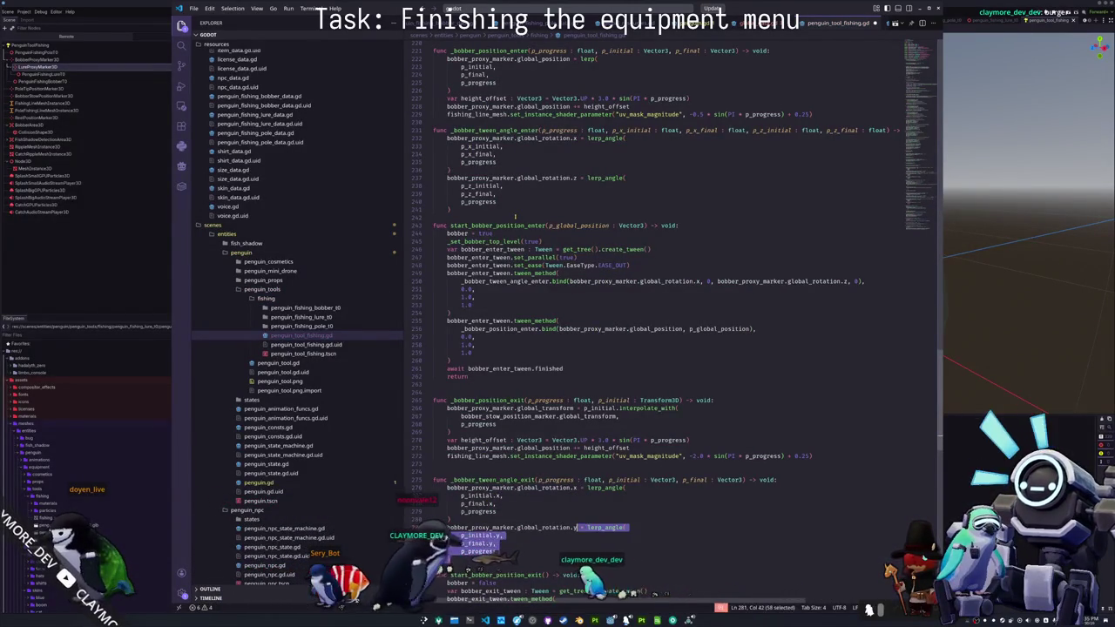
key(Down)
key(Down)
key(Down)
key(Home)
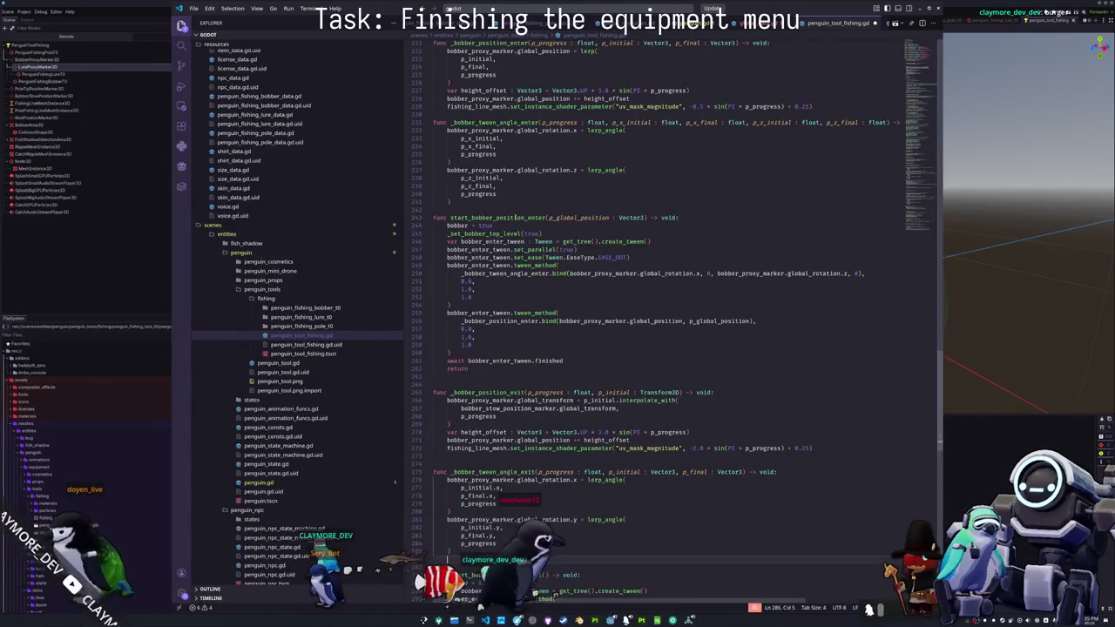
scroll(515, 218, down, 2)
key(ctrl+Right)
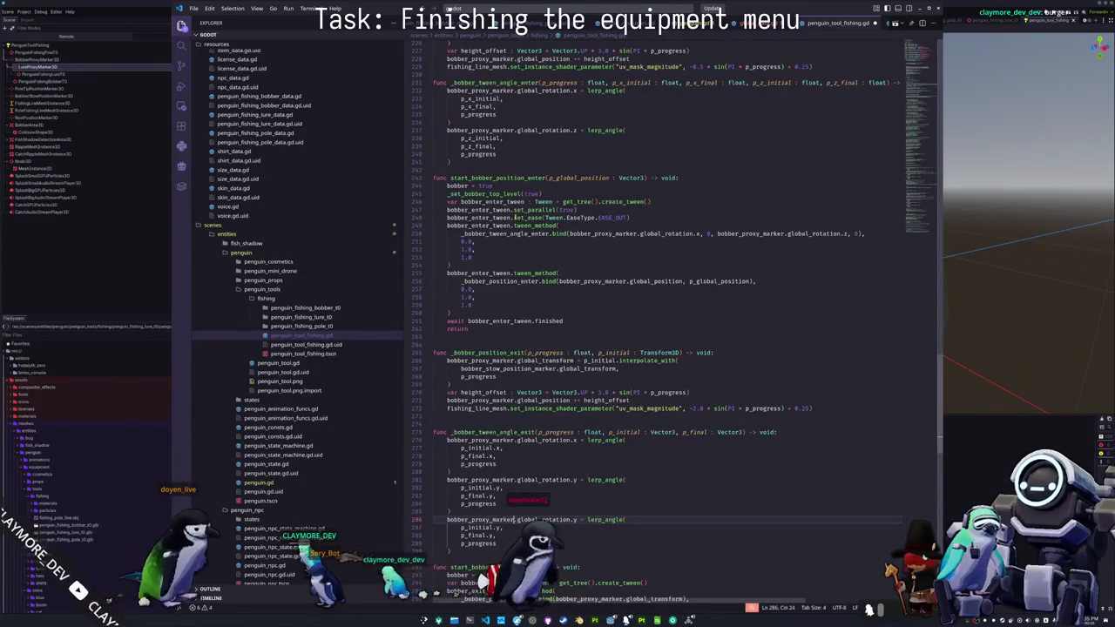
key(ctrl+Right)
key(ctrl+shift+Right)
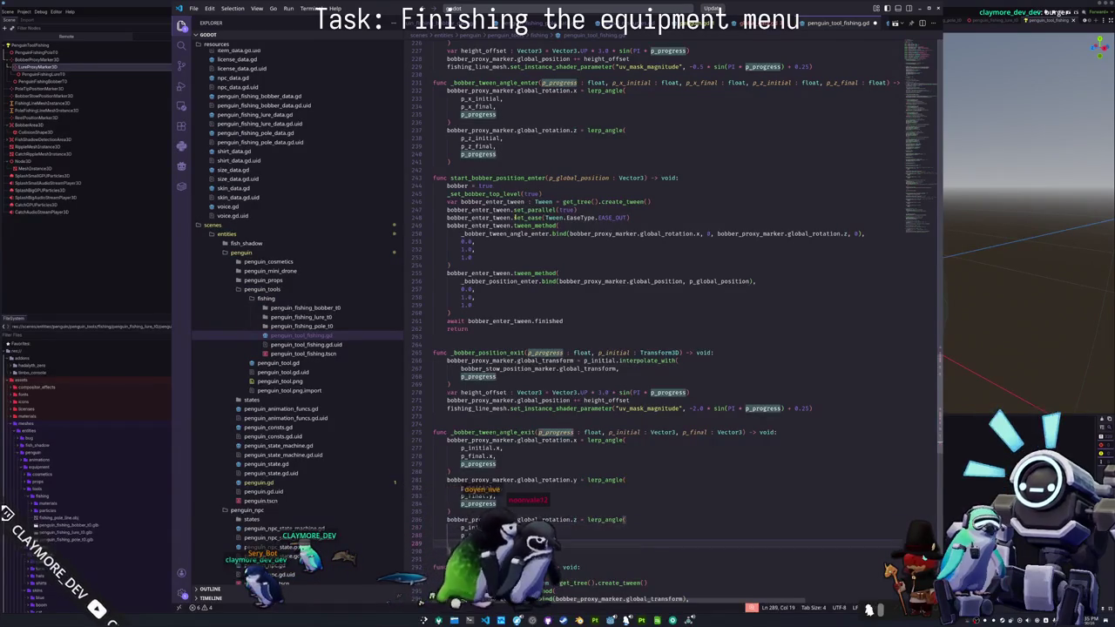
key(ctrl+v)
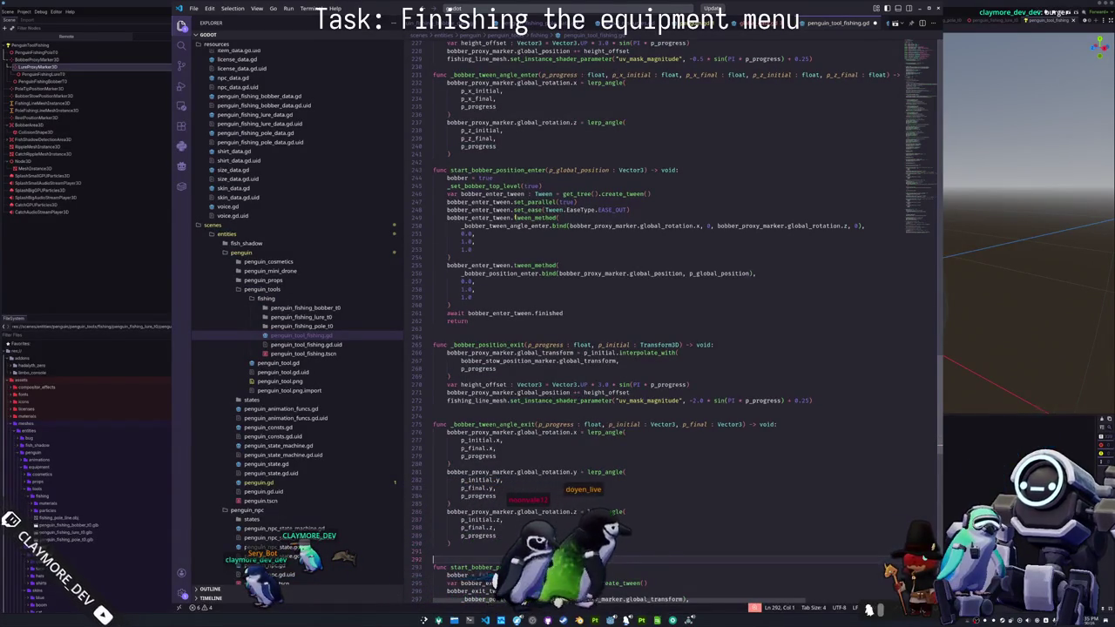
- Retype p_initial as Vector3 and assign to global_position instead of global_transform
key(Down)
key(Down)
key(Down)
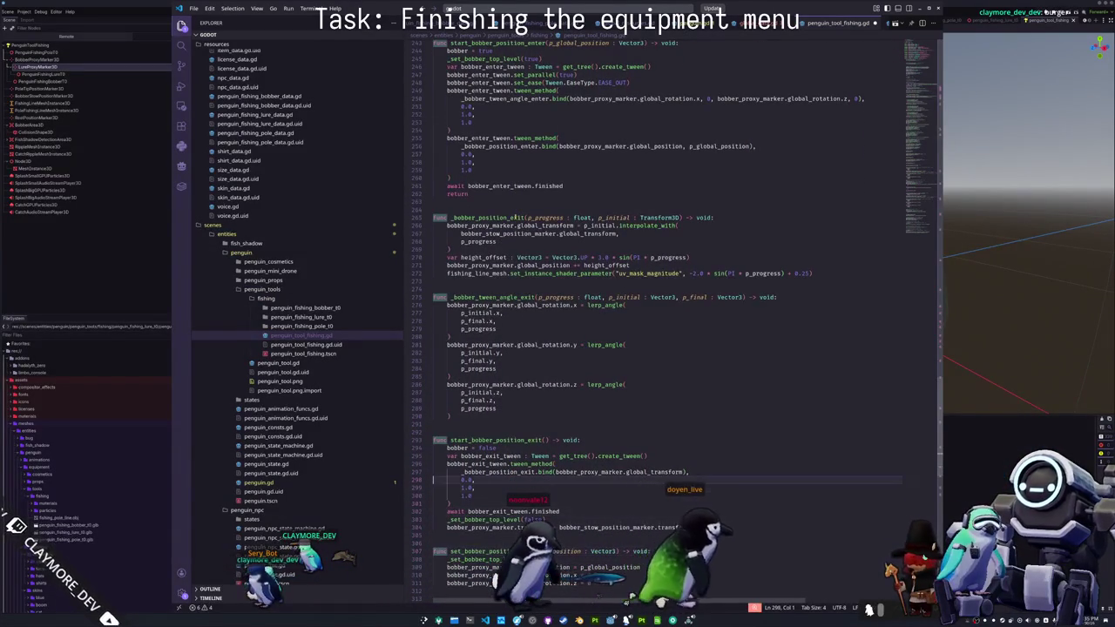
click(435, 512)
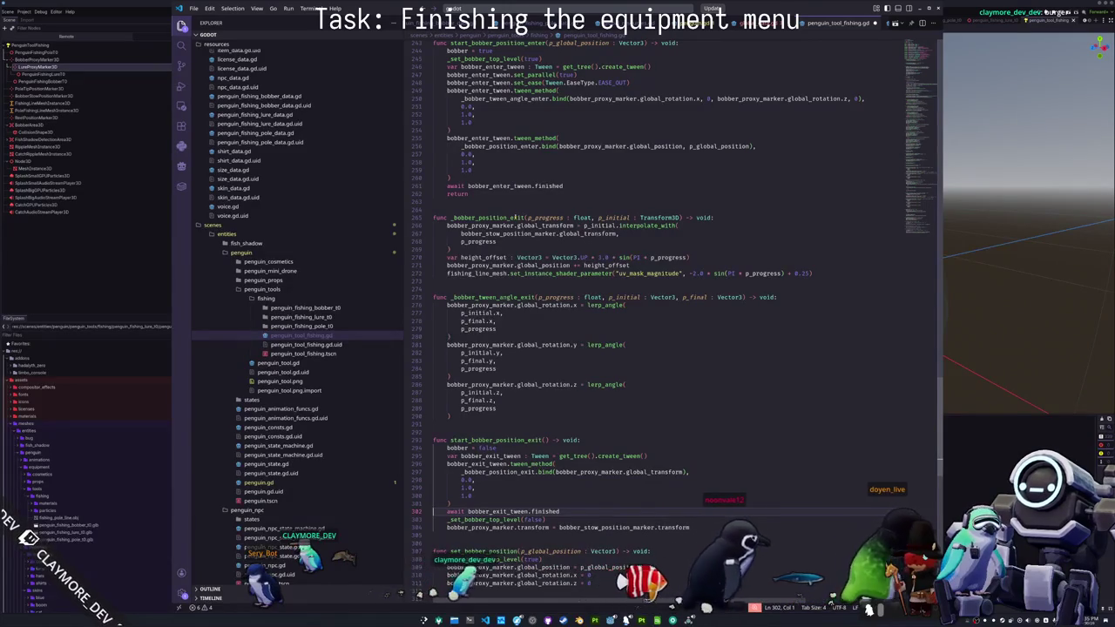
key(Up)
key(Up)
key(Up)
key(Left)
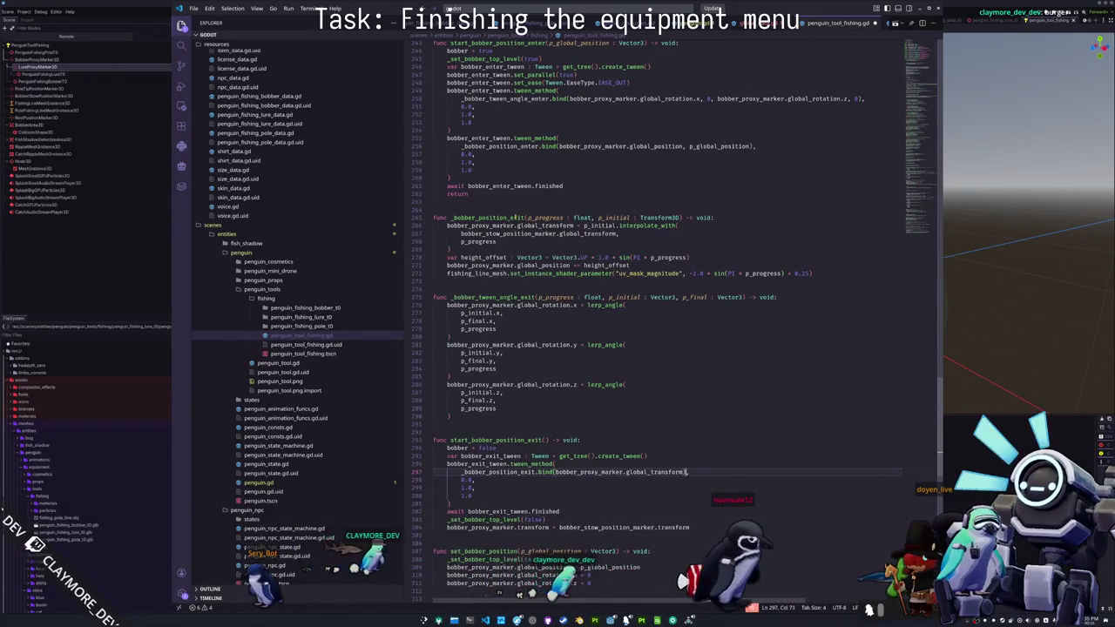
key(Up)
key(Up)
key(Up)
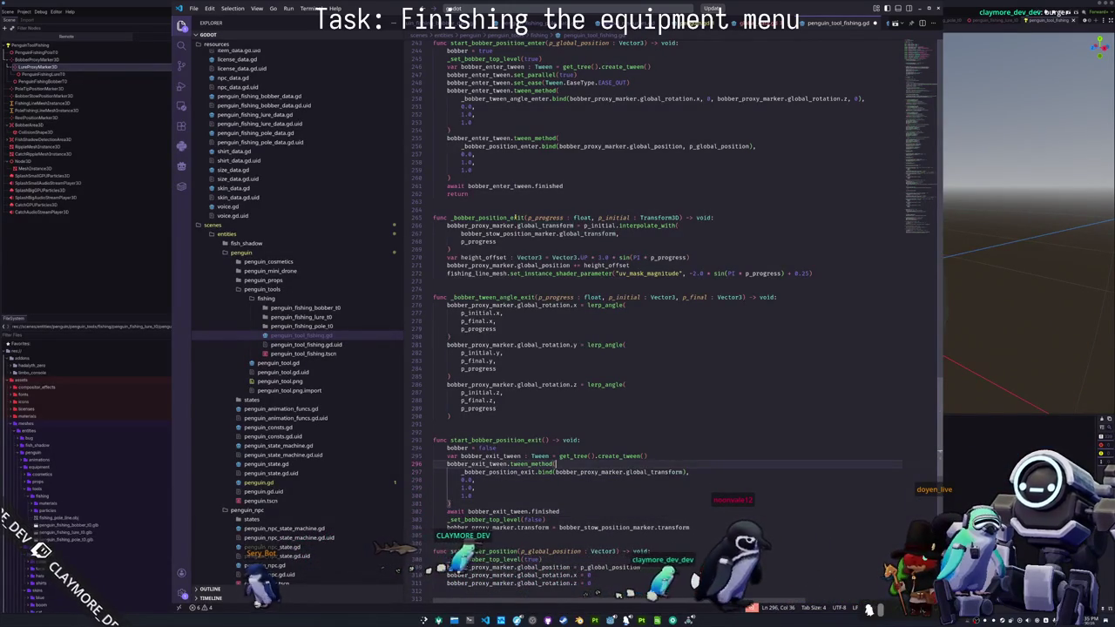
key(Up)
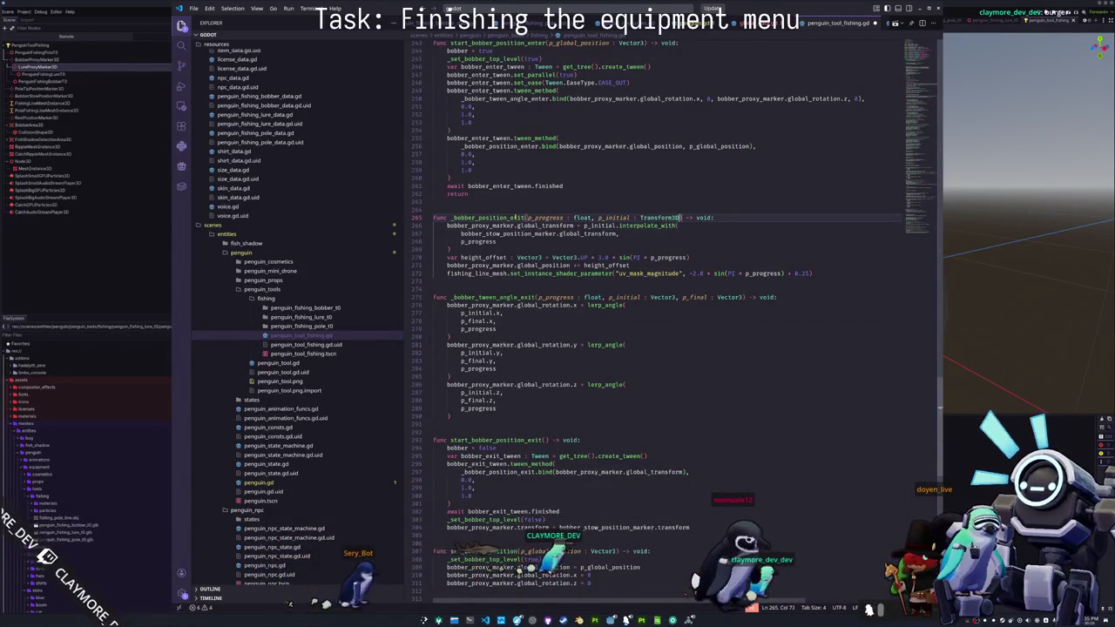
key(ctrl+shift+Left)
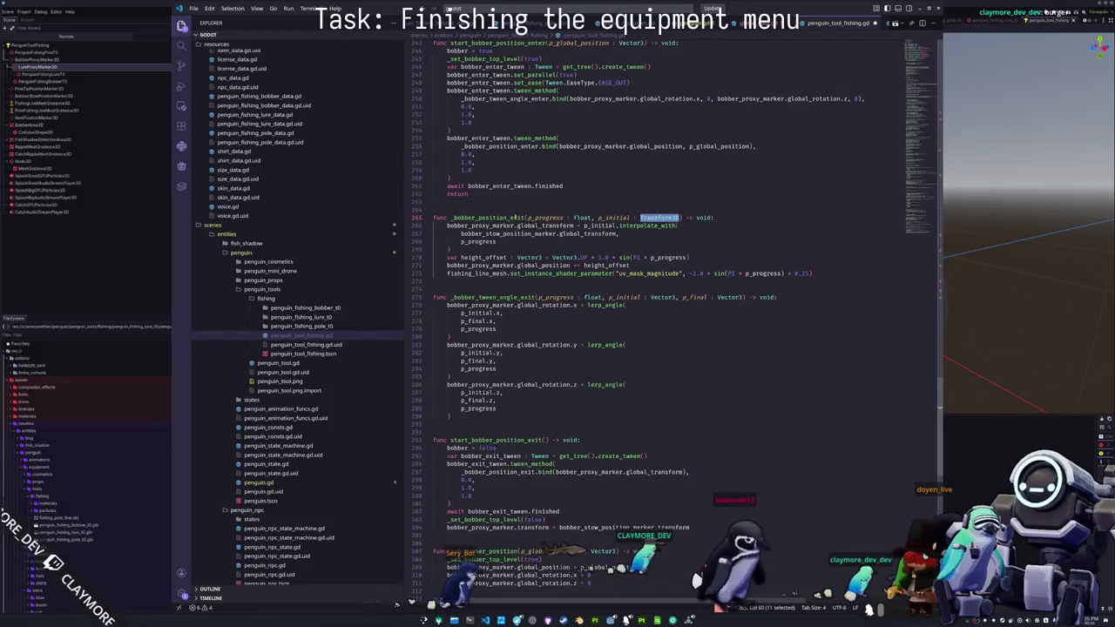
text(Vect)
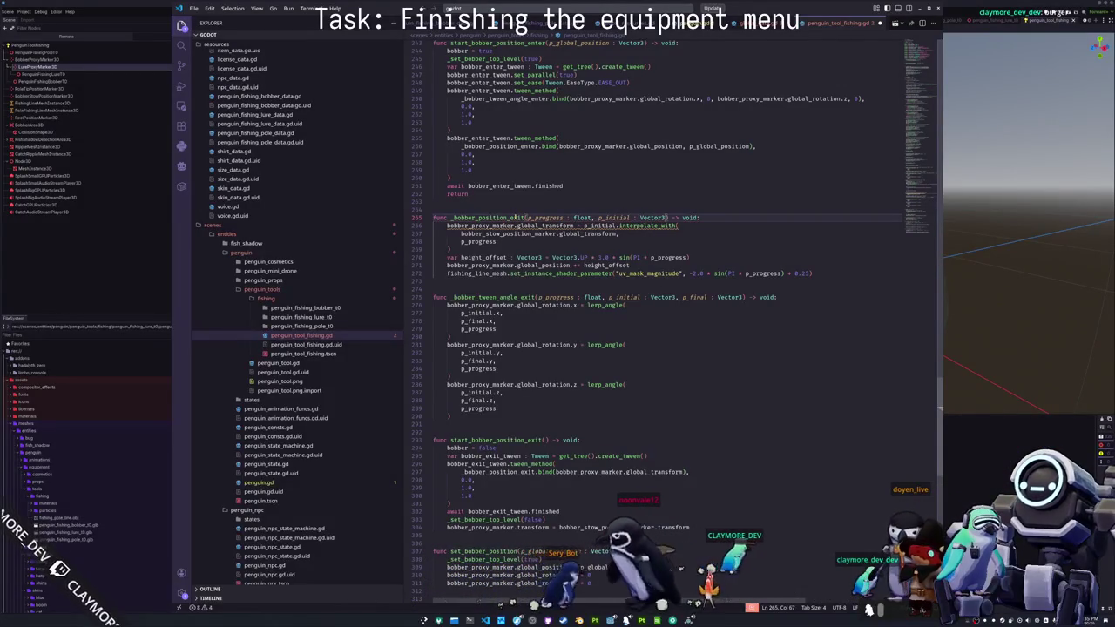
key(ctrl+Left)
key(ctrl+Left)
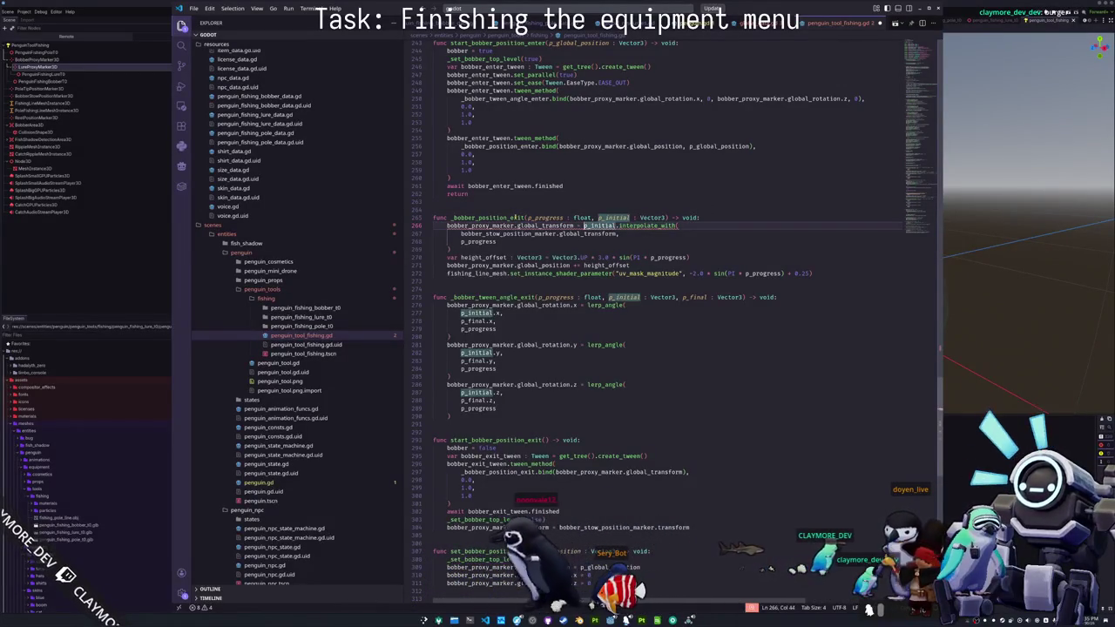
key(BackSpace)
key(BackSpace)
key(BackSpace)
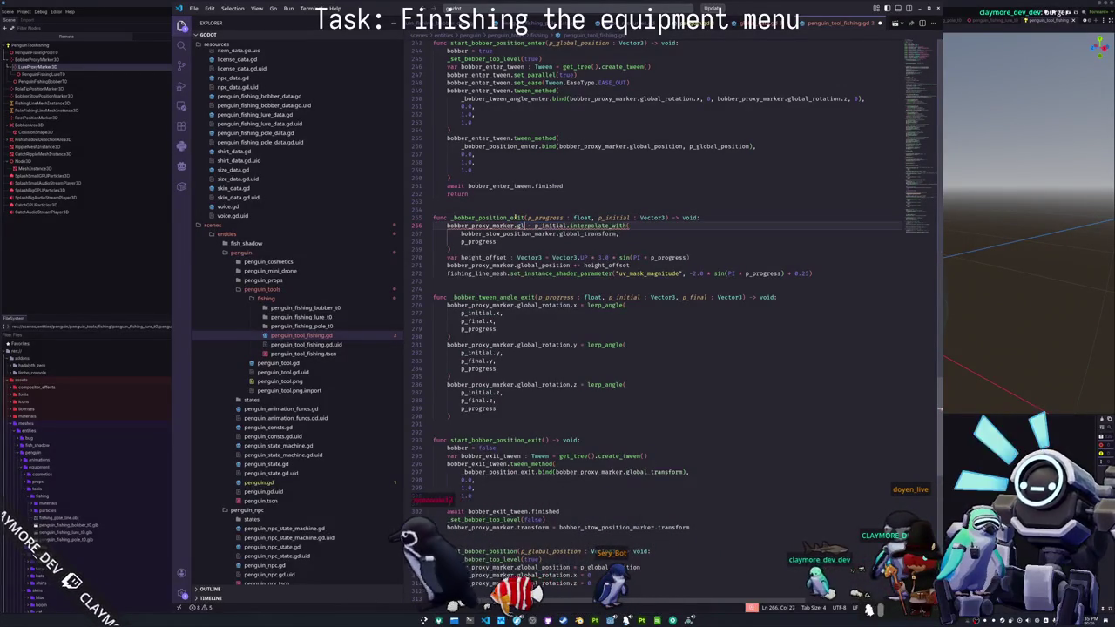
text(position)
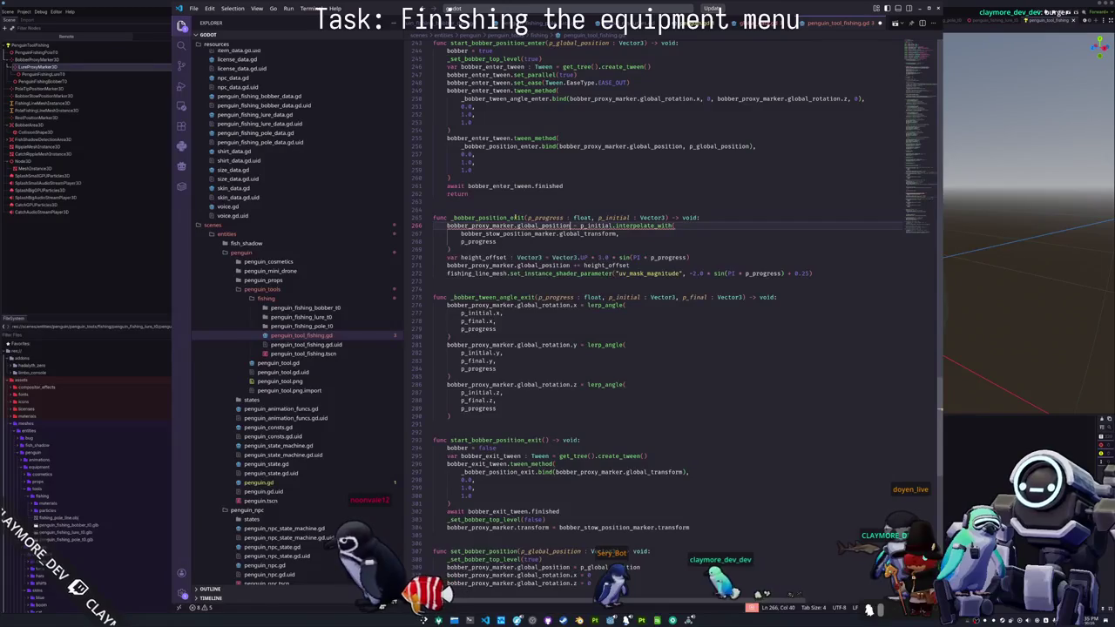
key(Down)
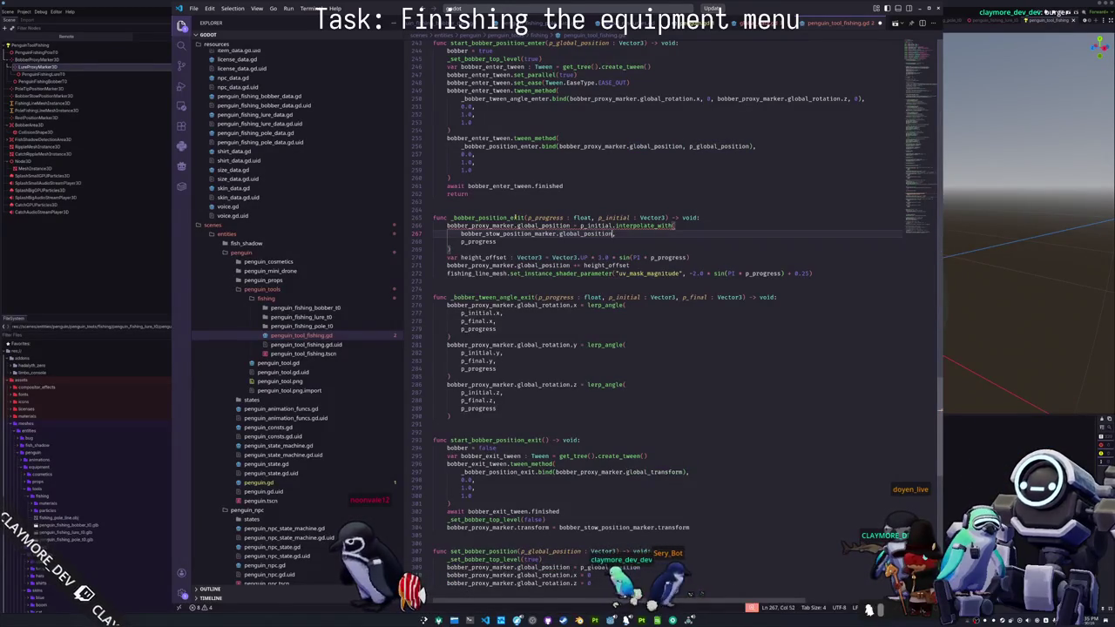
- Replace interpolate_with with lerp(p_initial, stow marker global_position, p_progress)
click(673, 226)
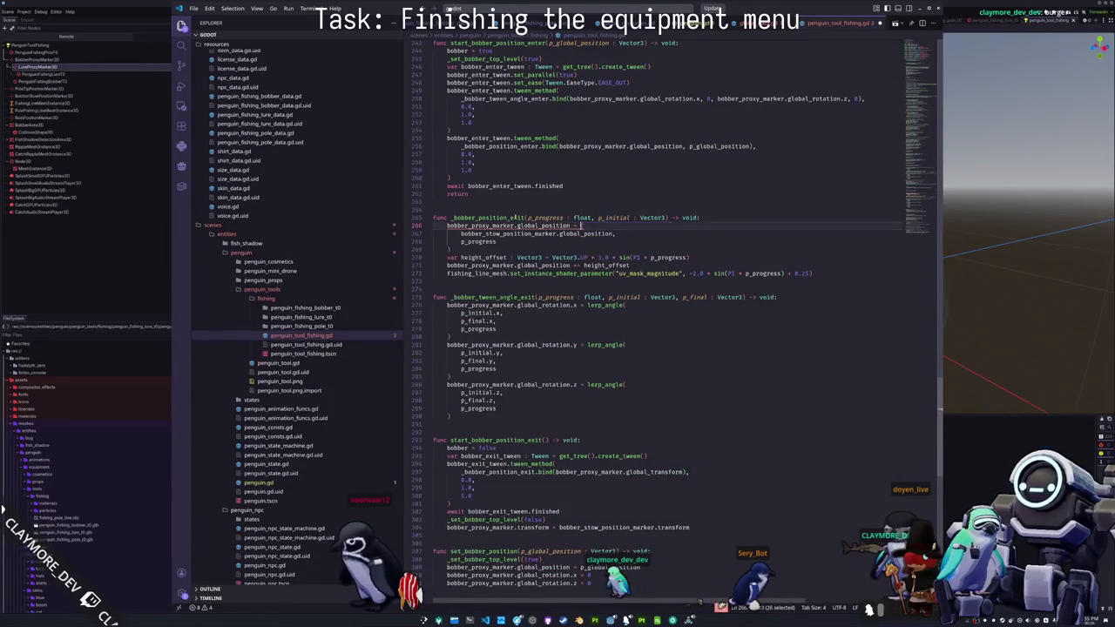
text(lerp()
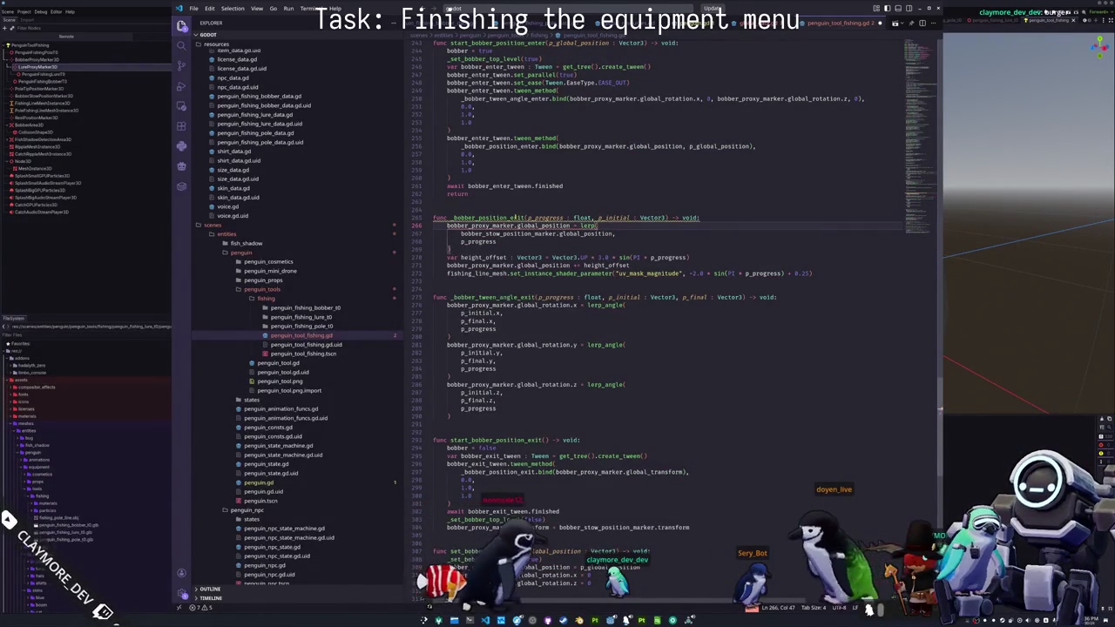
key(Left)
key(Left)
key(Left)
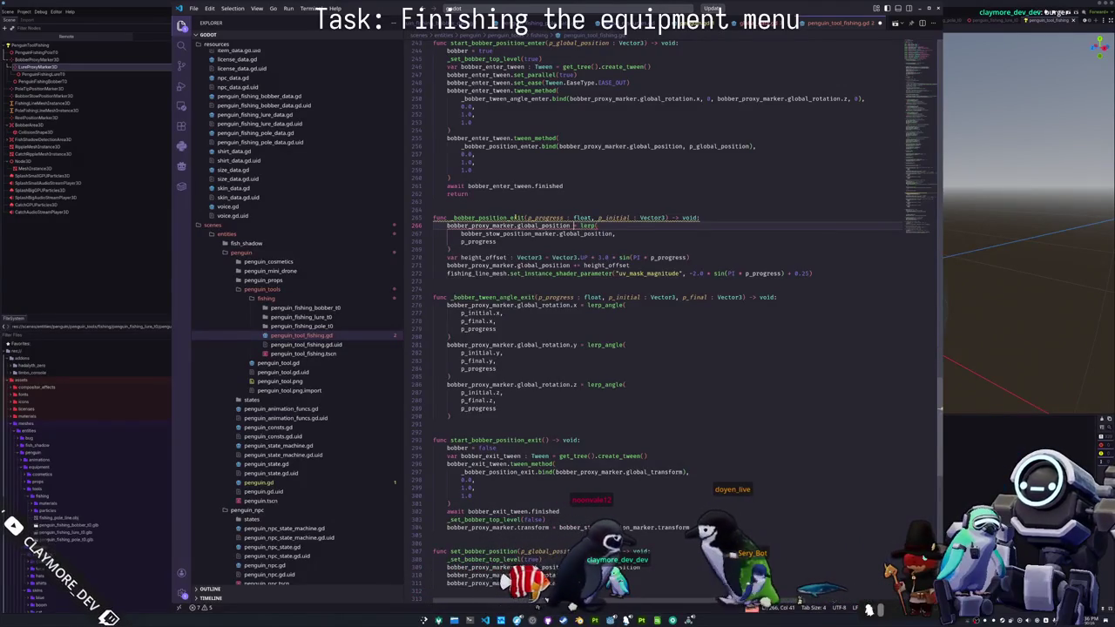
key(Right)
key(Right)
key(Right)
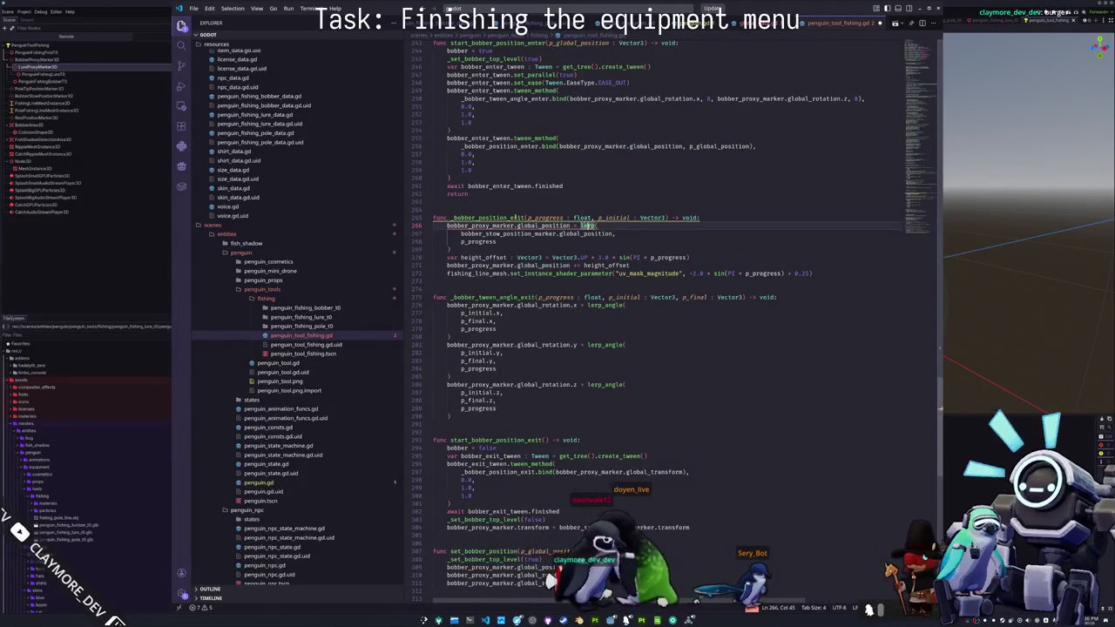
key(Return)
text(bobber_proxy_marker.global_position)
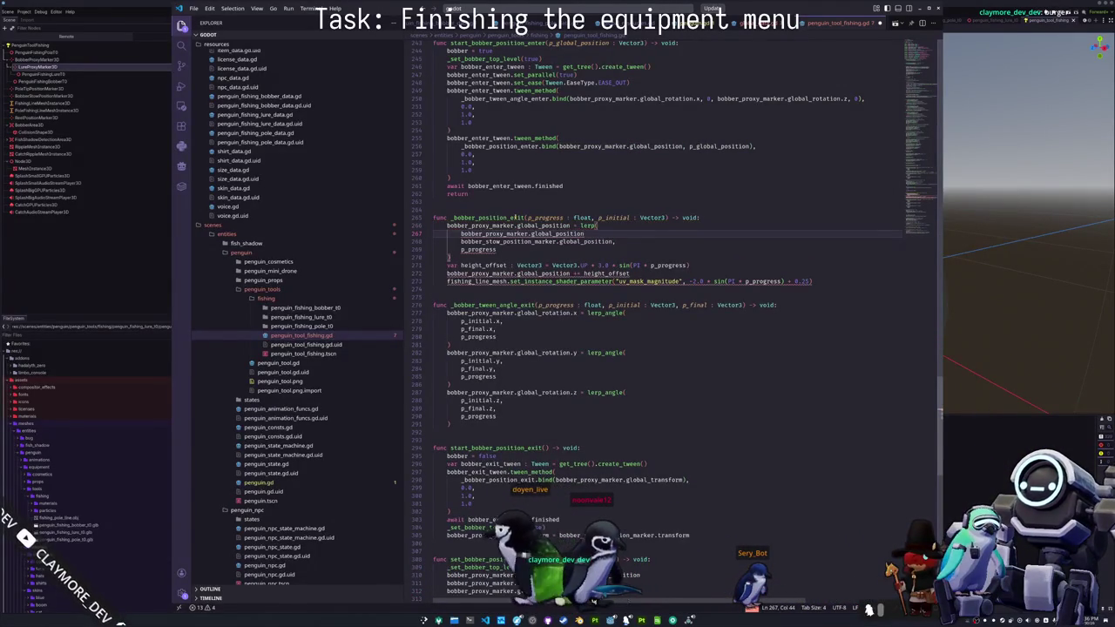
key(shift+Home)
text(p_i)
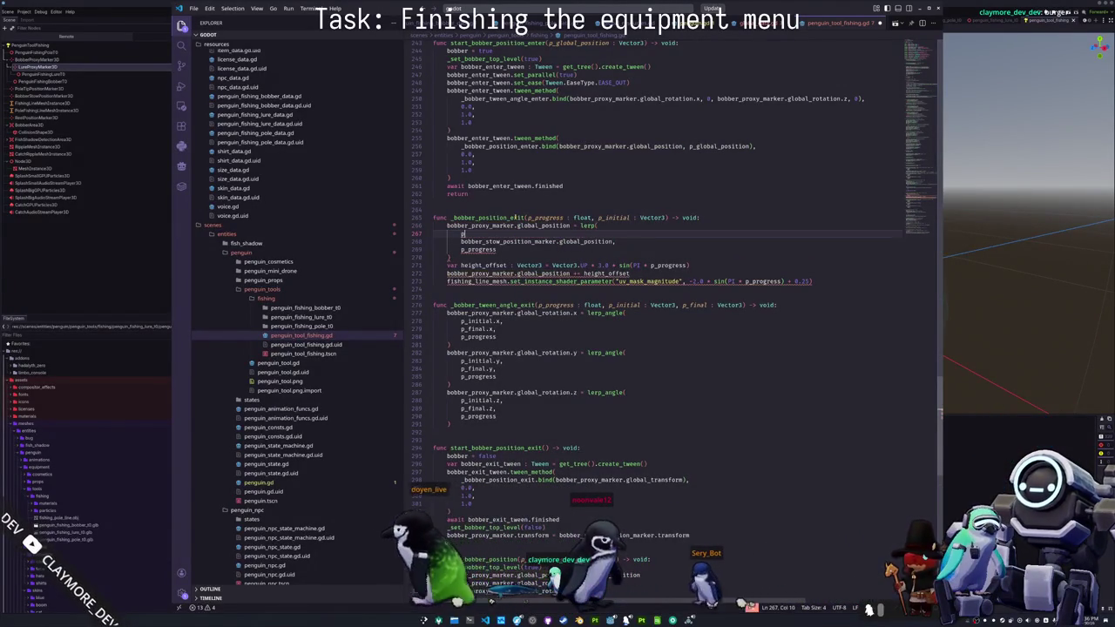
text(nitial,)
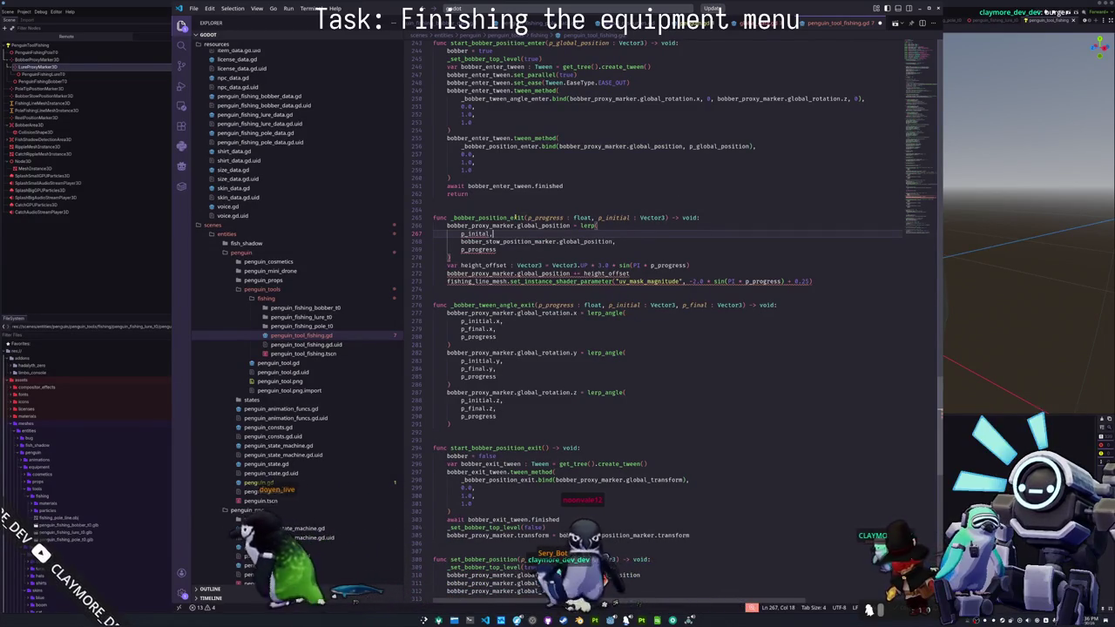
key(ctrl+space)
key(Return)
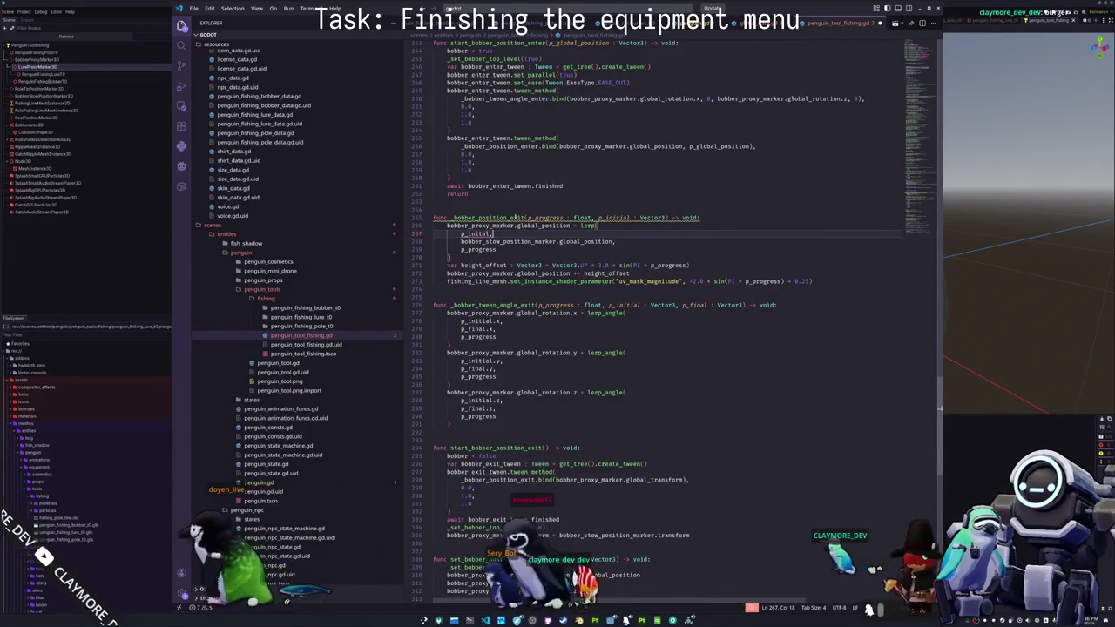
text(,)
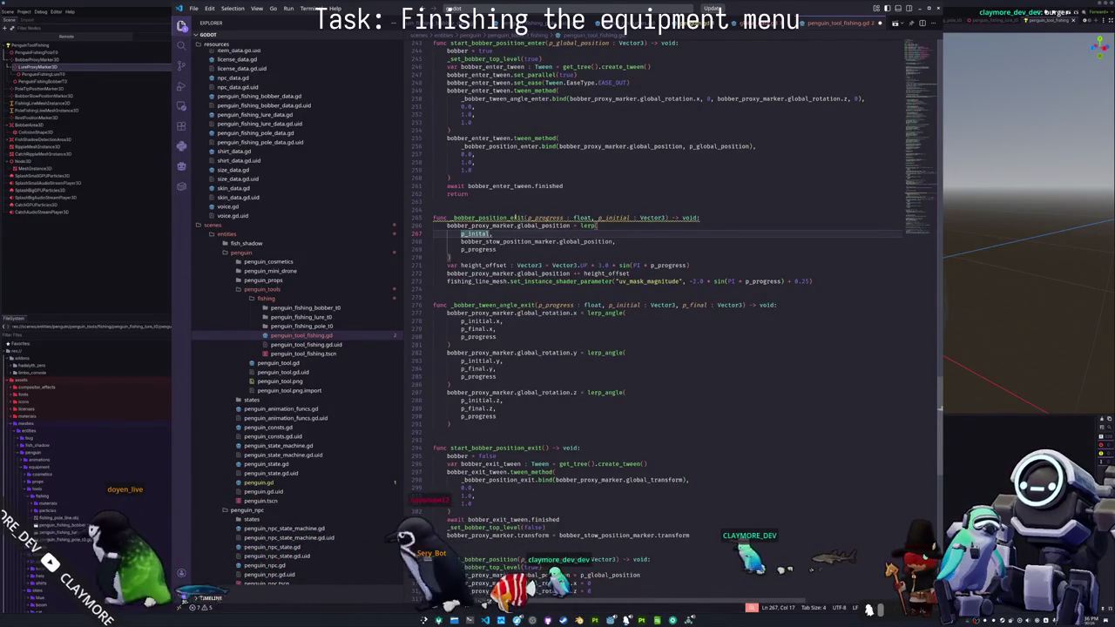
key(shift+Home)
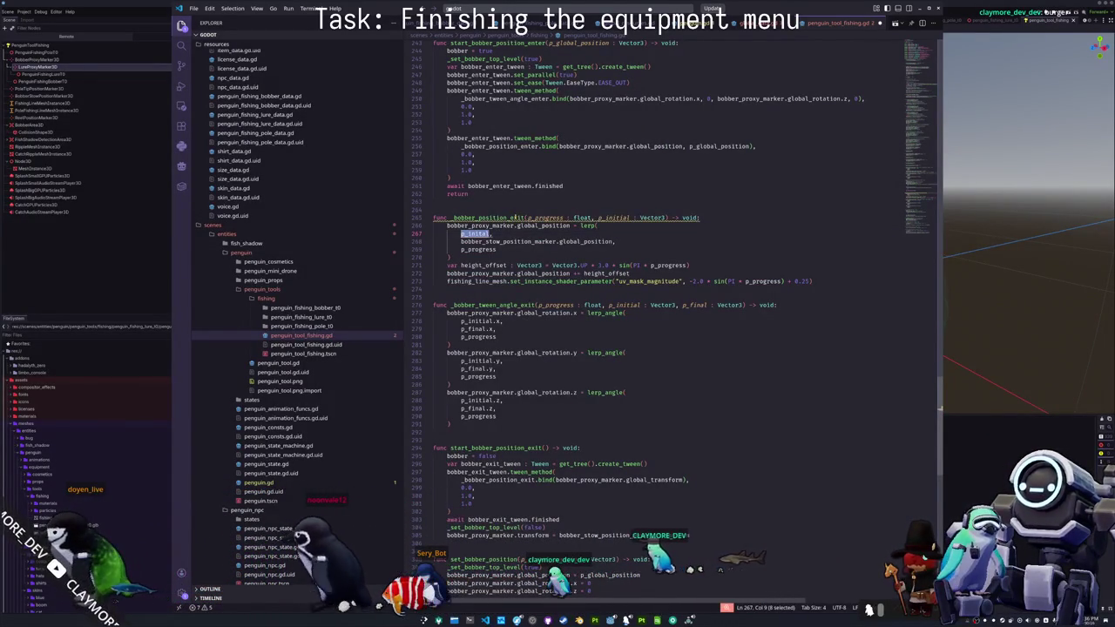
key(Right)
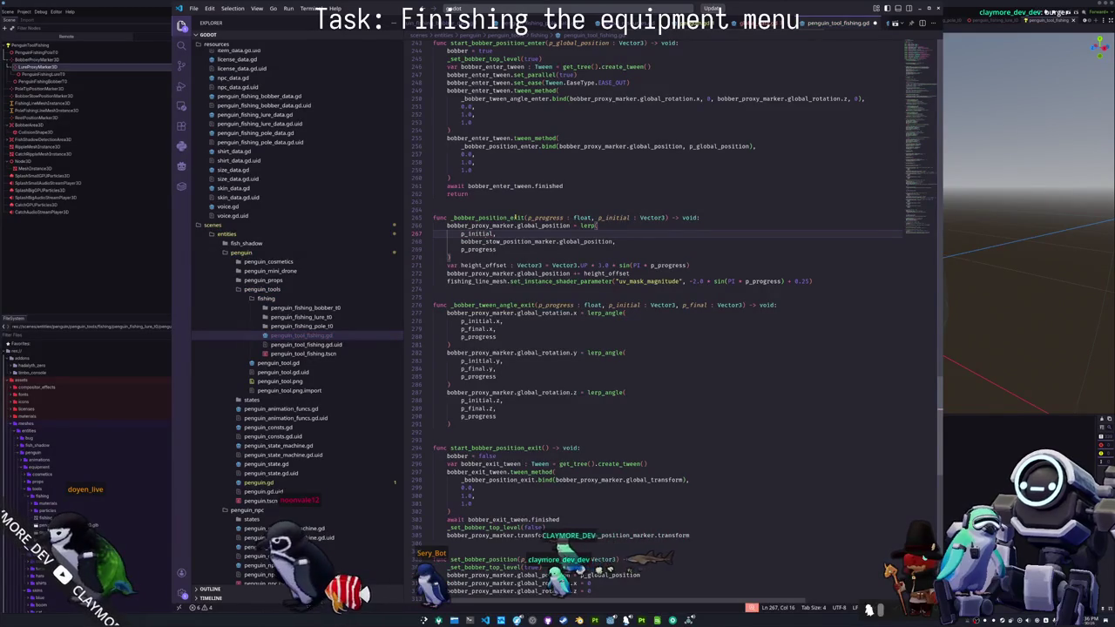
- Make the exit tween bind bobber_proxy_marker.global_transform.origin
key(Up)
key(Home)
key(Down)
key(Down)
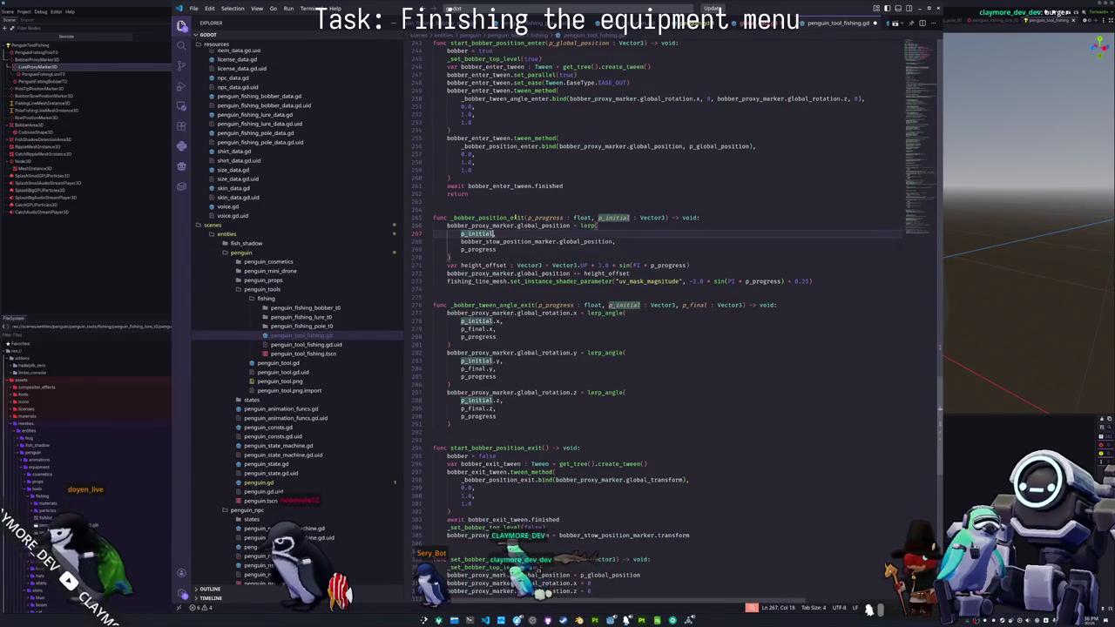
key(Down)
key(Down)
key(Down)
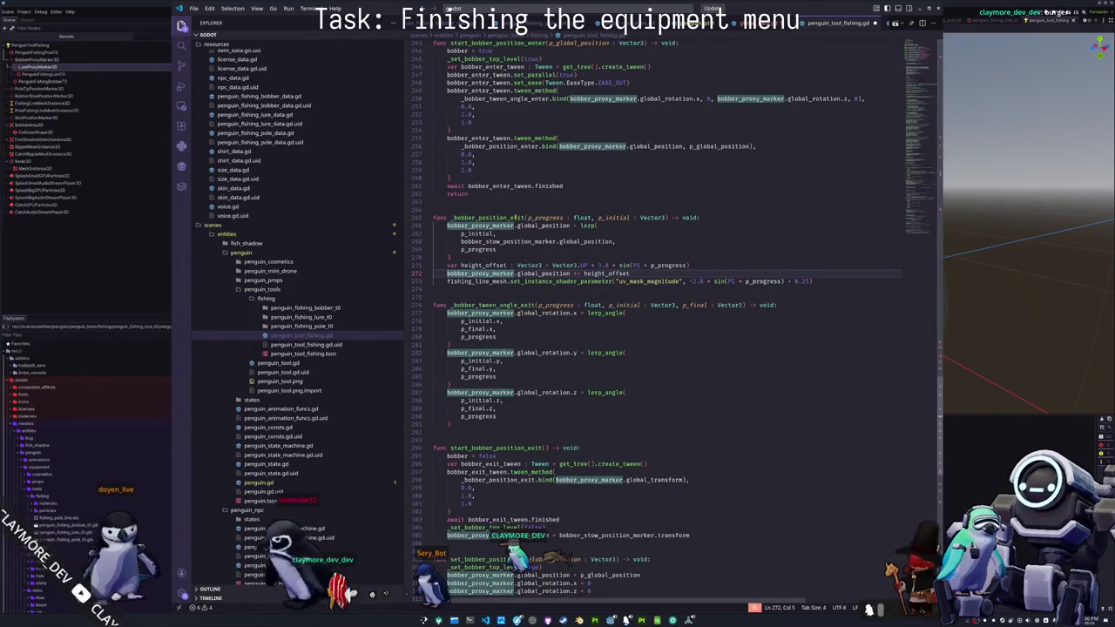
key(Down)
key(Down)
key(Down)
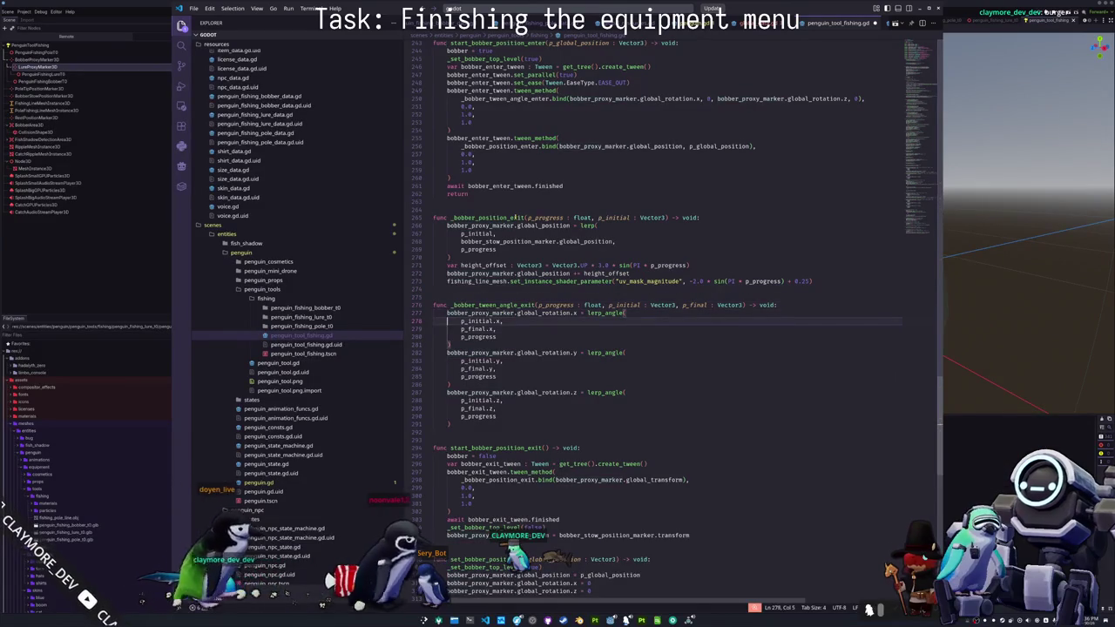
key(Down)
key(Down)
key(Down)
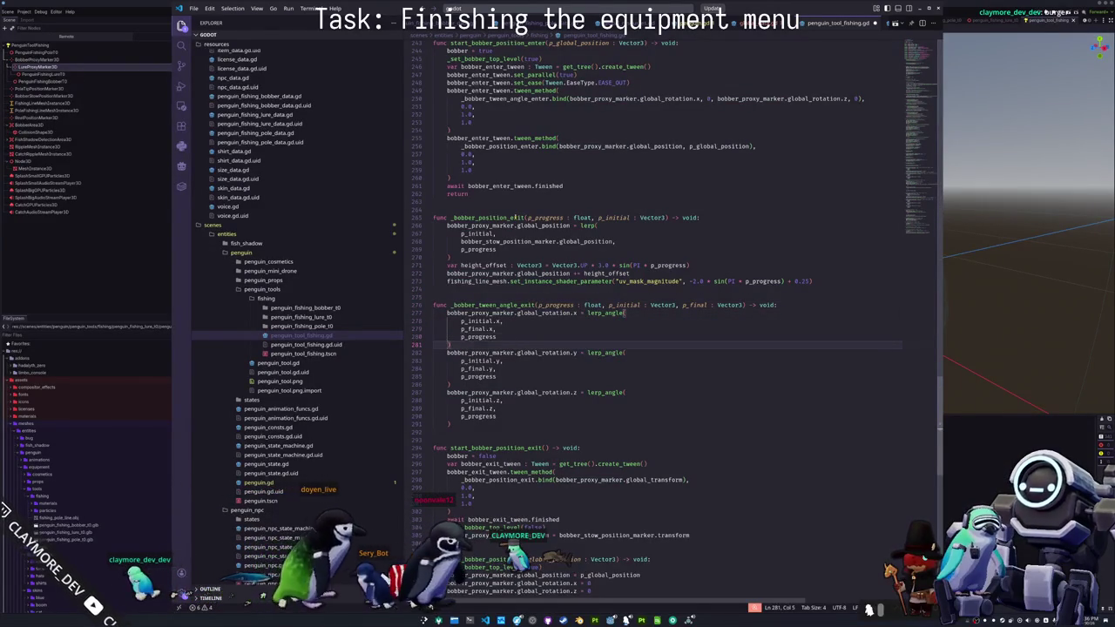
key(Up)
key(Up)
key(Up)
key(Down)
key(Down)
key(Down)
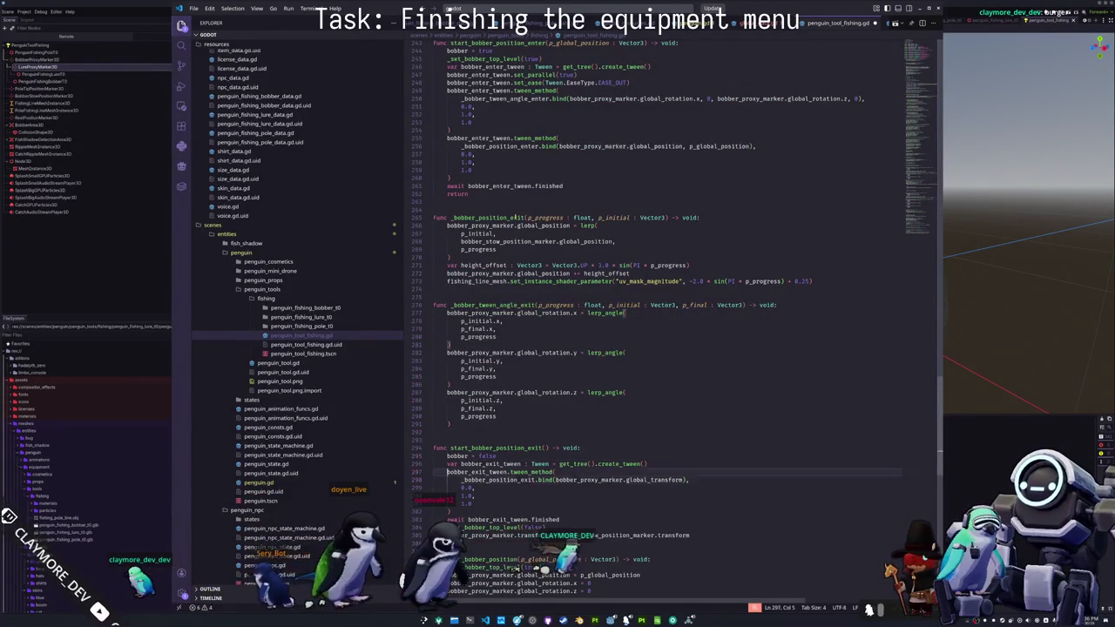
key(Down)
key(ctrl+Right)
key(ctrl+Right)
key(ctrl+Right)
key(ctrl+d)
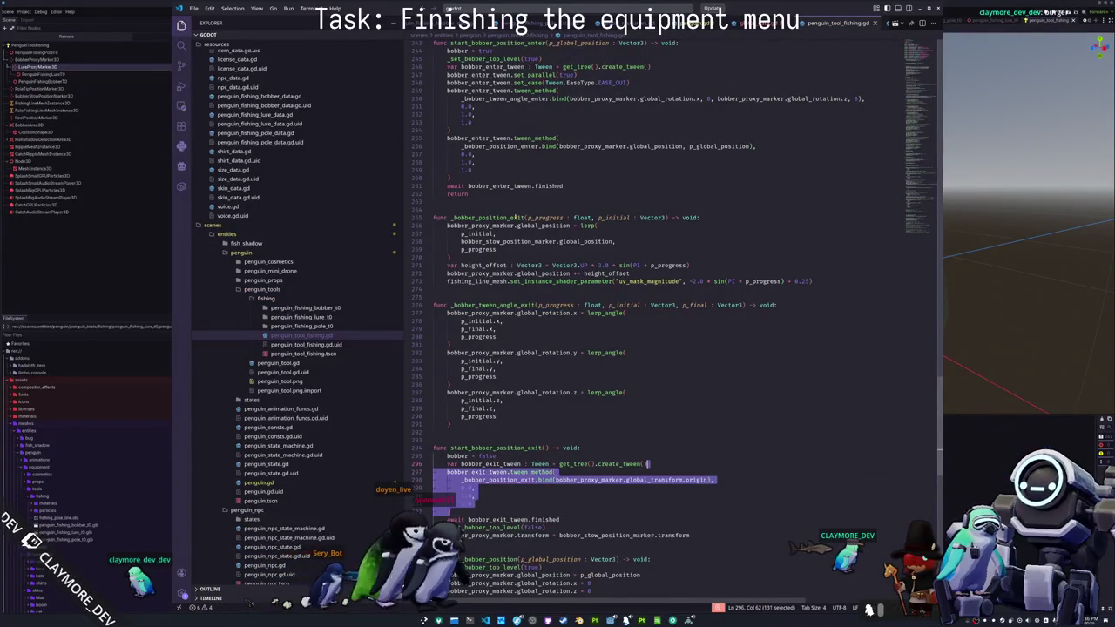
- Add a second tween_method binding _bobber_tween_angle_exit with global_transform.basis.get_euler()
click(510, 519)
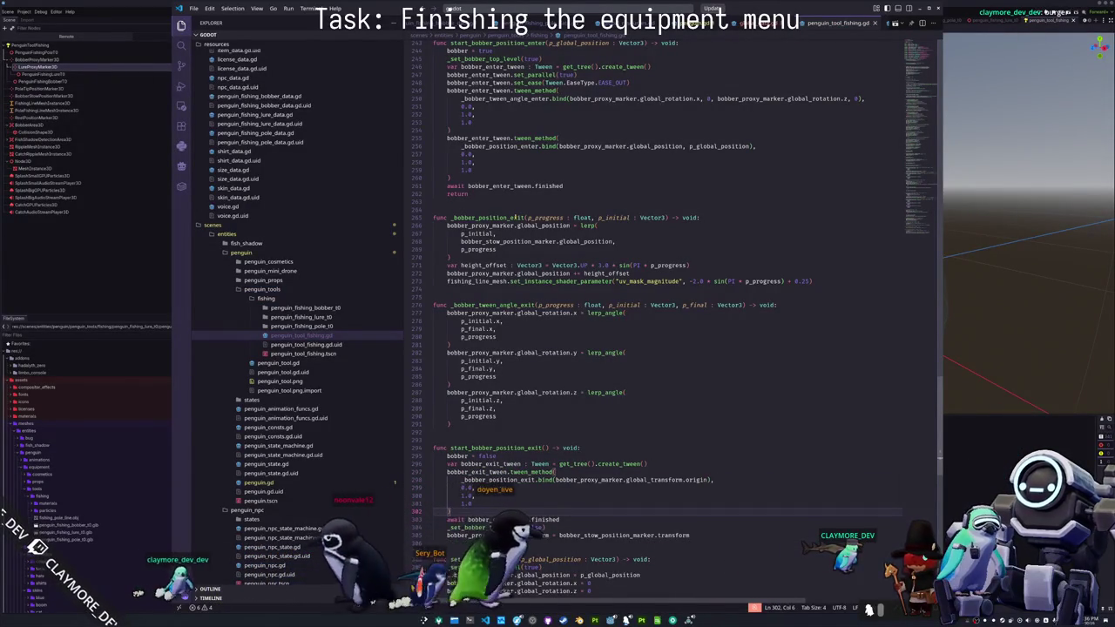
key(ctrl+v)
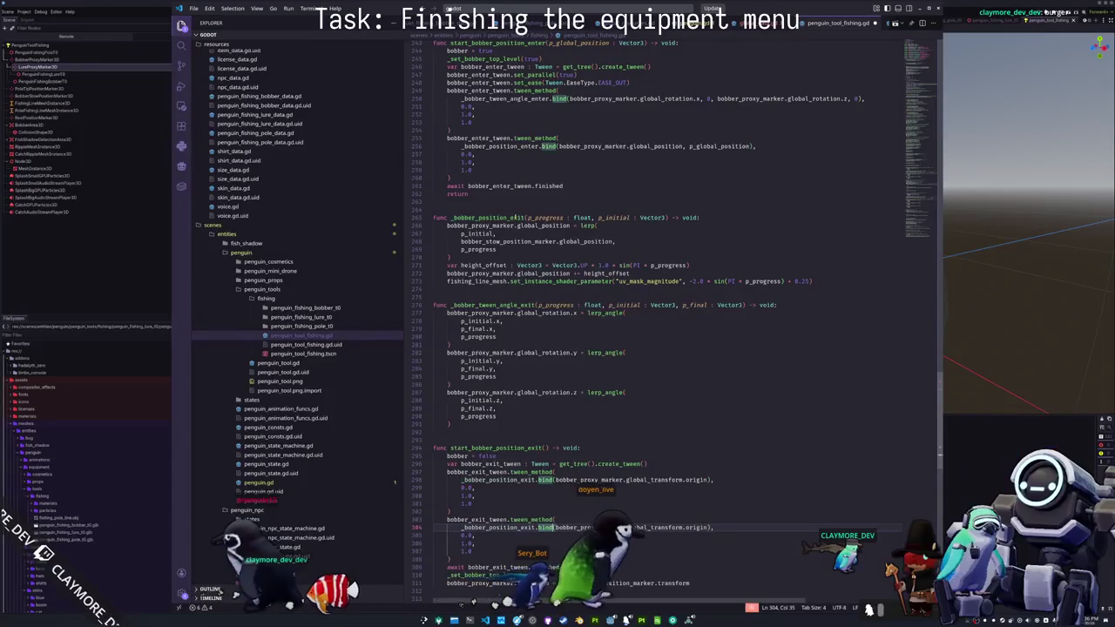
double_click(696, 527)
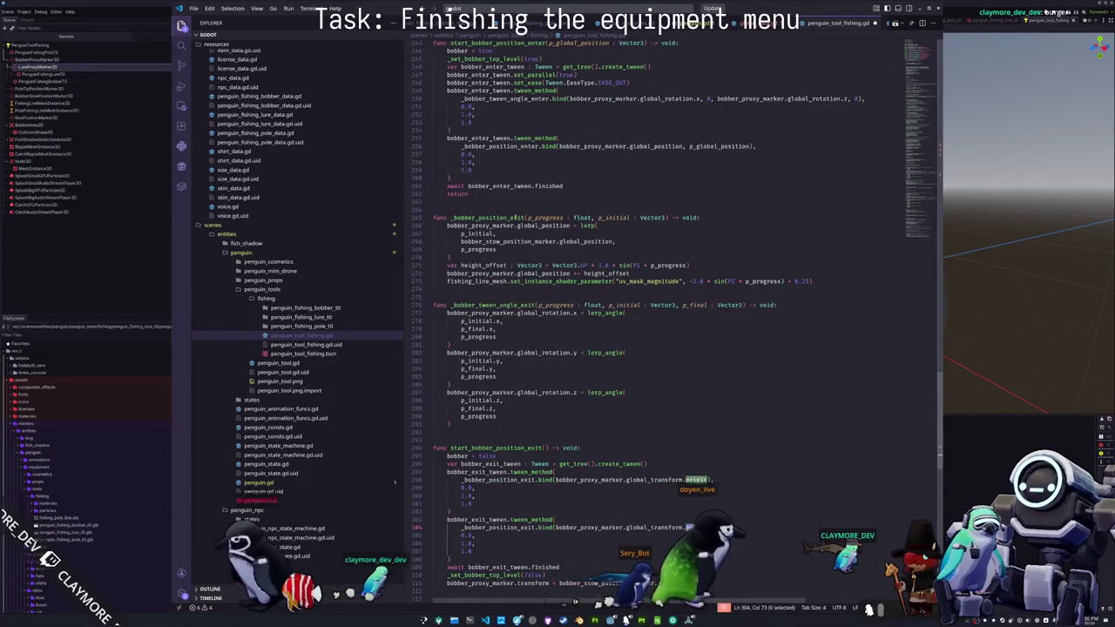
text(get_euler().basis),)
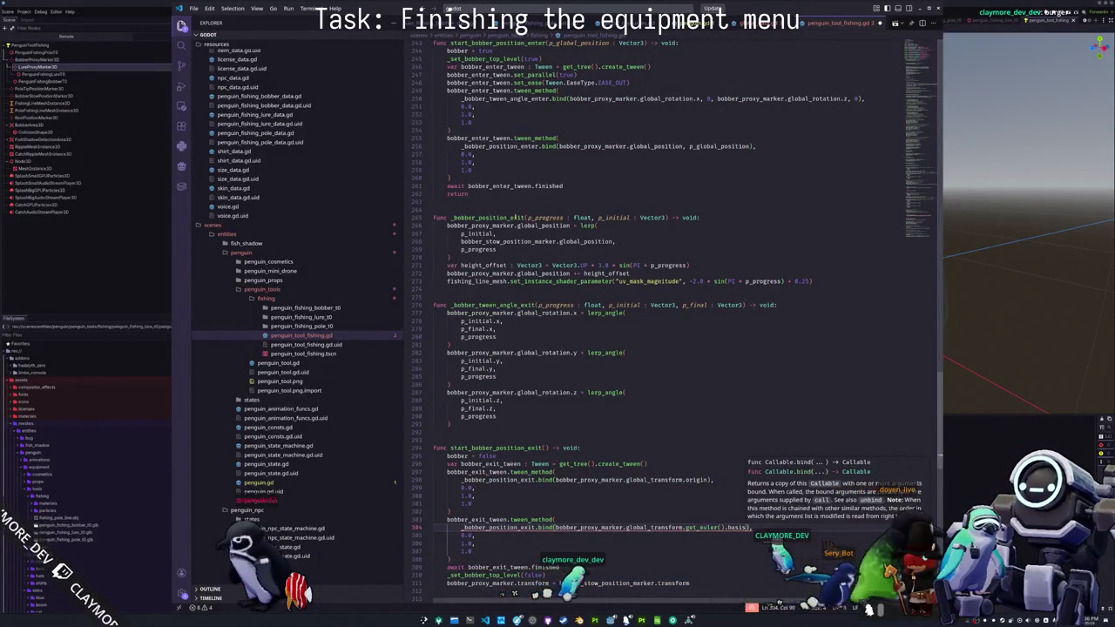
text(basis.)
click(541, 527)
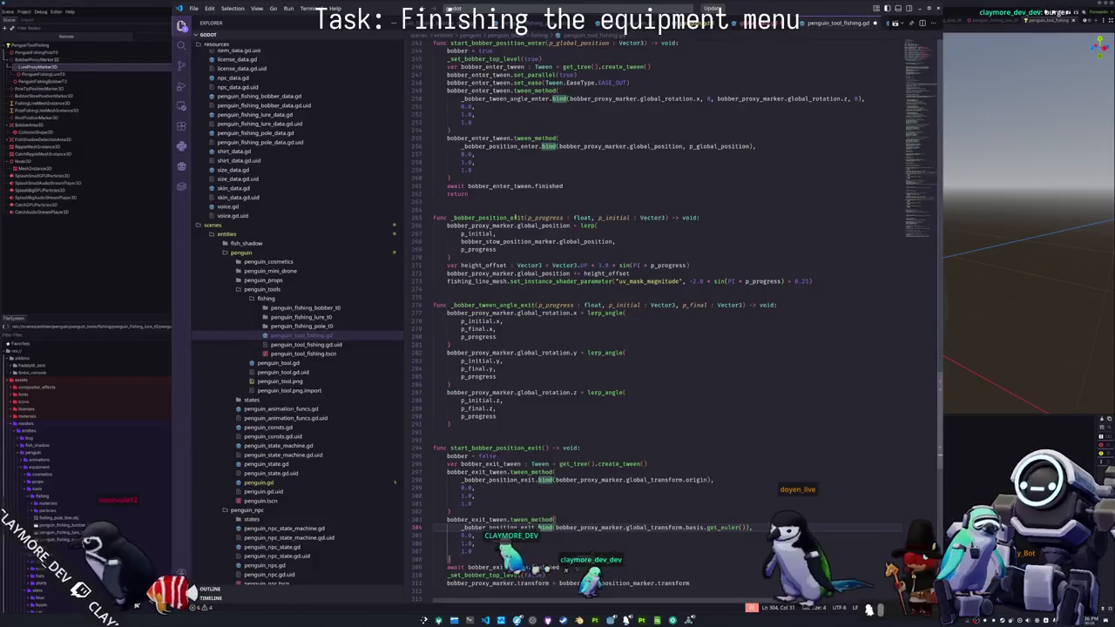
- Add bobber_exit_tween.set_parallel(true) right after create_tween()
key(Up)
key(Up)
key(Up)
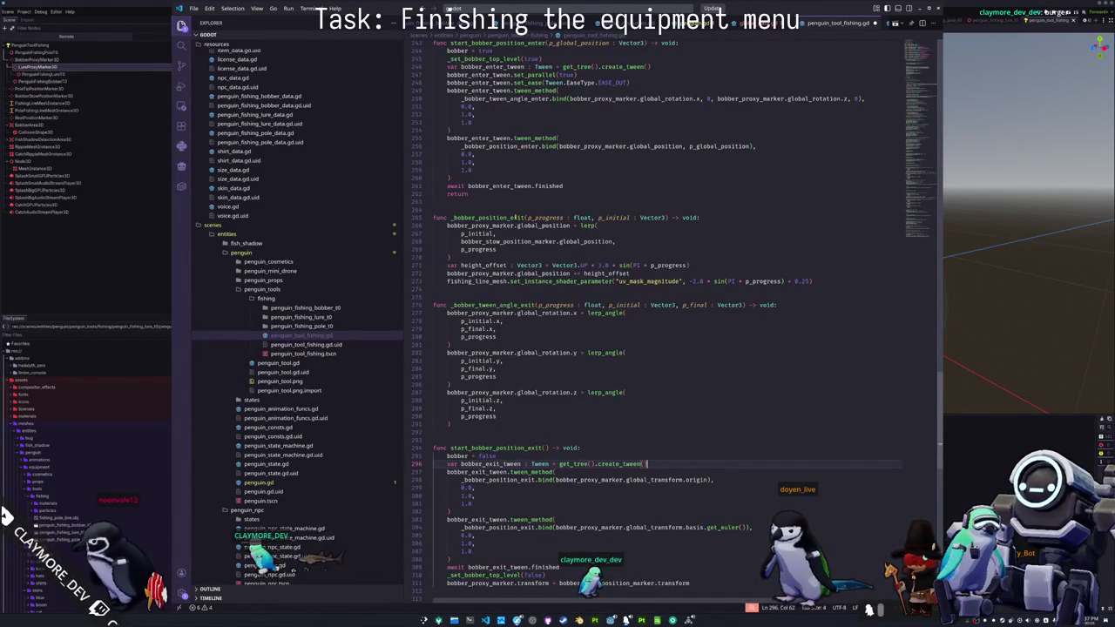
key(Return)
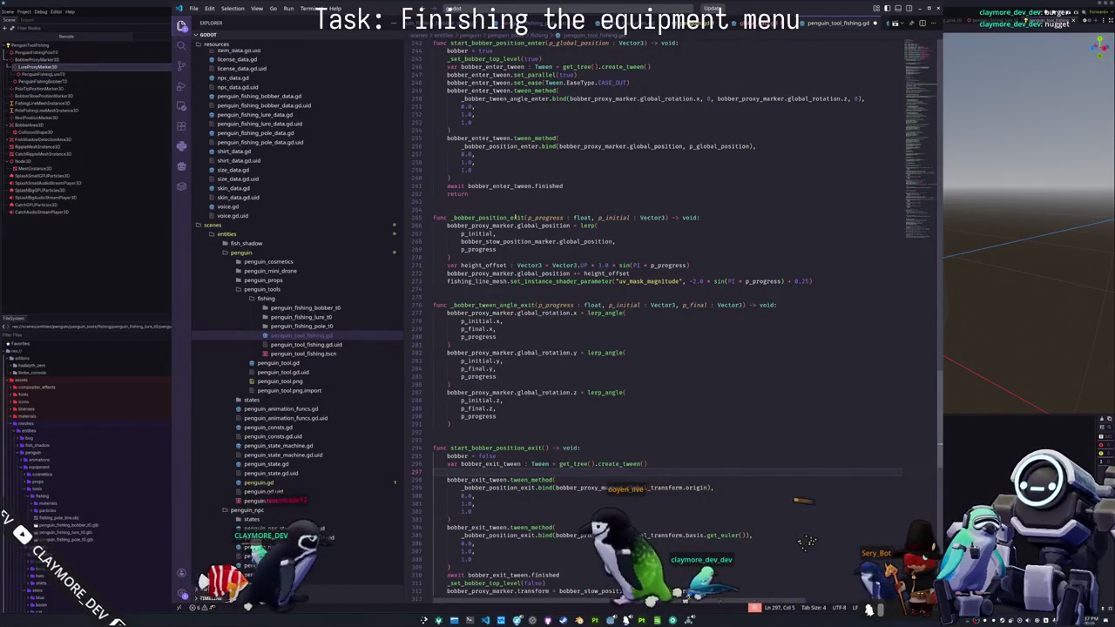
text(bobber_exit_tween.set_par)
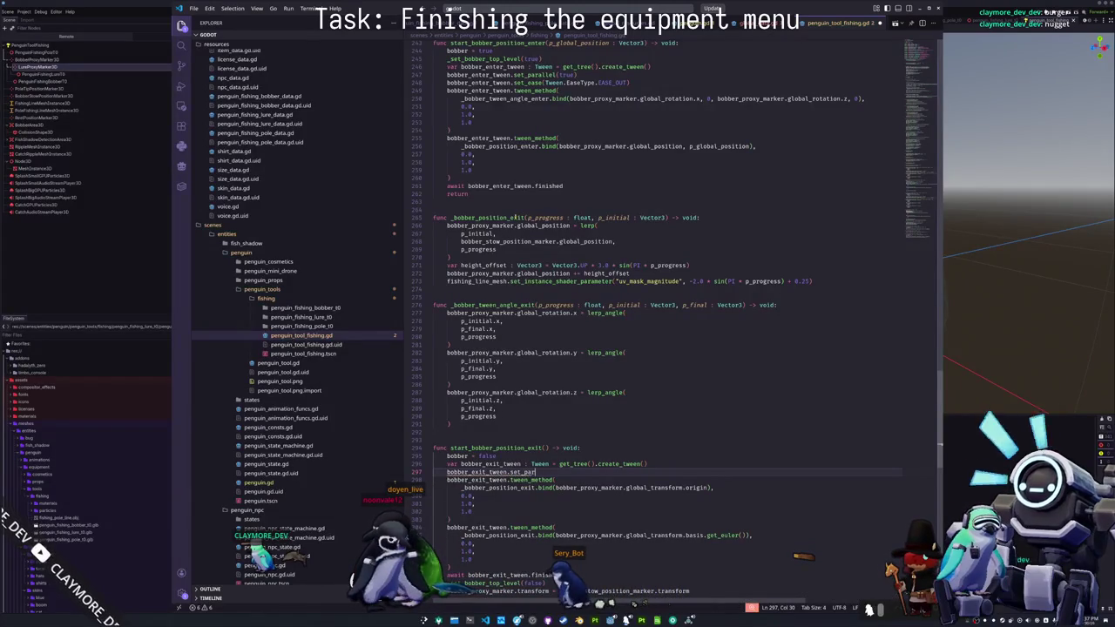
text(())
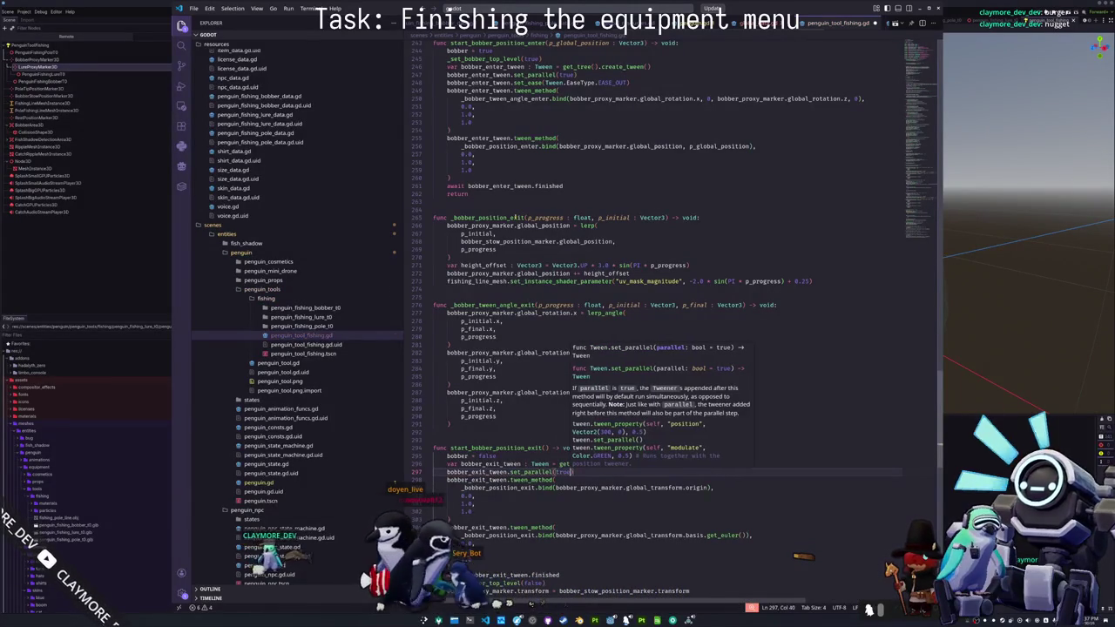
key(Escape)
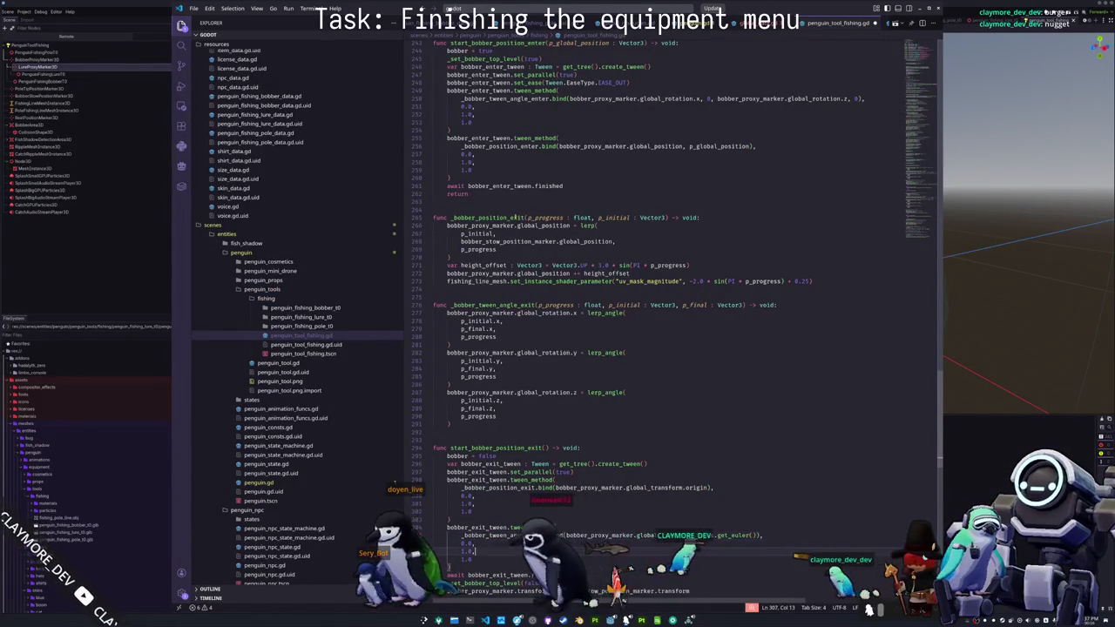
- Scroll down to catch_bobber and switch to the running game
key(Down)
key(Down)
key(Down)
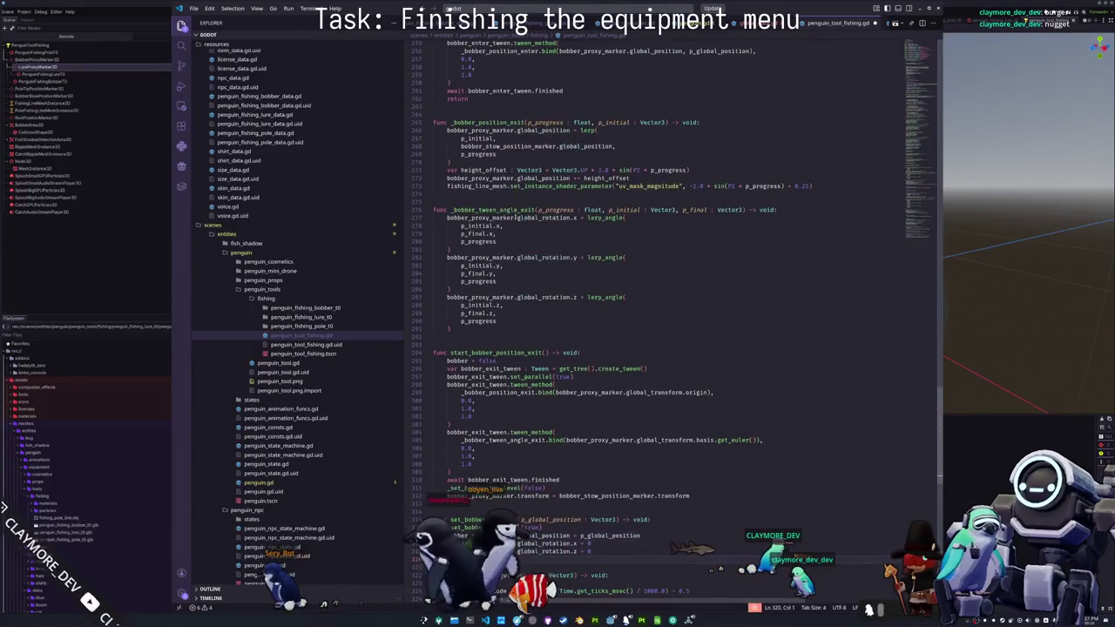
key(Down)
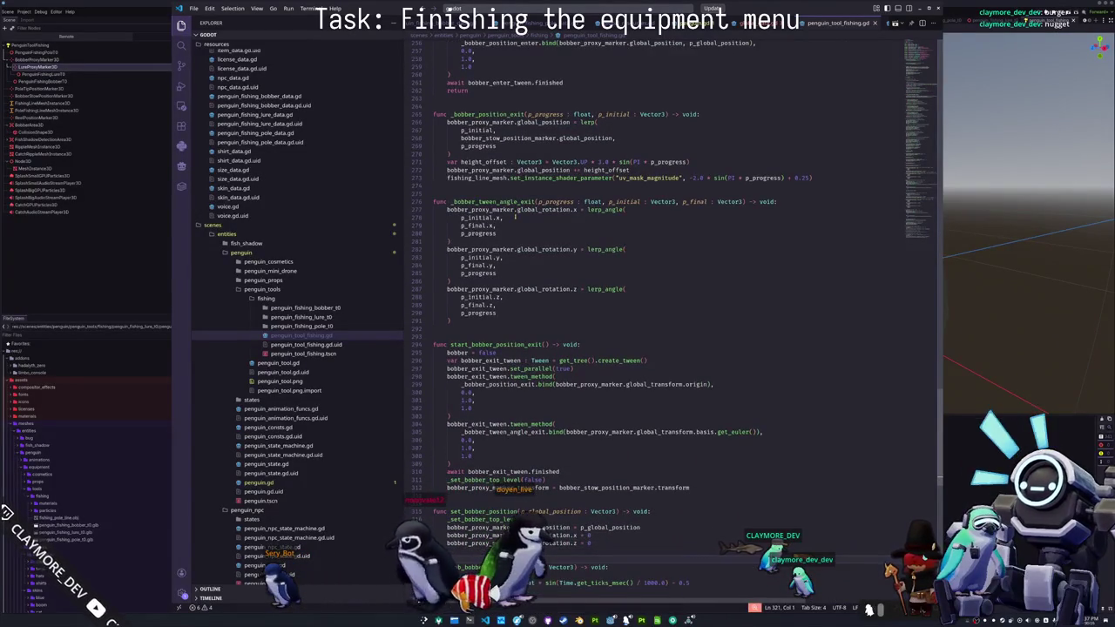
key(Down)
key(Down)
key(Down)
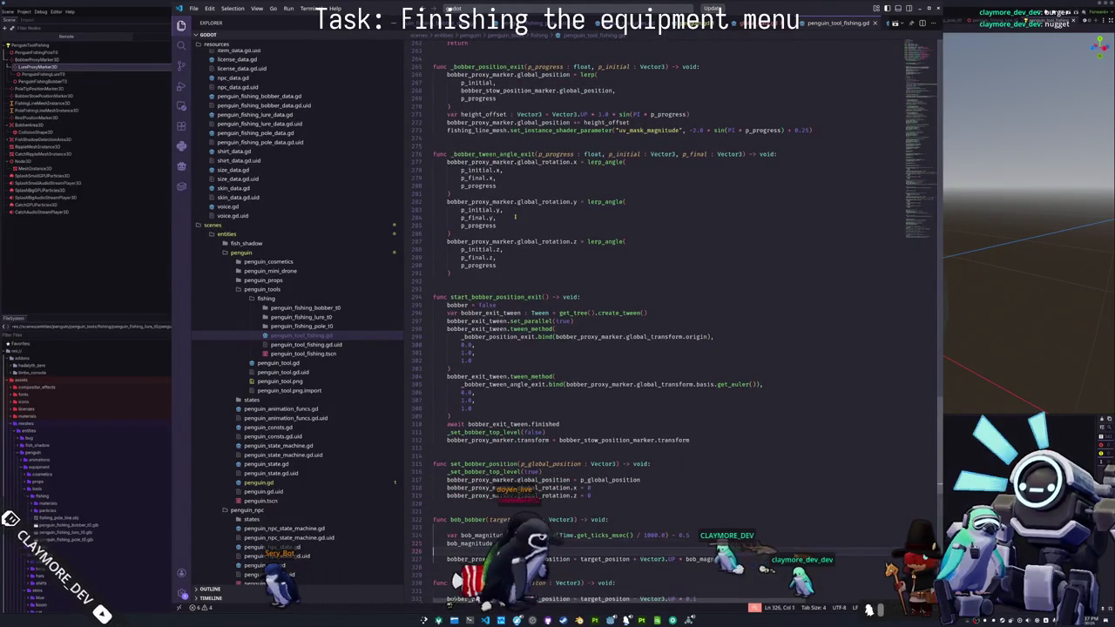
key(Down)
key(Down)
key(Down)
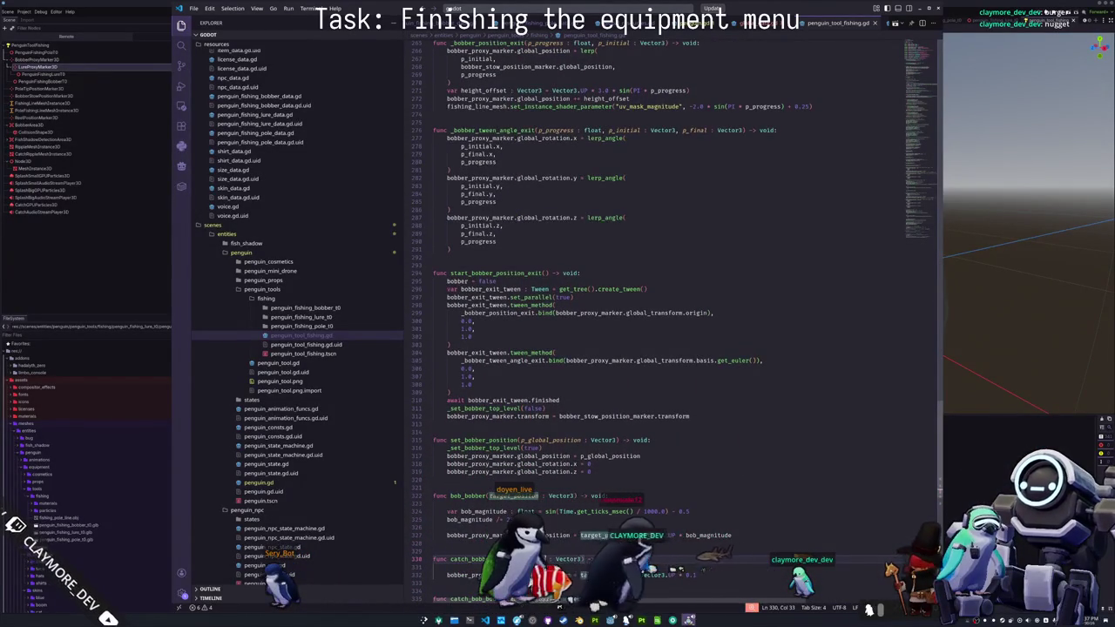
key(alt+Tab)
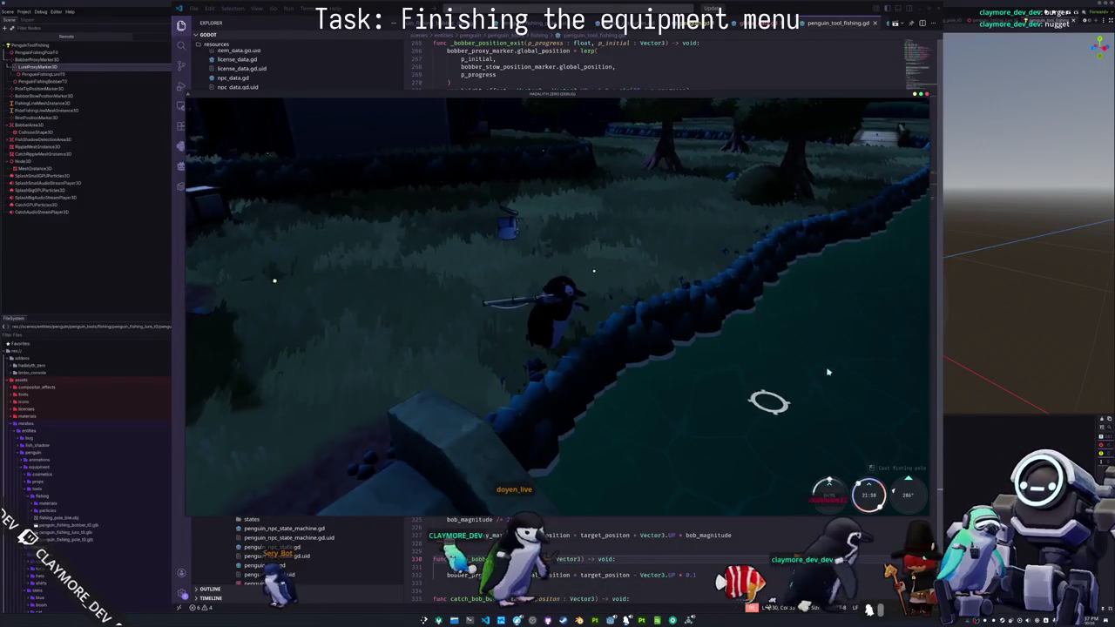
- Cast and reel in, walk the penguin along the wall, cast twice more, then close the game
click(853, 402)
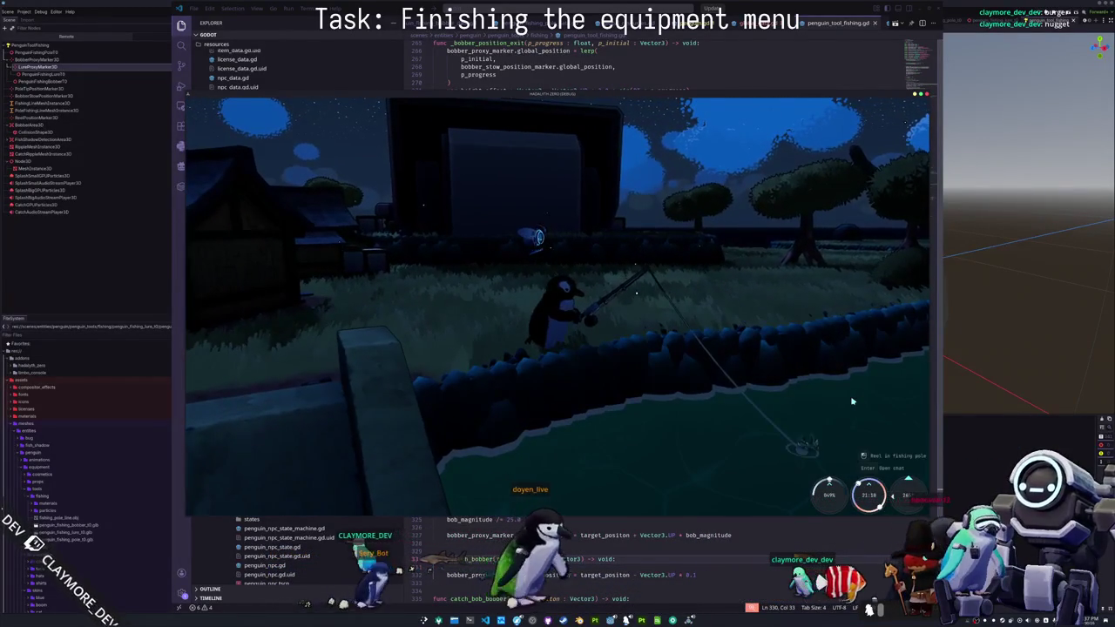
click(853, 399)
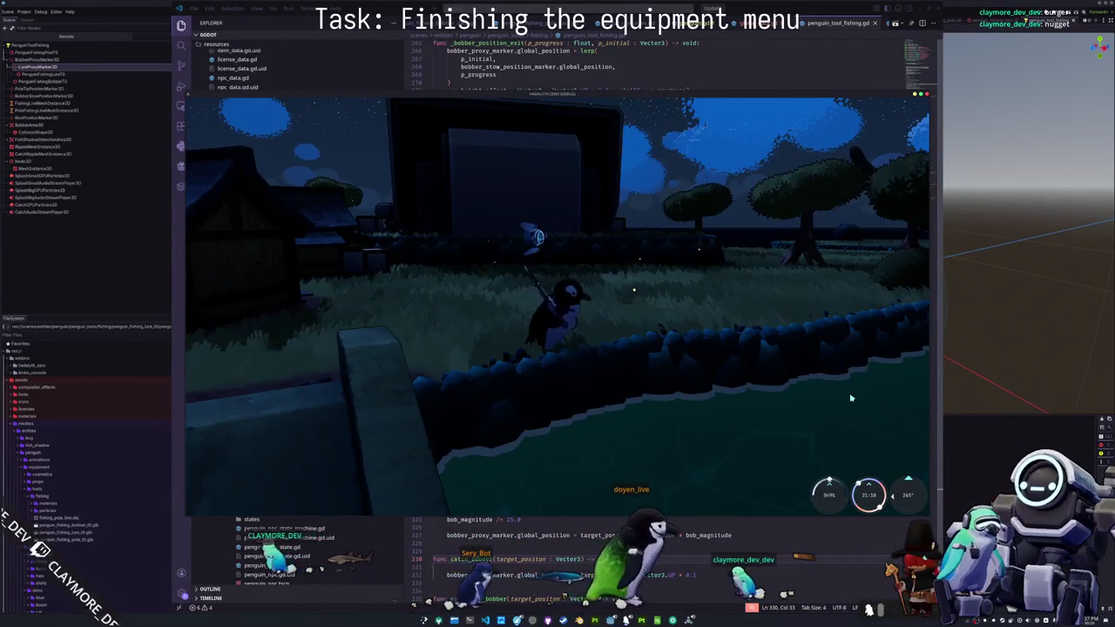
key(w)
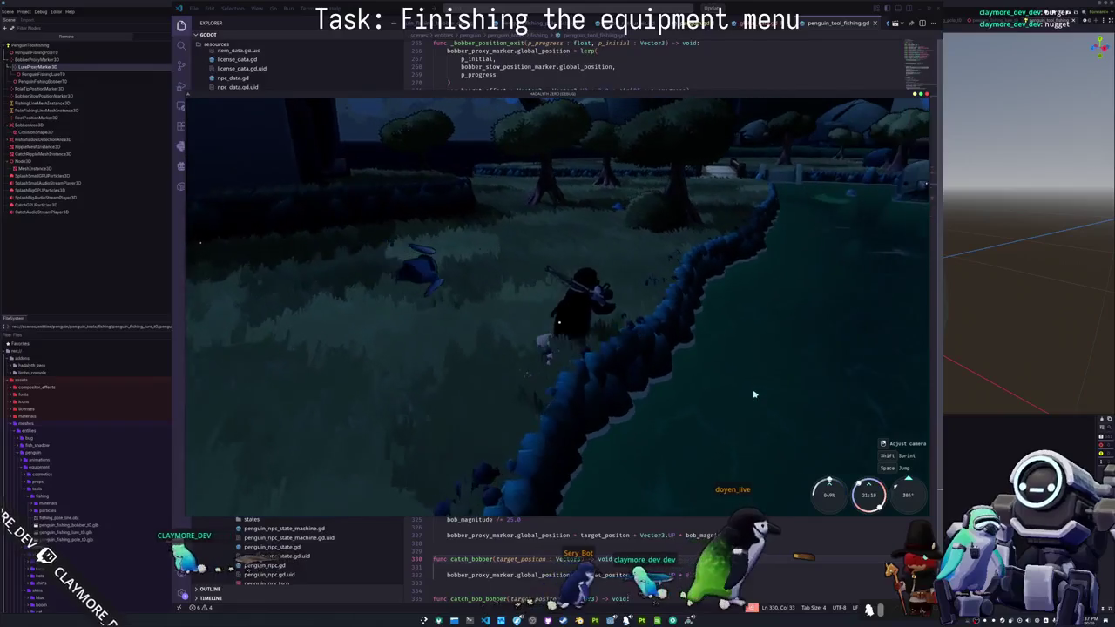
key(w)
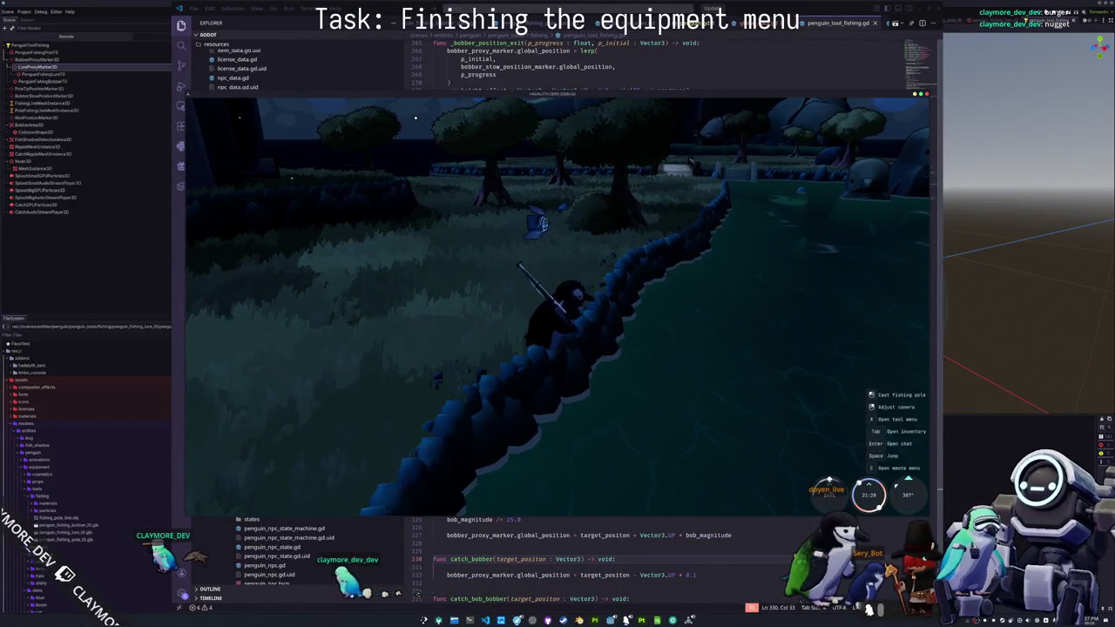
key(w)
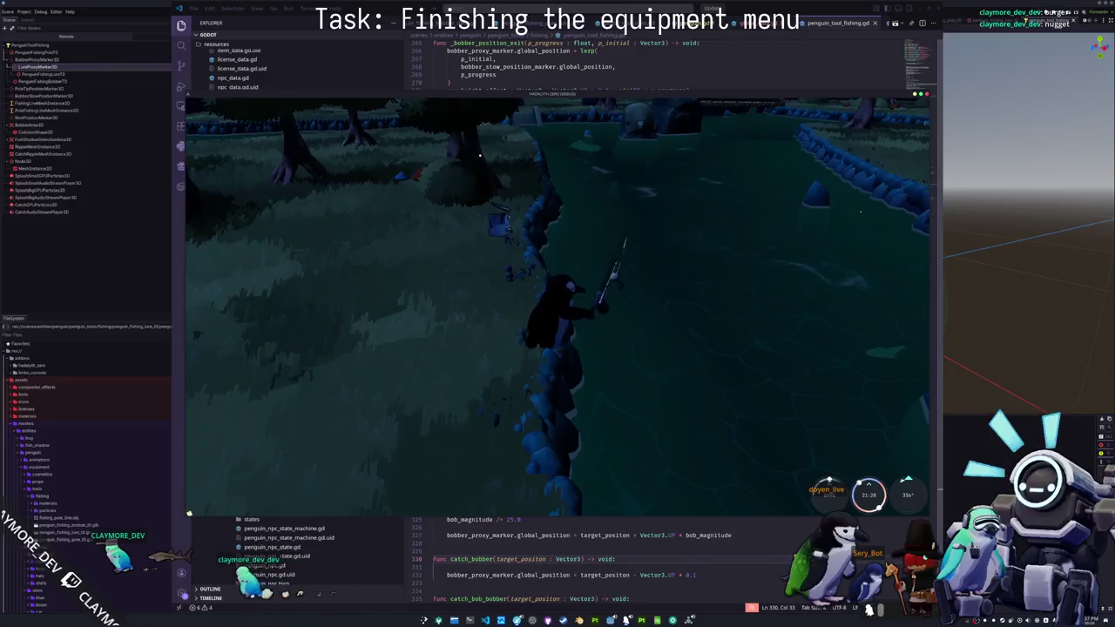
click(649, 422)
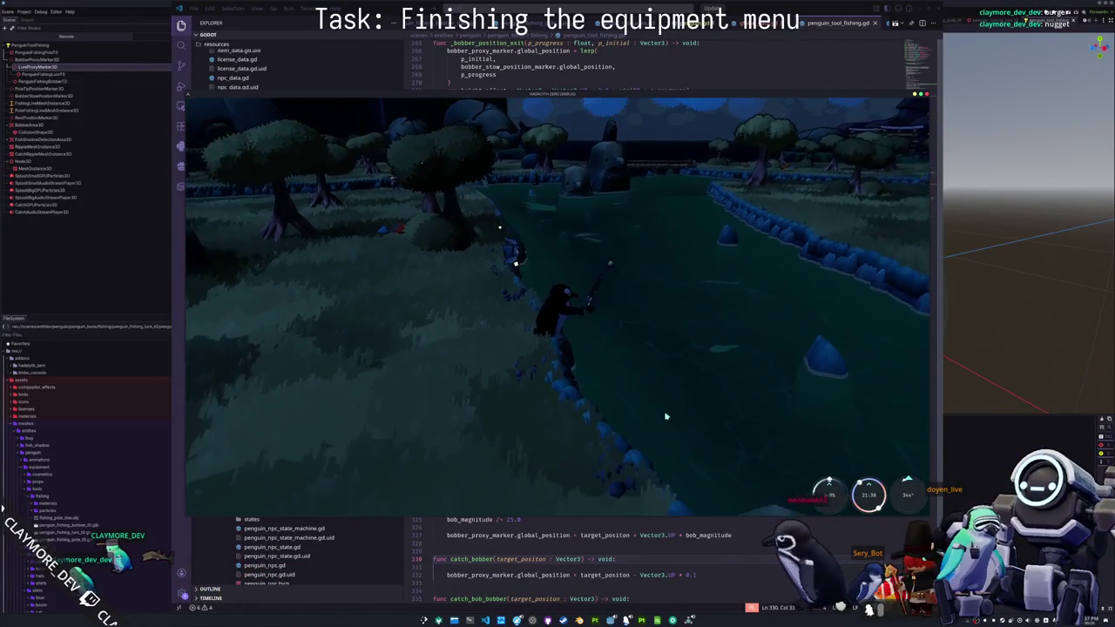
click(691, 410)
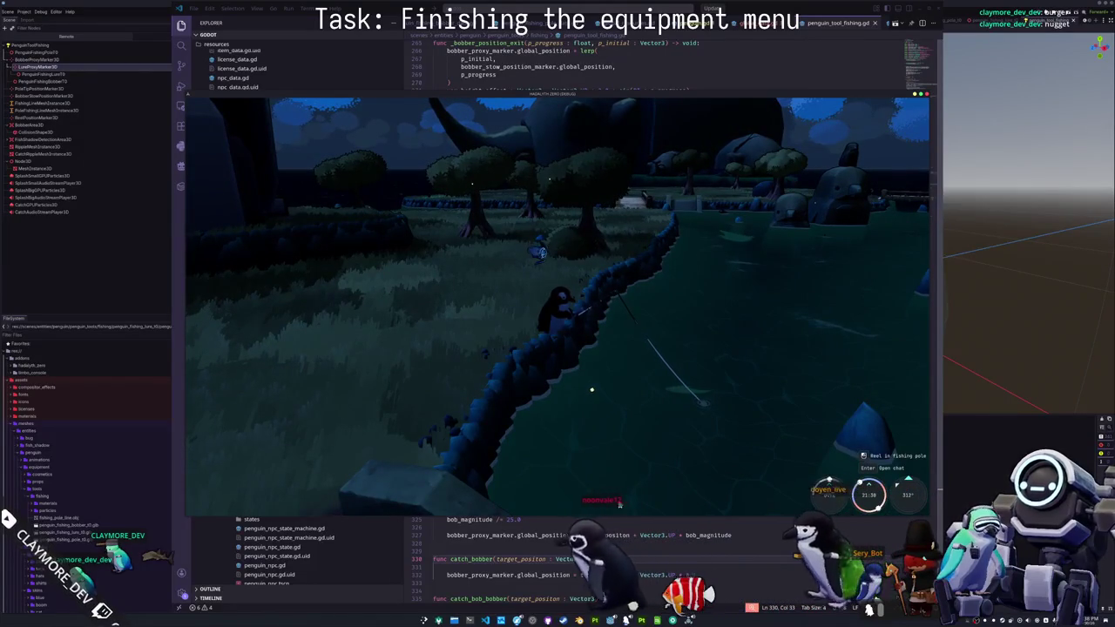
key(F8)
scroll(594, 546, up, 2)
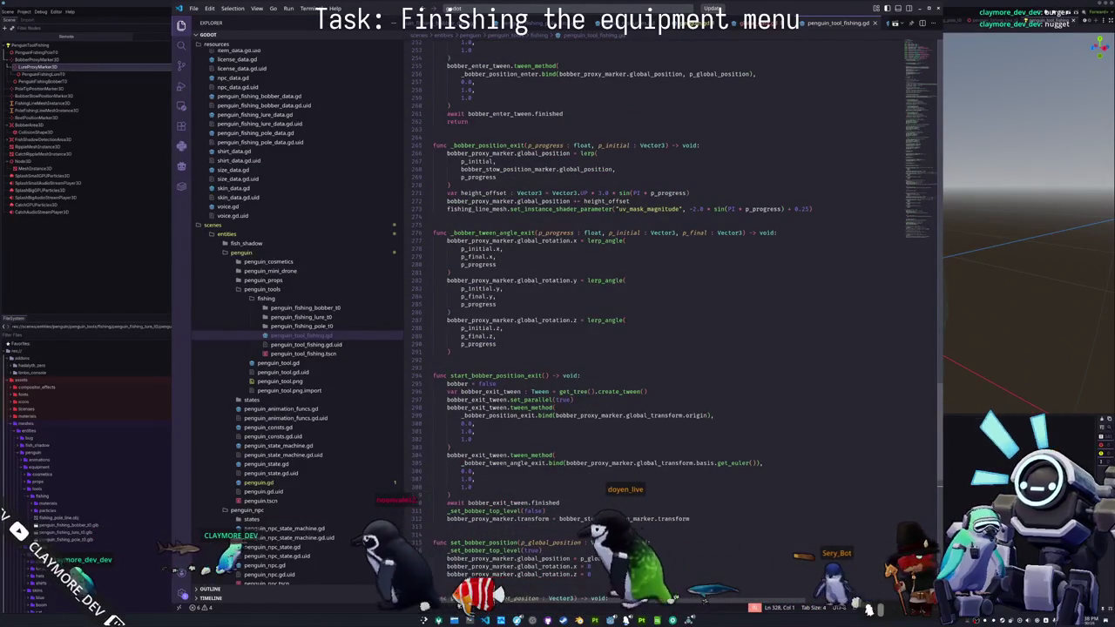
- Finish _set_bobber_top_level(false) on line 311 and relaunch the game
text(false))
key(alt+Tab)
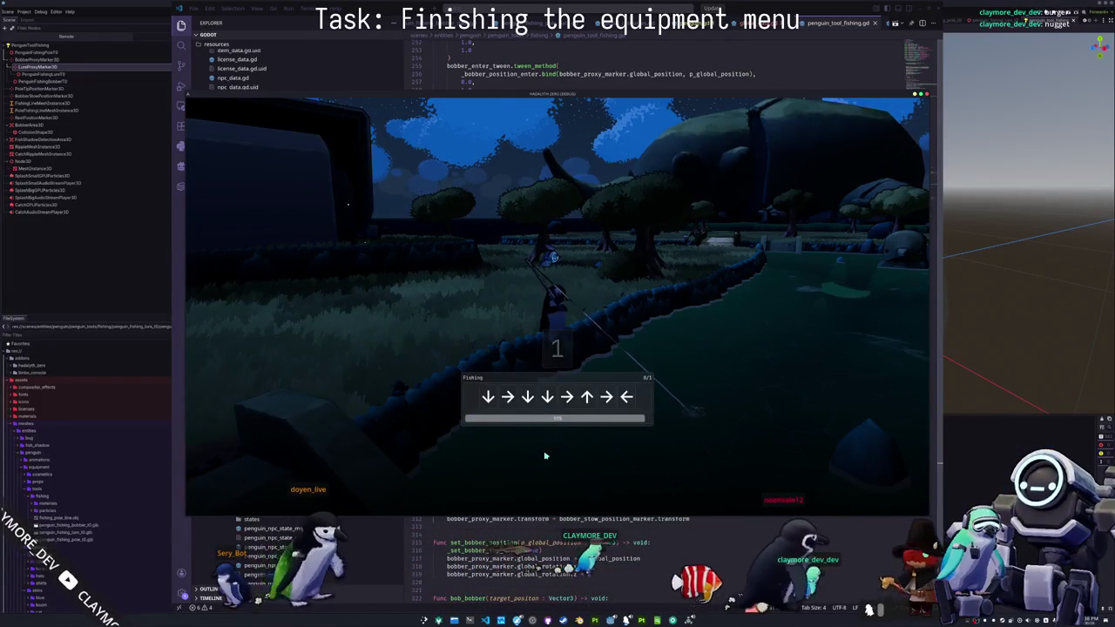
- Enter the minigame's arrow sequence and dismiss the 1.92 Axolotl catch panel
key(Down)
key(Right)
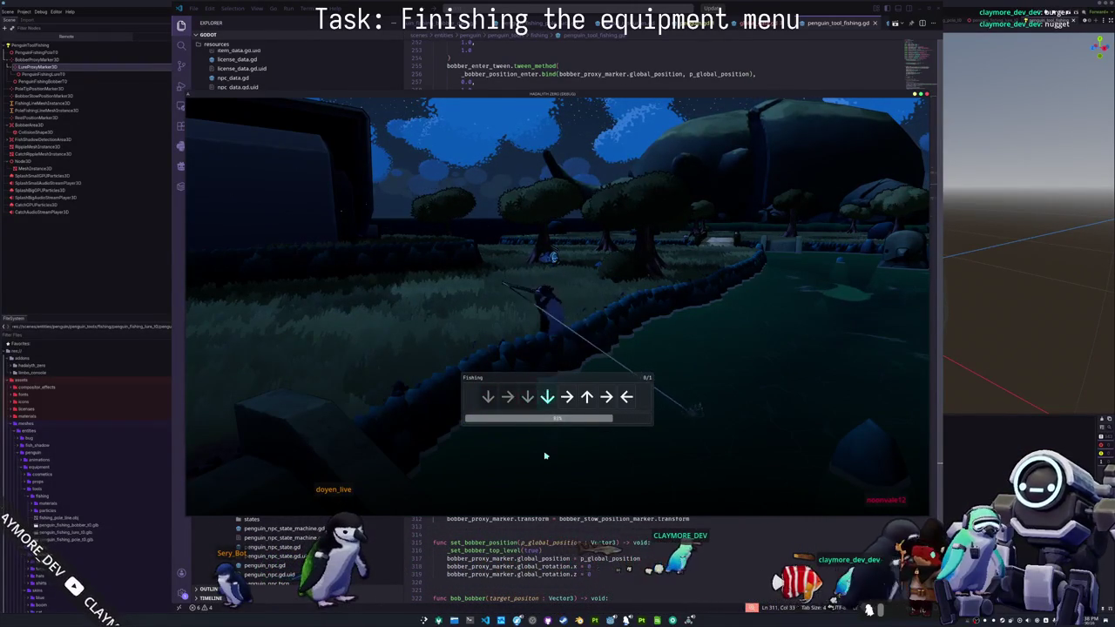
key(Up)
key(Right)
key(Left)
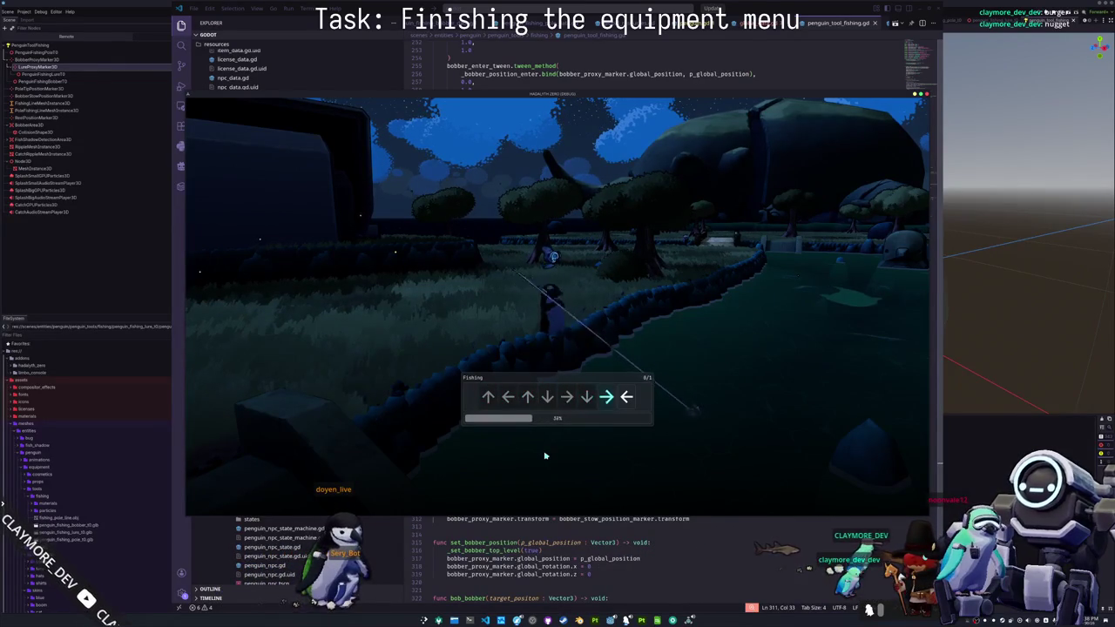
click(621, 345)
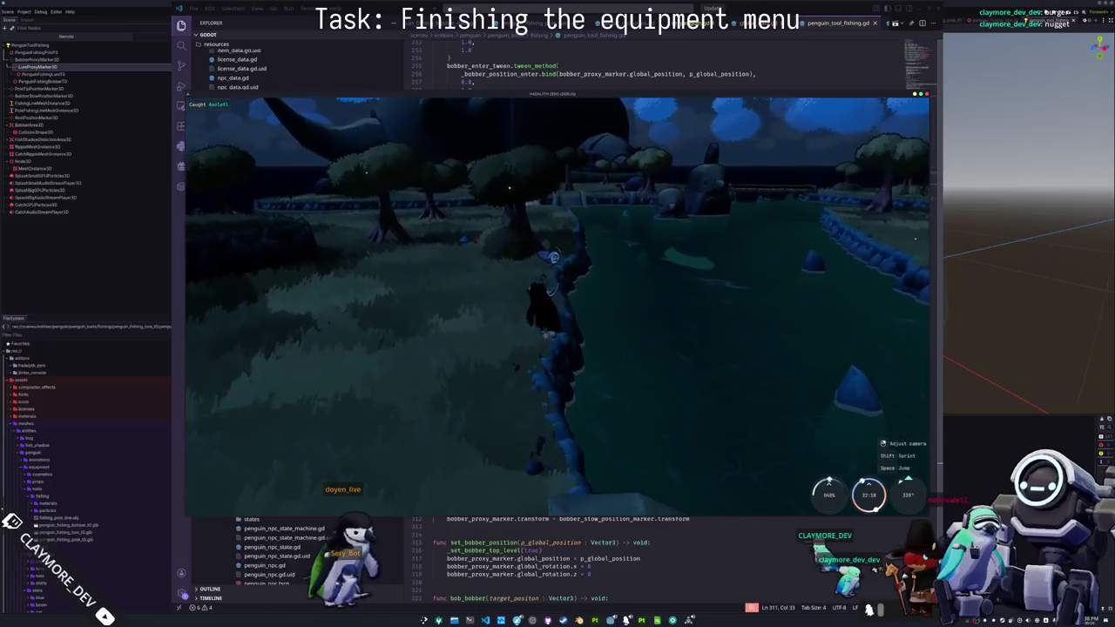
- Turn along the river bank and cast the line into the pond again
key(w)
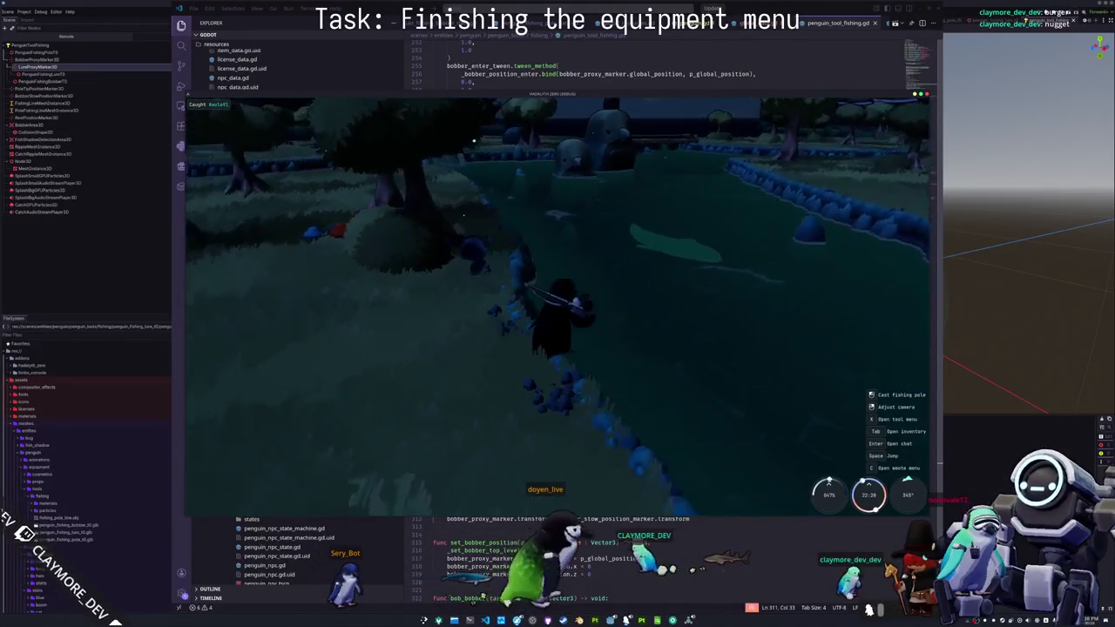
click(728, 355)
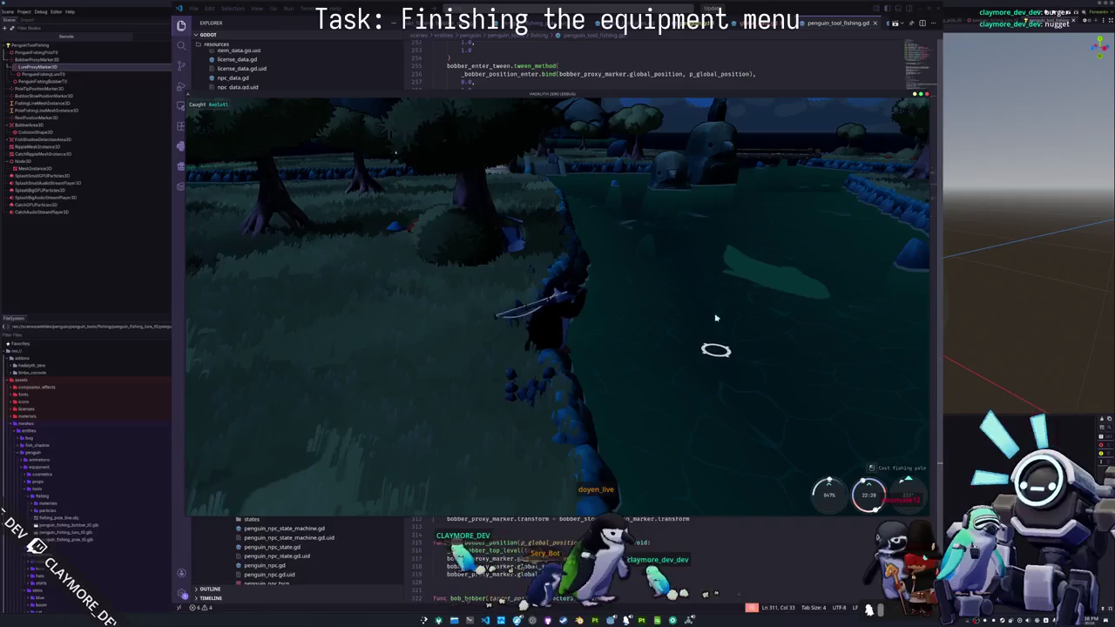
click(704, 343)
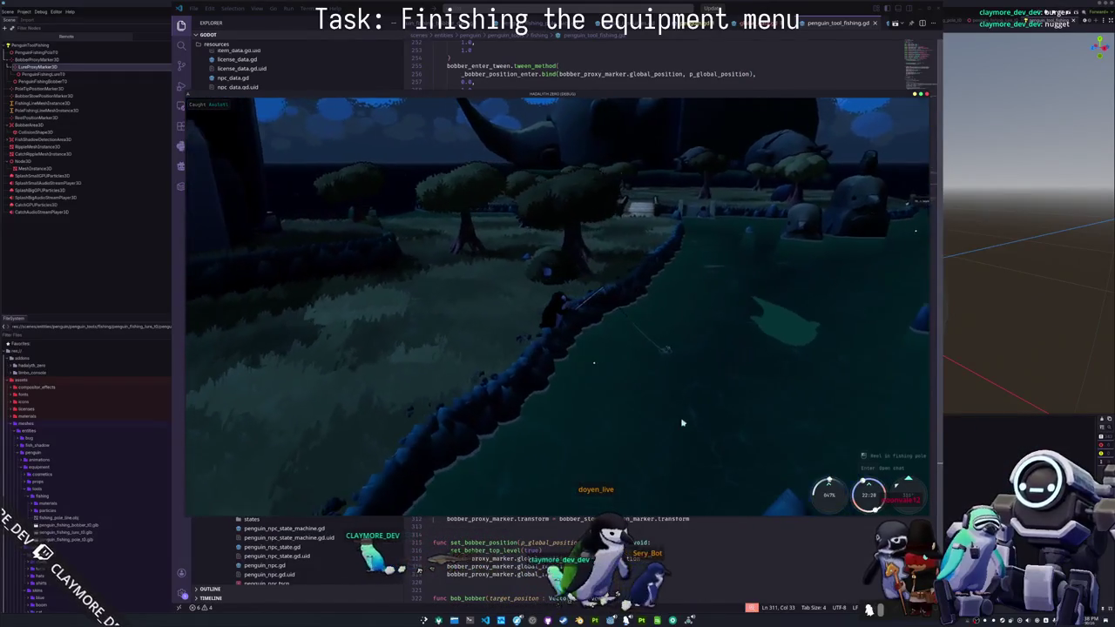
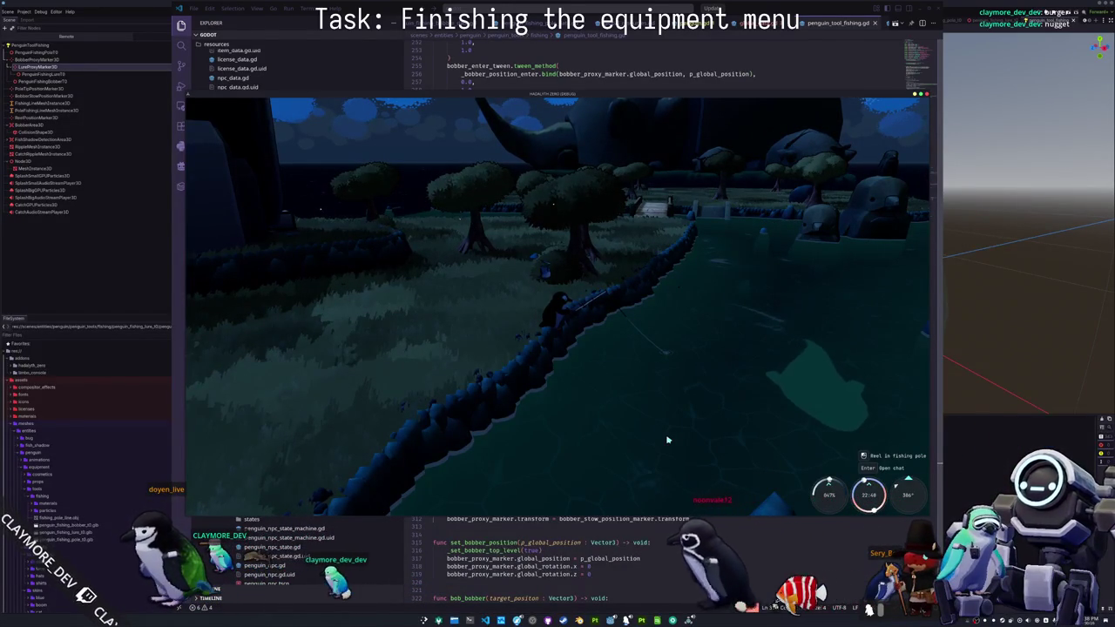
- Reel in the fishing line, stop the game with F8, and return to line 303 of the fishing script
click(668, 439)
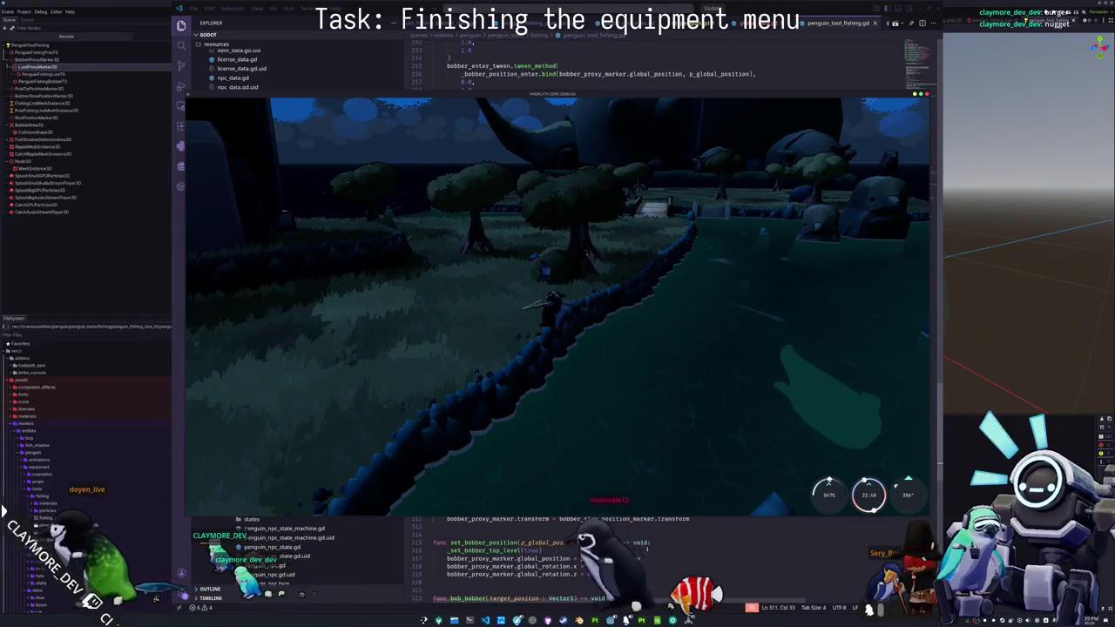
key(F8)
key(Up)
key(Up)
key(Up)
scroll(487, 501, down, 2)
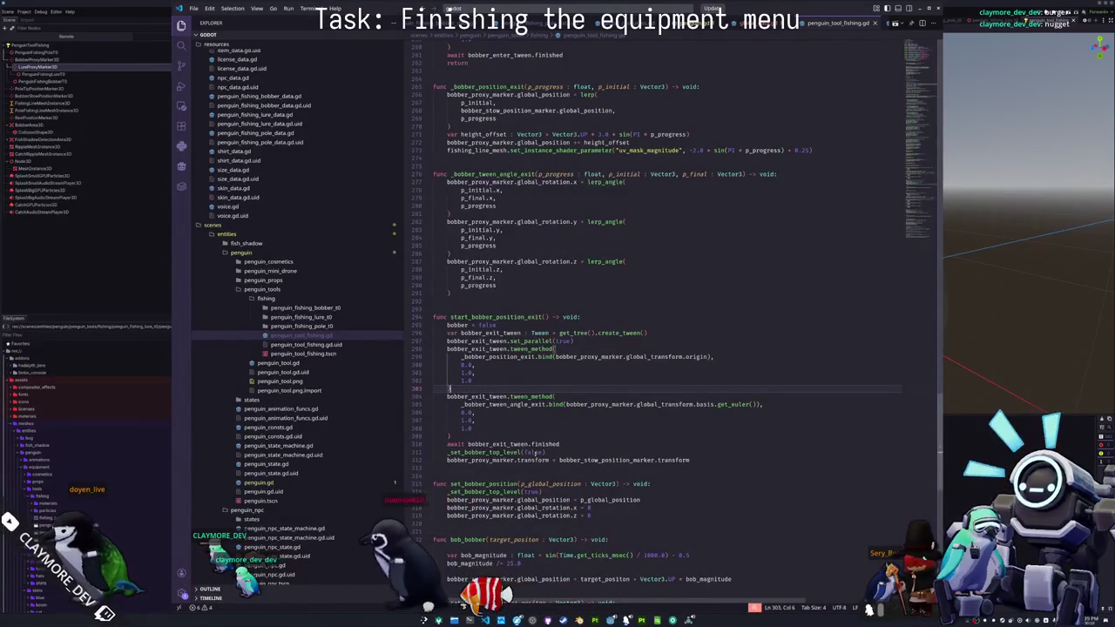
- Check git status, stage all changed and untracked files, and commit them as 'added lures'
key(alt+Tab)
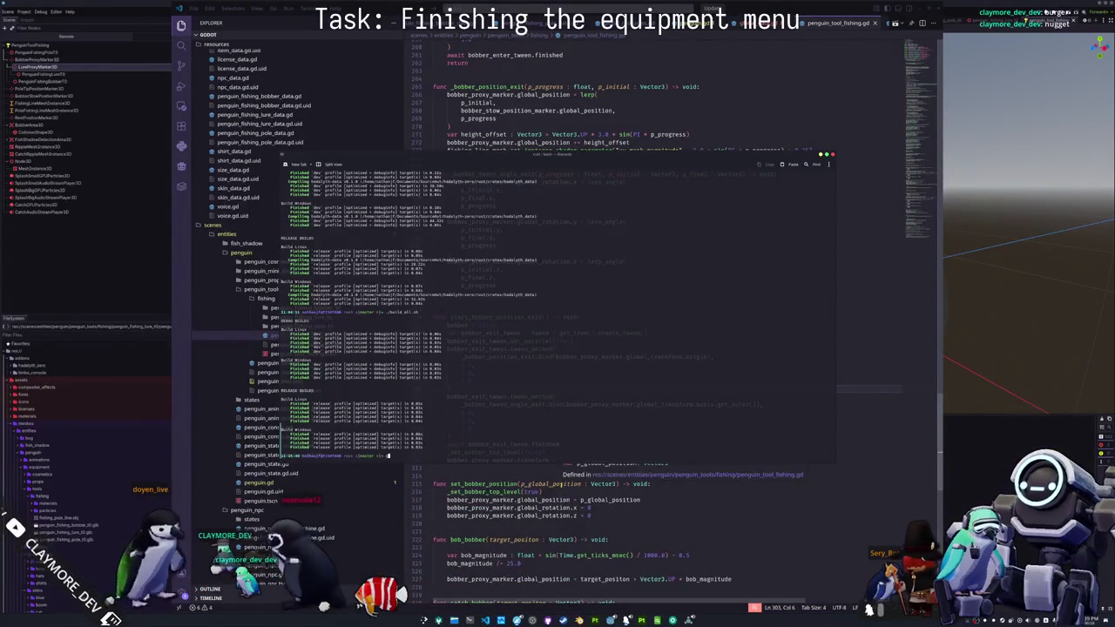
key(Return)
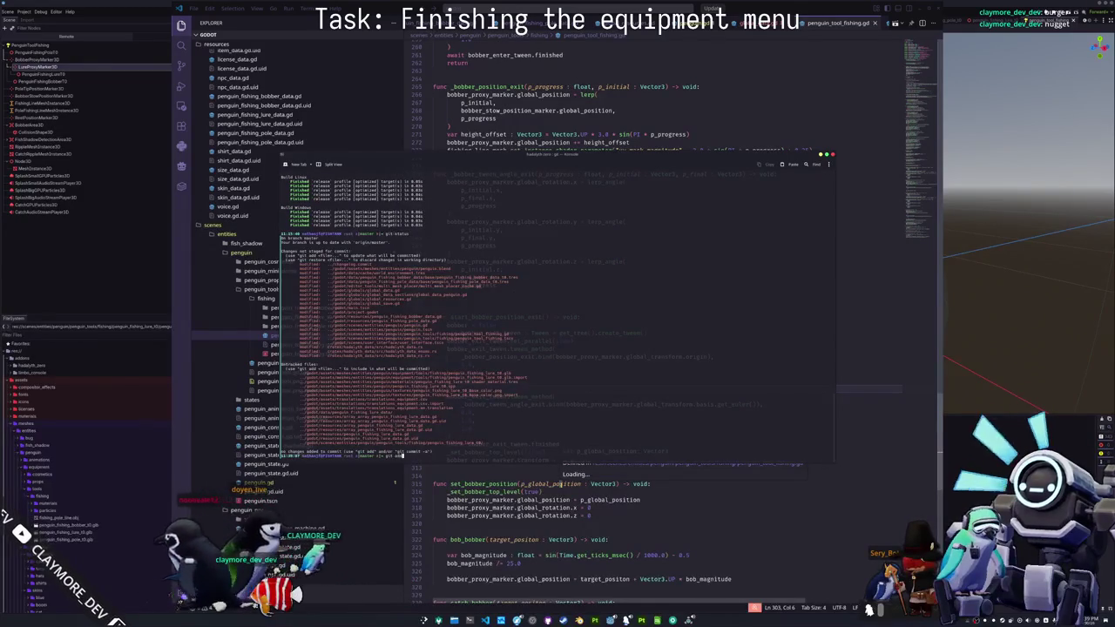
key(Return)
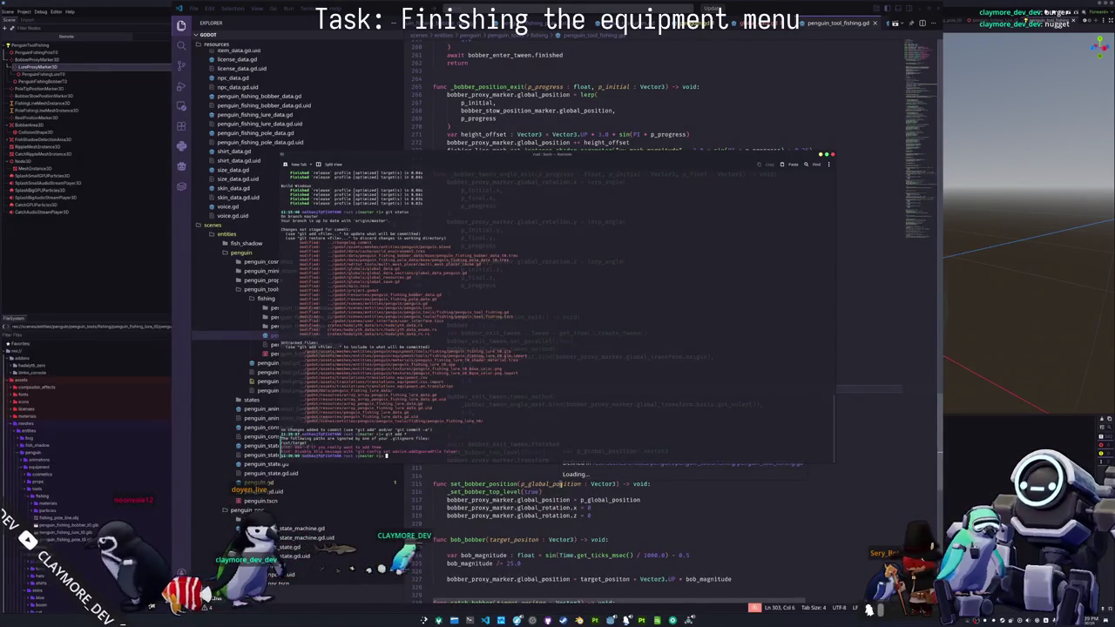
key(Return)
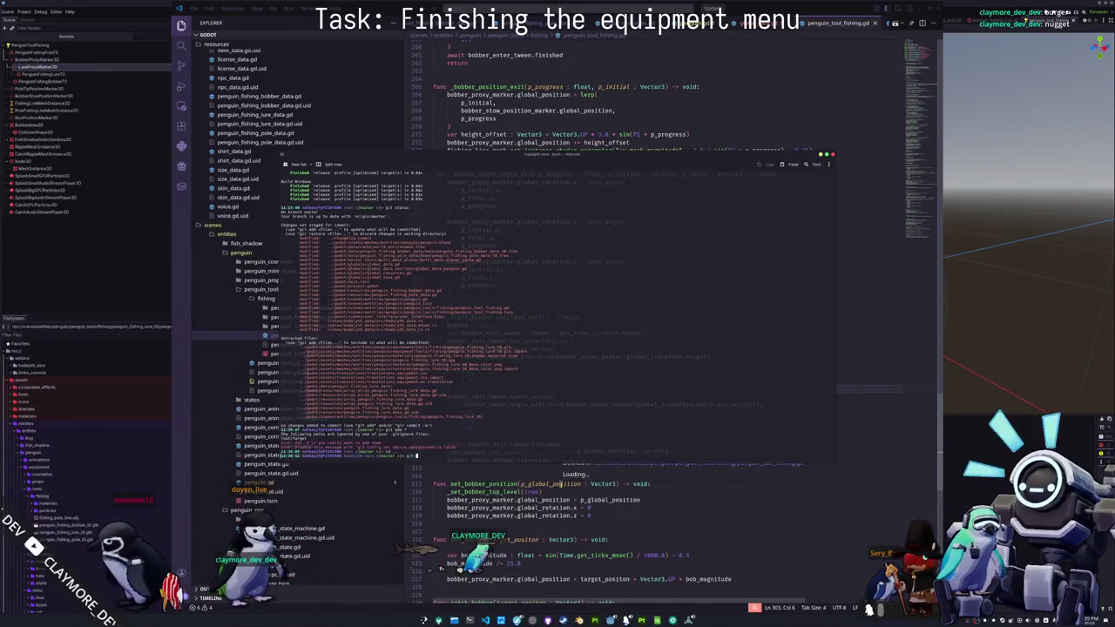
key(Return)
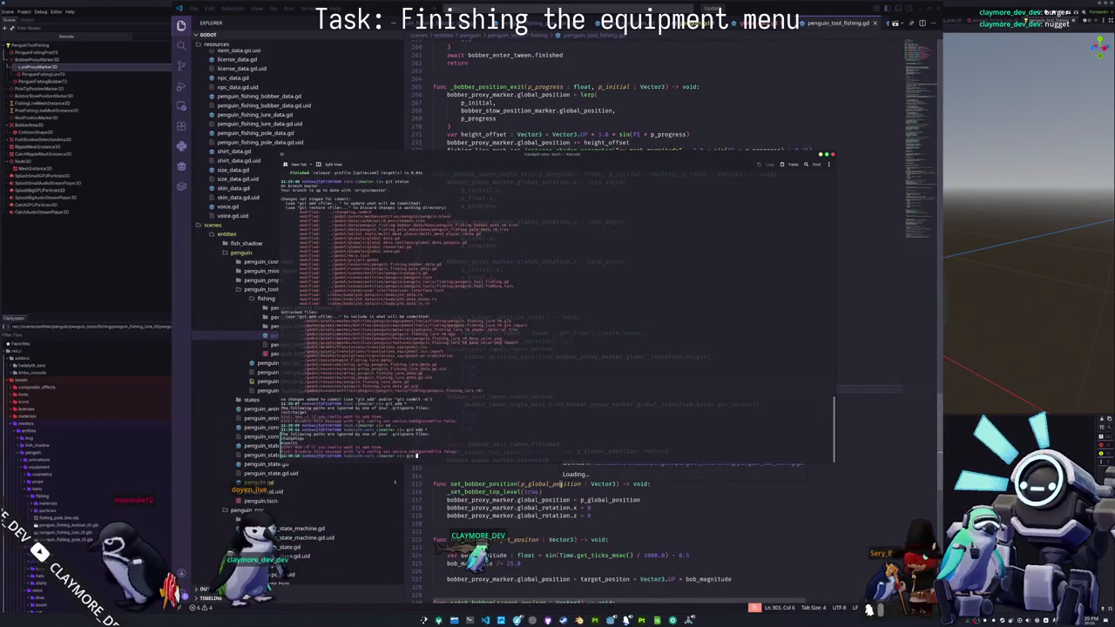
key(Return)
text(git commit -m "added lures)
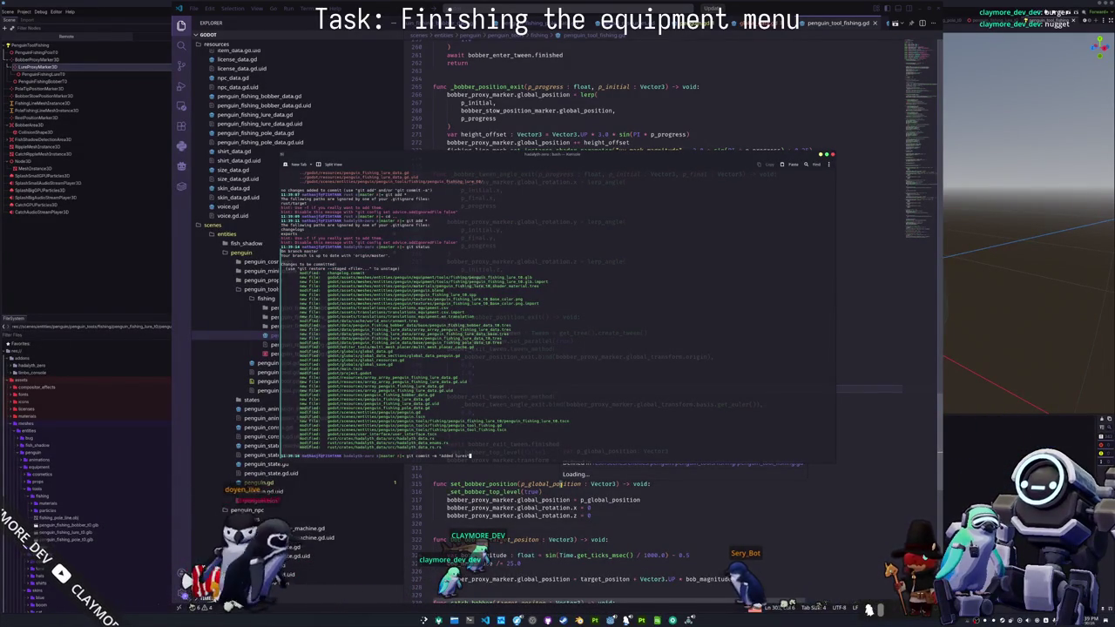
text(")
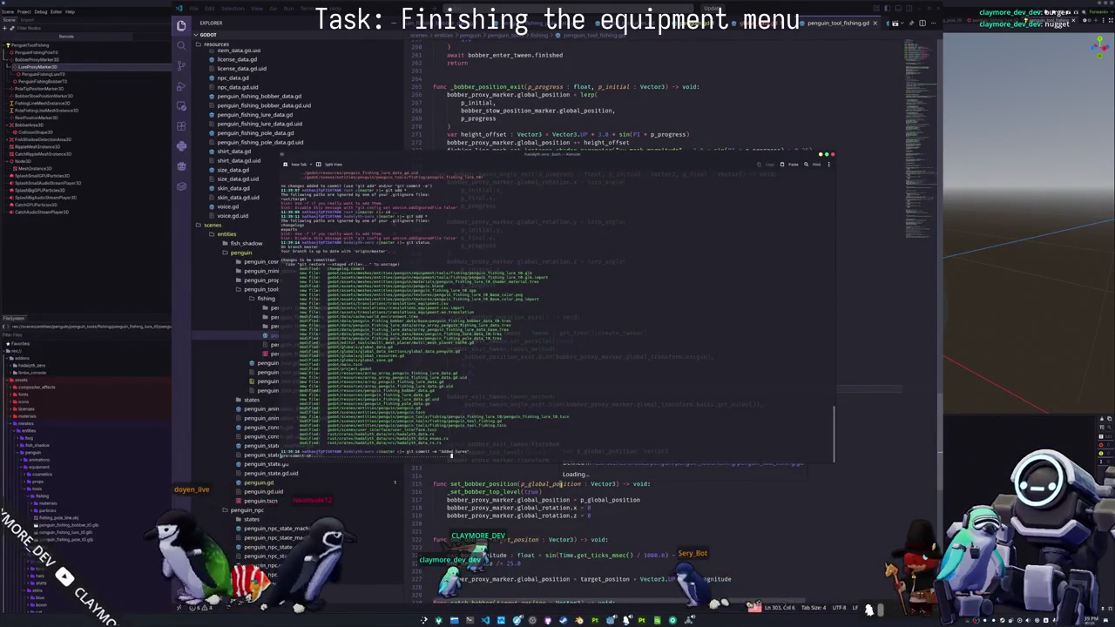
key(Return)
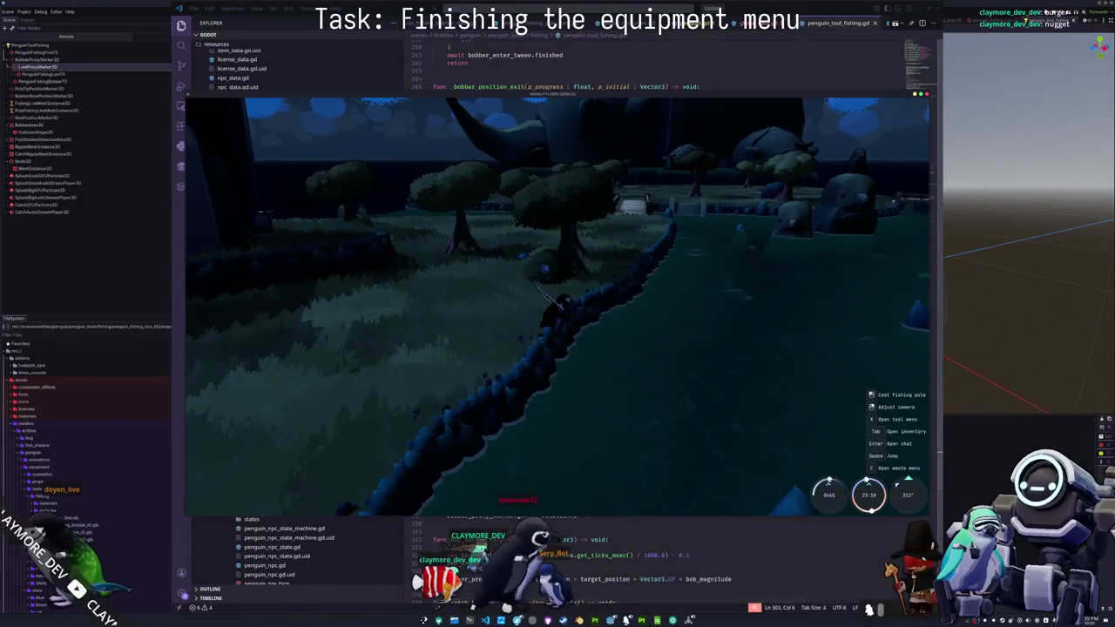
- Walk the penguin around the pond with W and A until it stands by the stone wall
key(w)
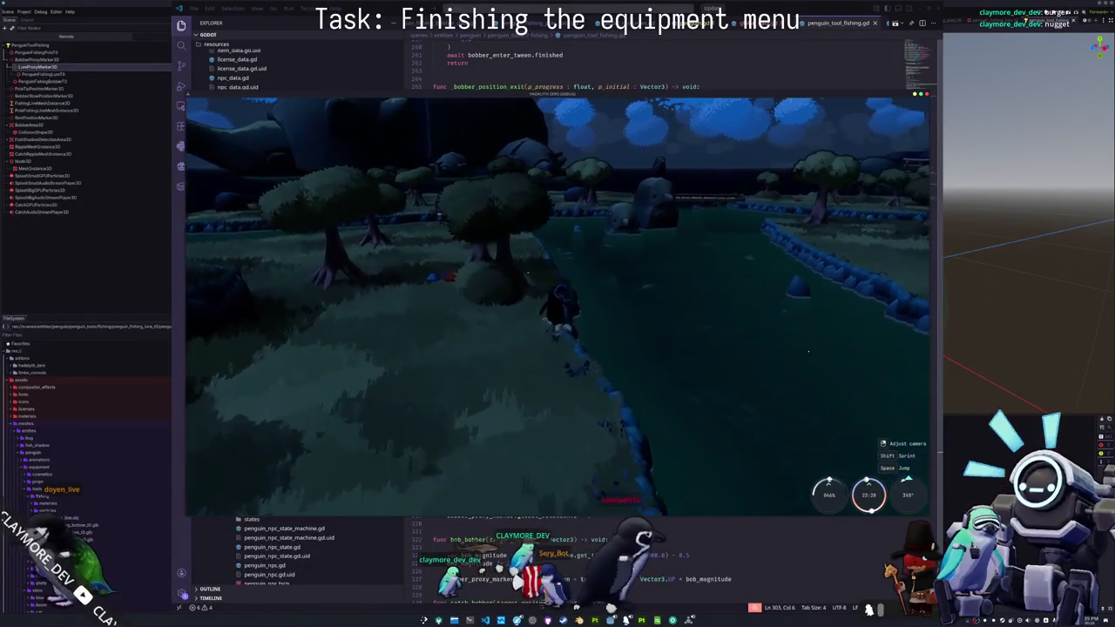
key(a)
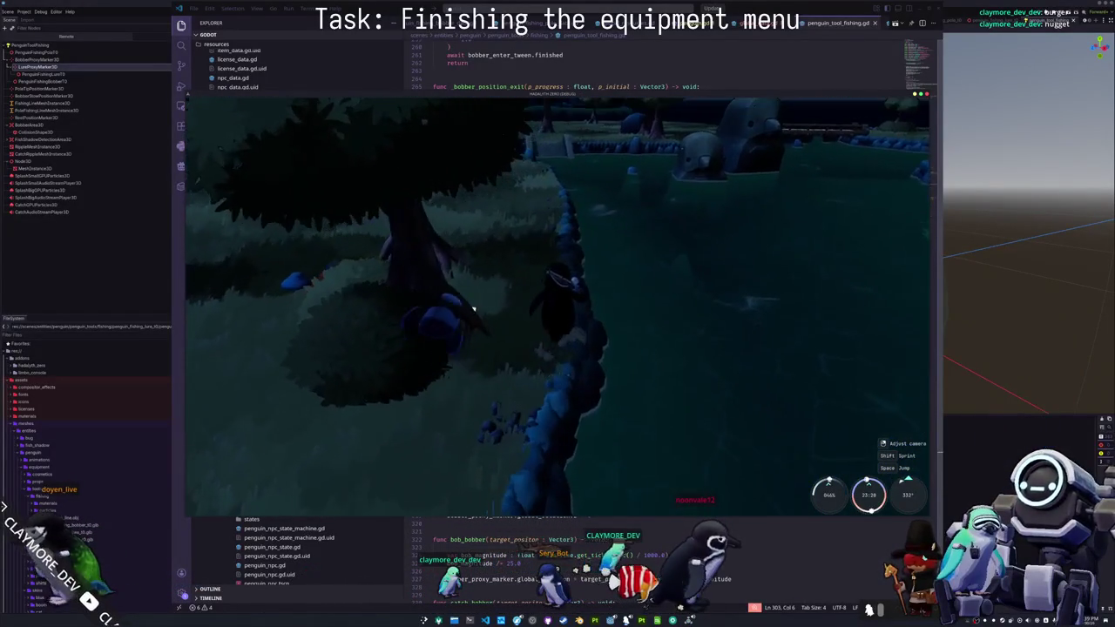
key(w)
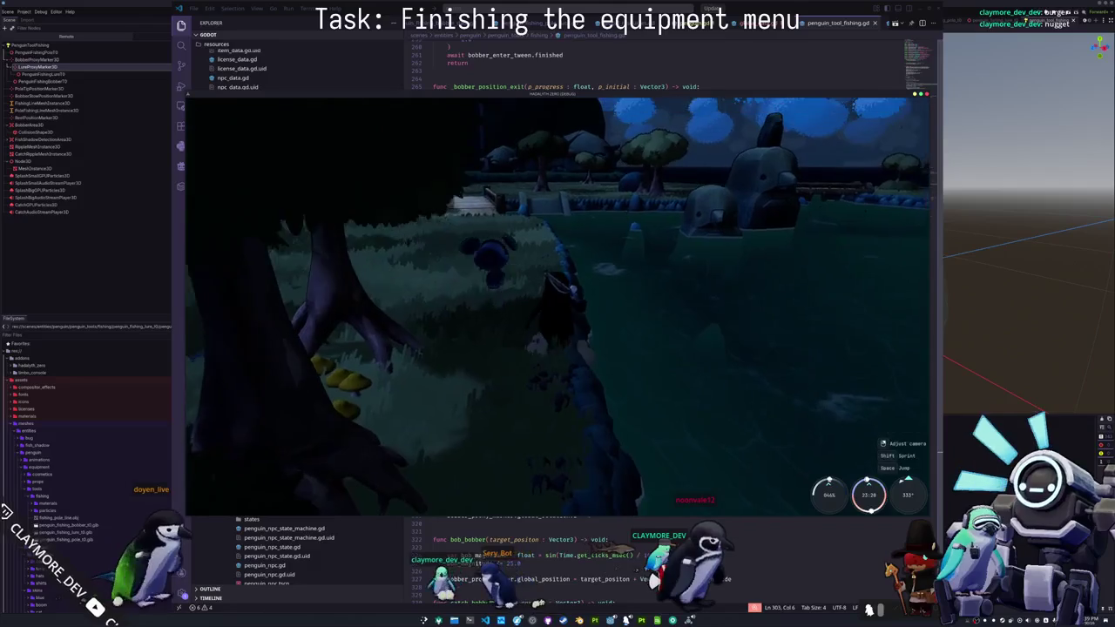
key(w)
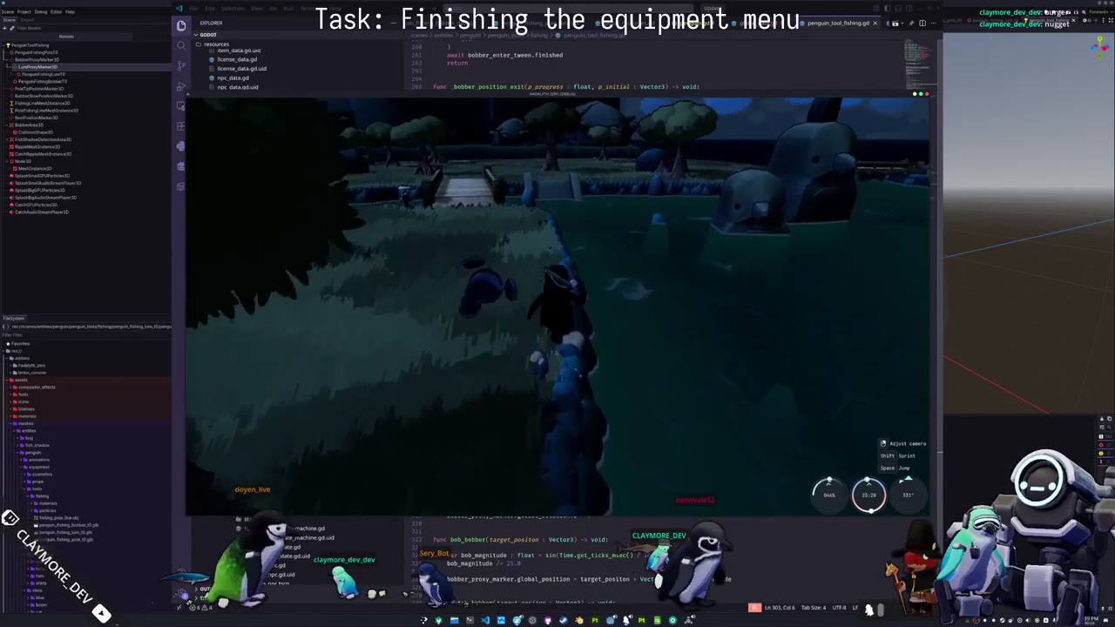
key(w)
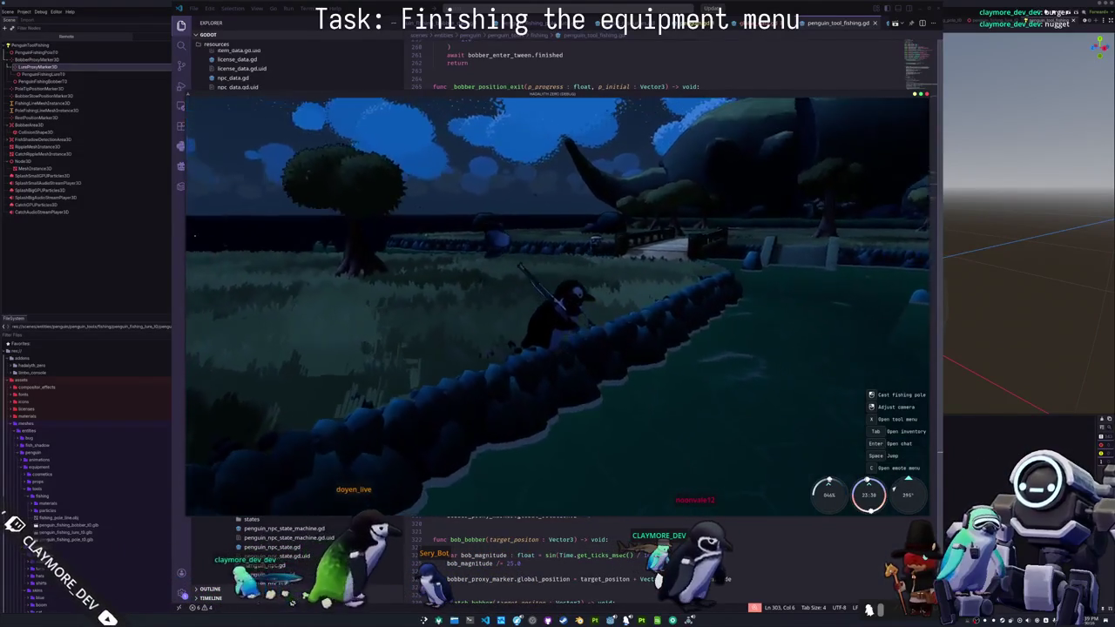
key(w)
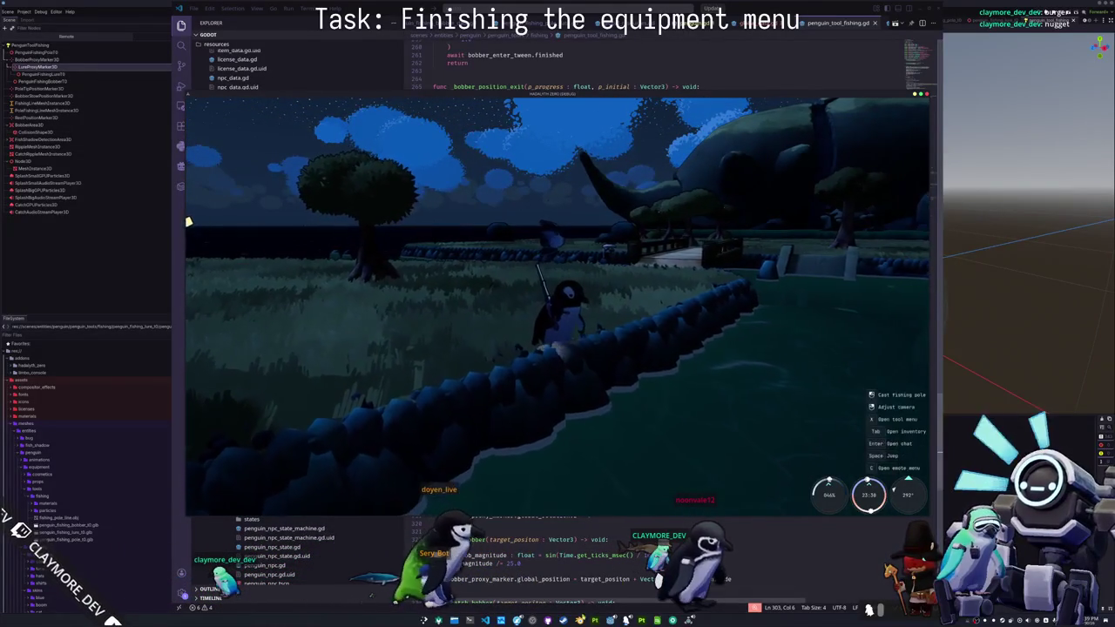
click(594, 619)
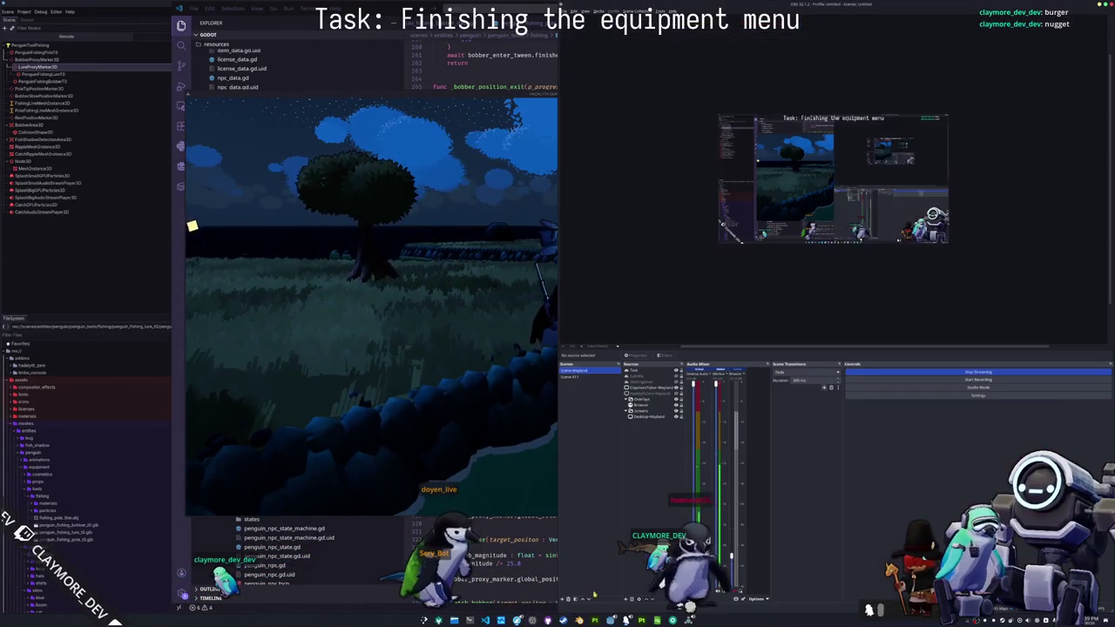
- Select the Task text source, apply a new font from the font picker, and open its properties
click(639, 371)
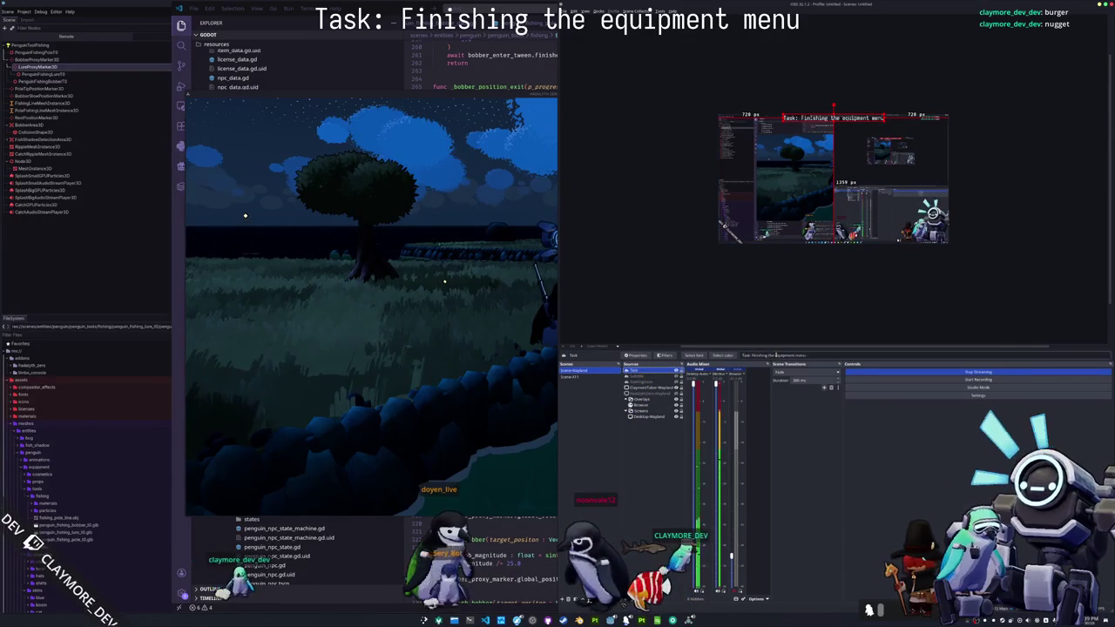
click(693, 355)
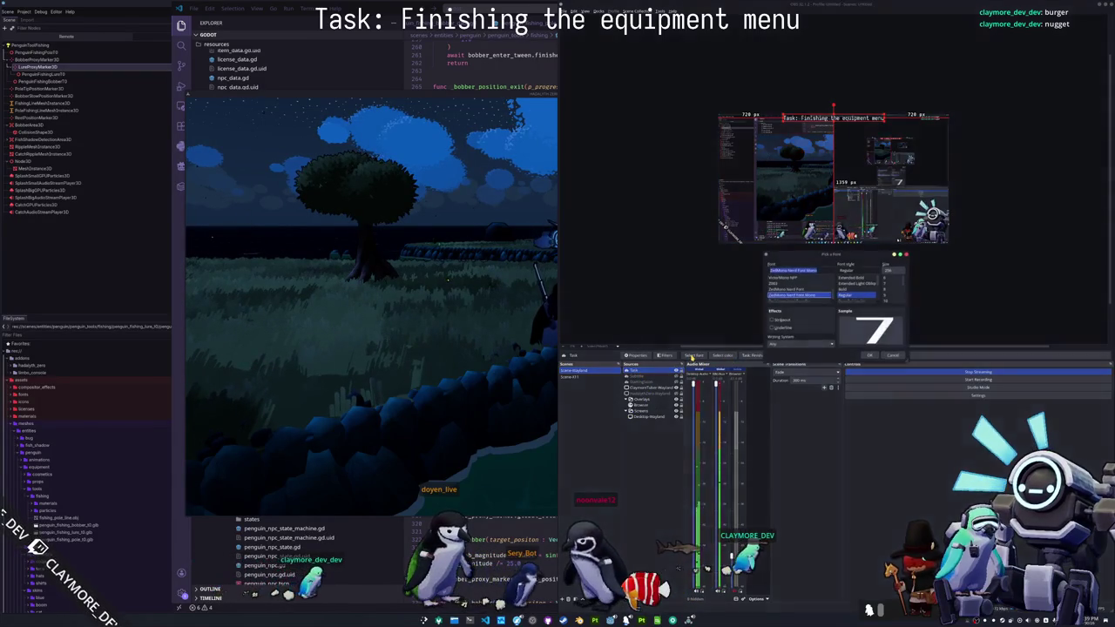
click(791, 346)
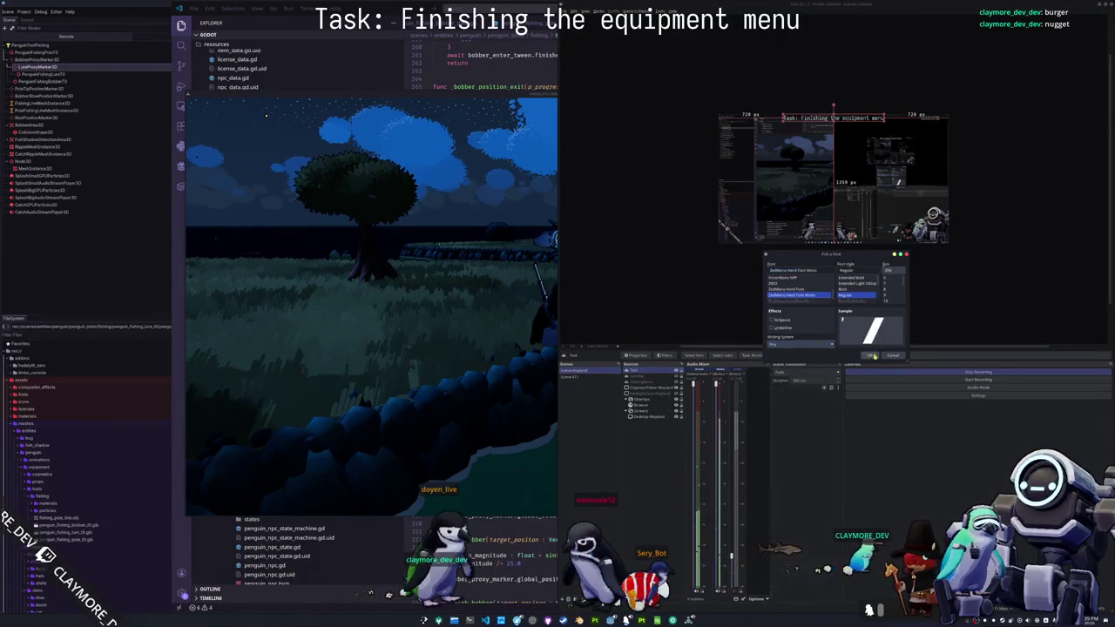
click(873, 355)
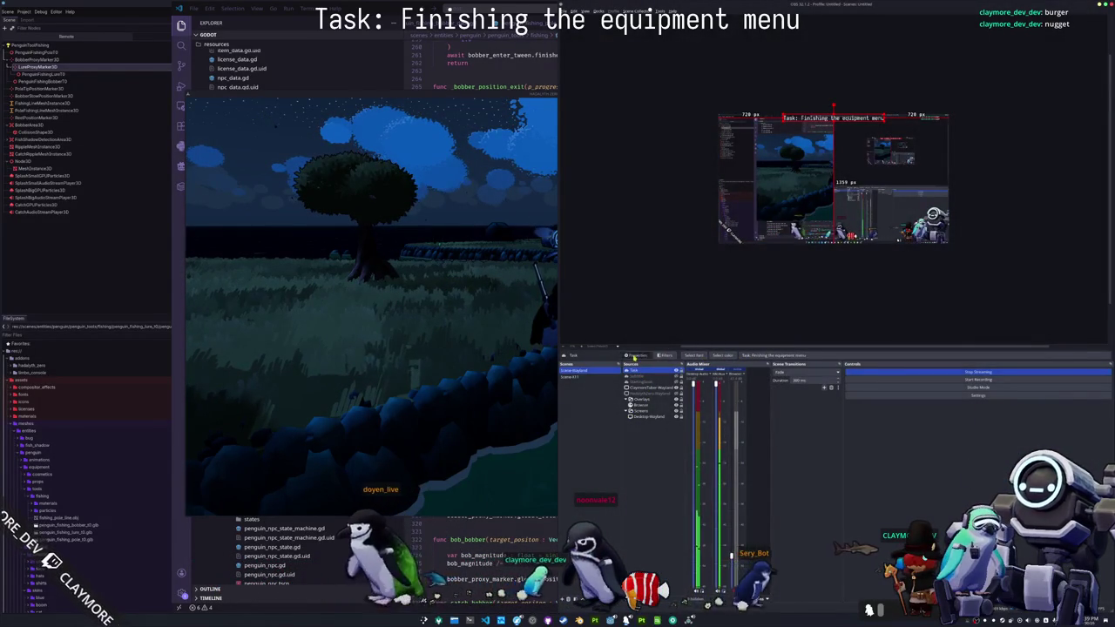
click(568, 355)
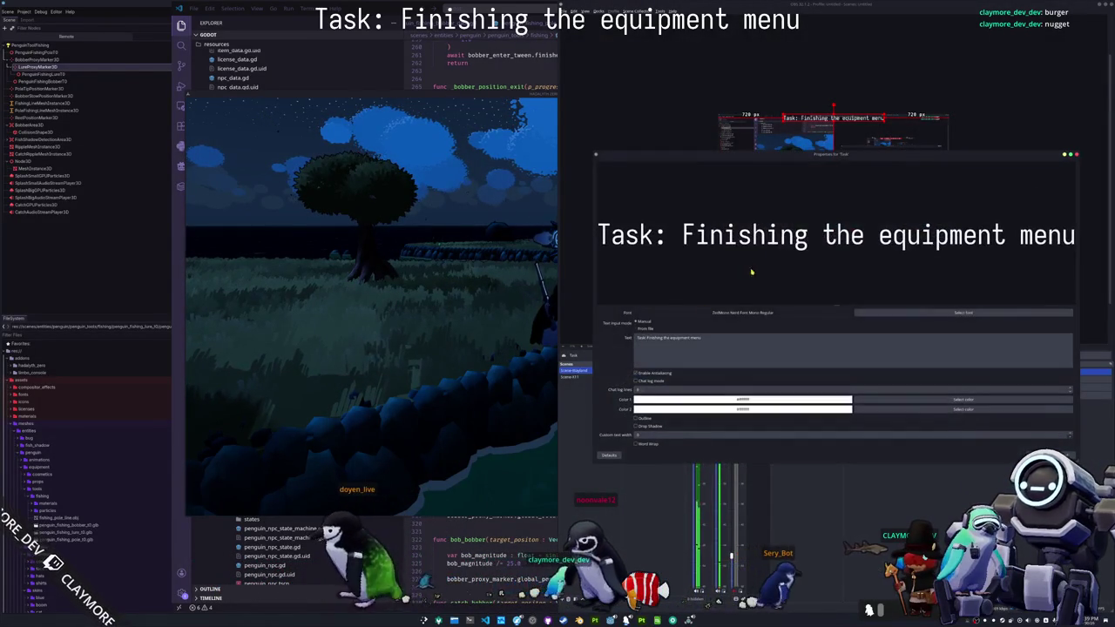
- Add the task line '[ ] Write icon generator for equipment' to the Task text
click(673, 346)
text(a)
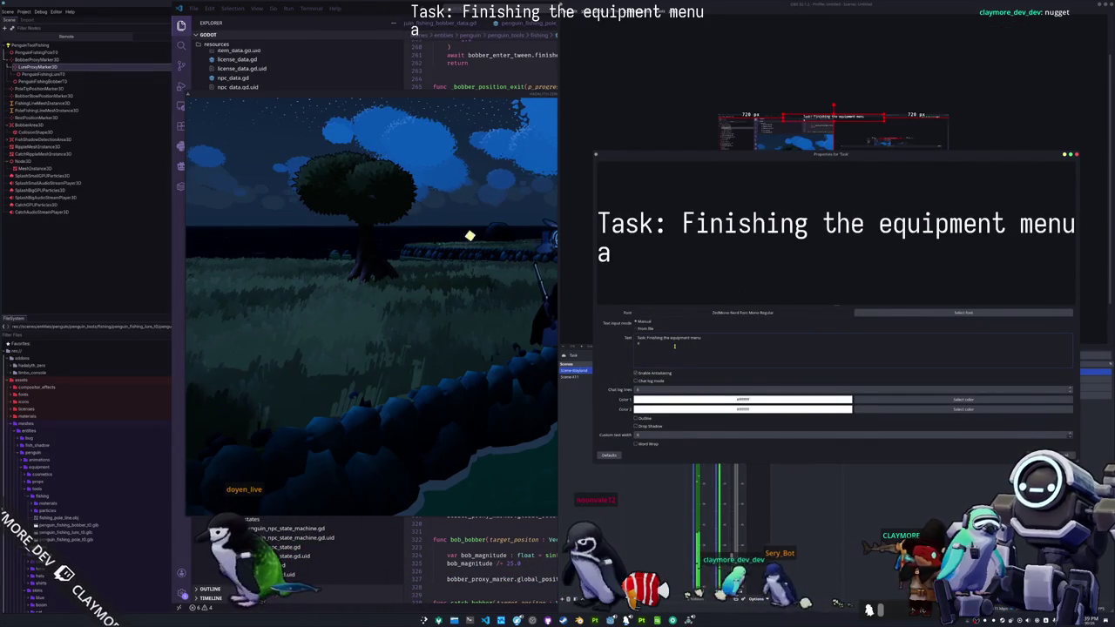
key(BackSpace)
text(S)
key(BackSpace)
text(_)
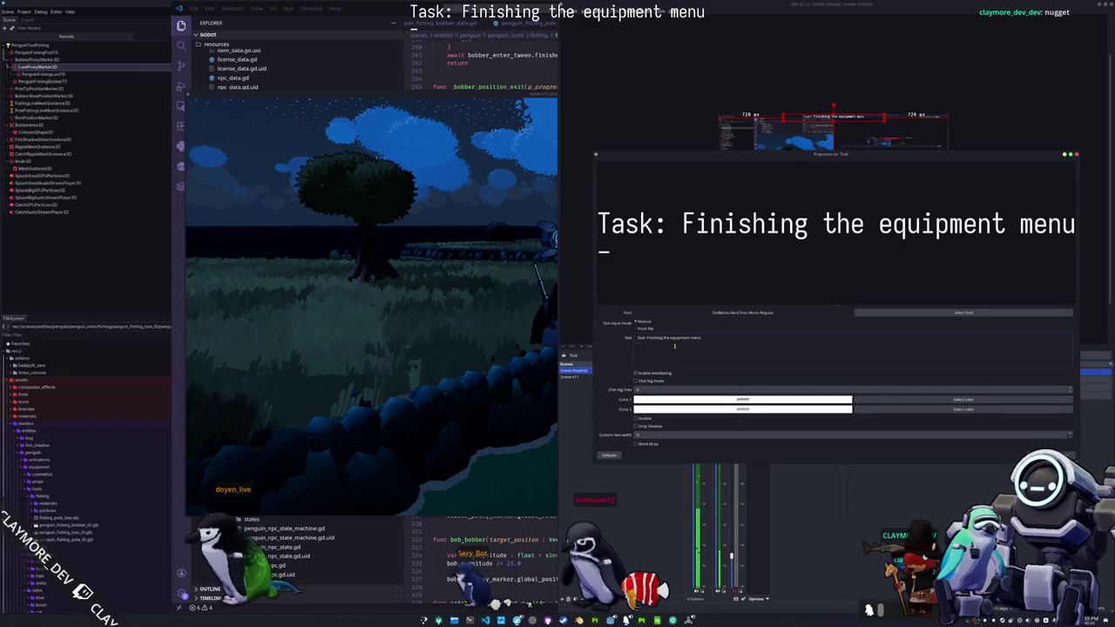
text(Write ico)
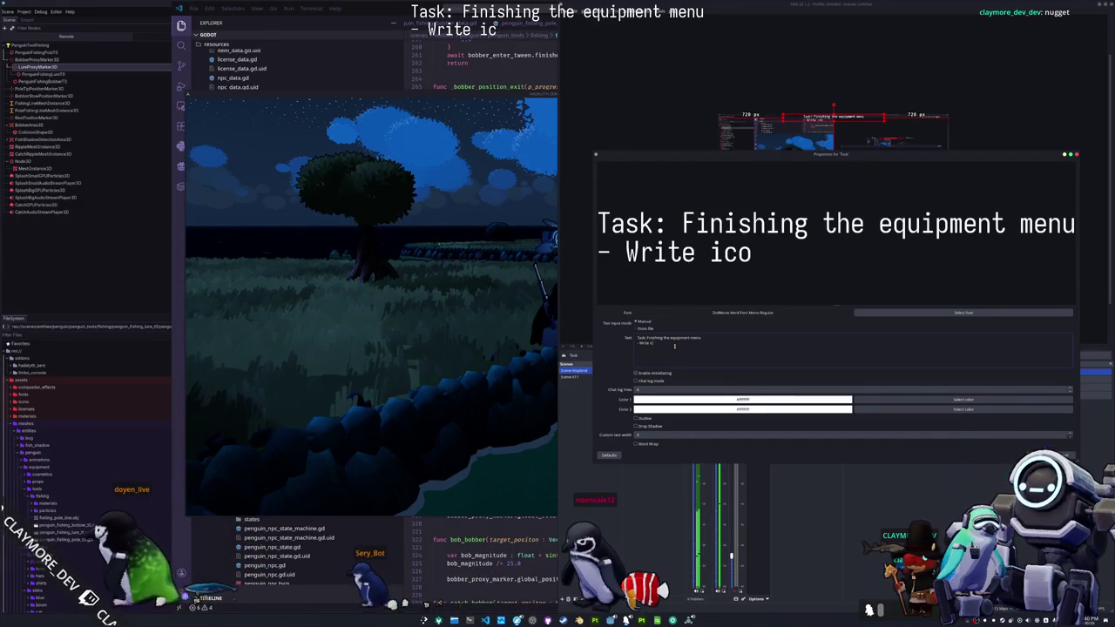
key(BackSpace)
key(BackSpace)
key(BackSpace)
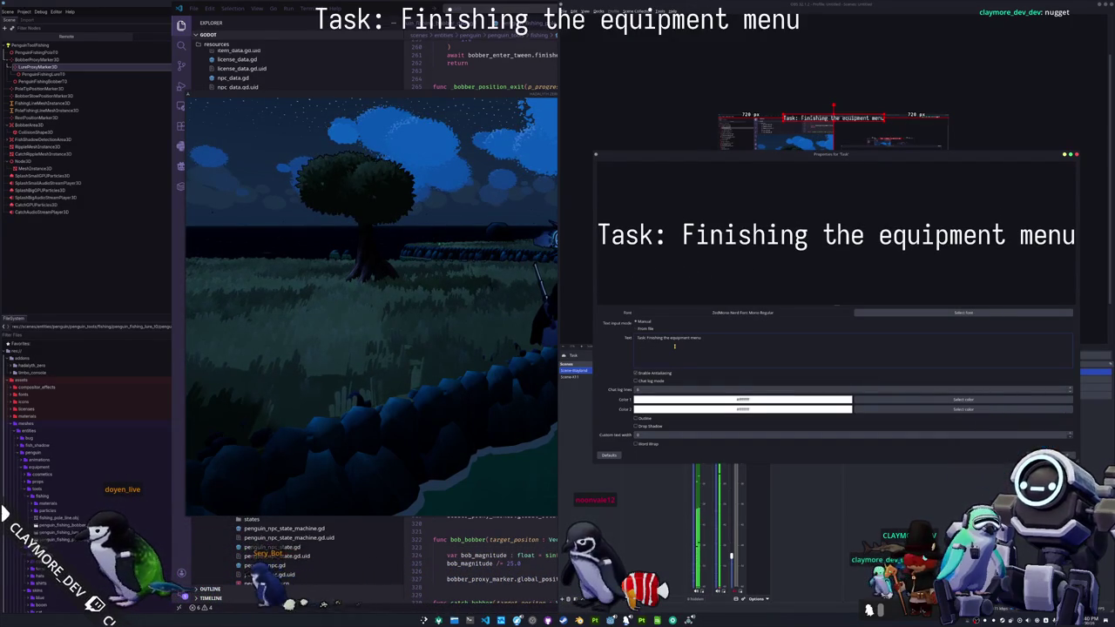
text([X] Add lures)
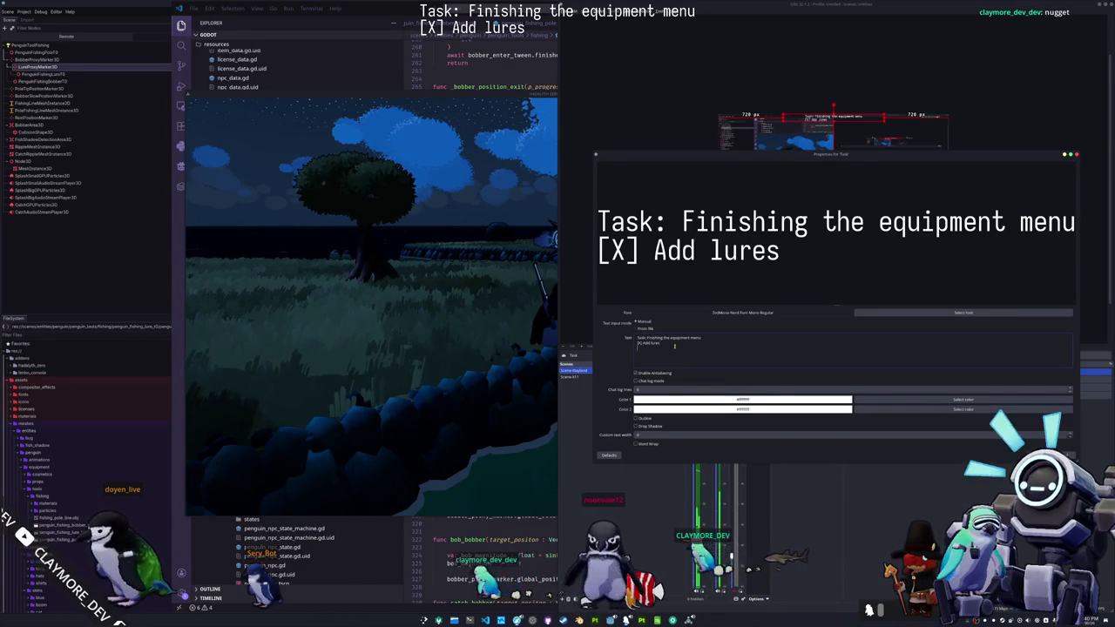
text([ ] W)
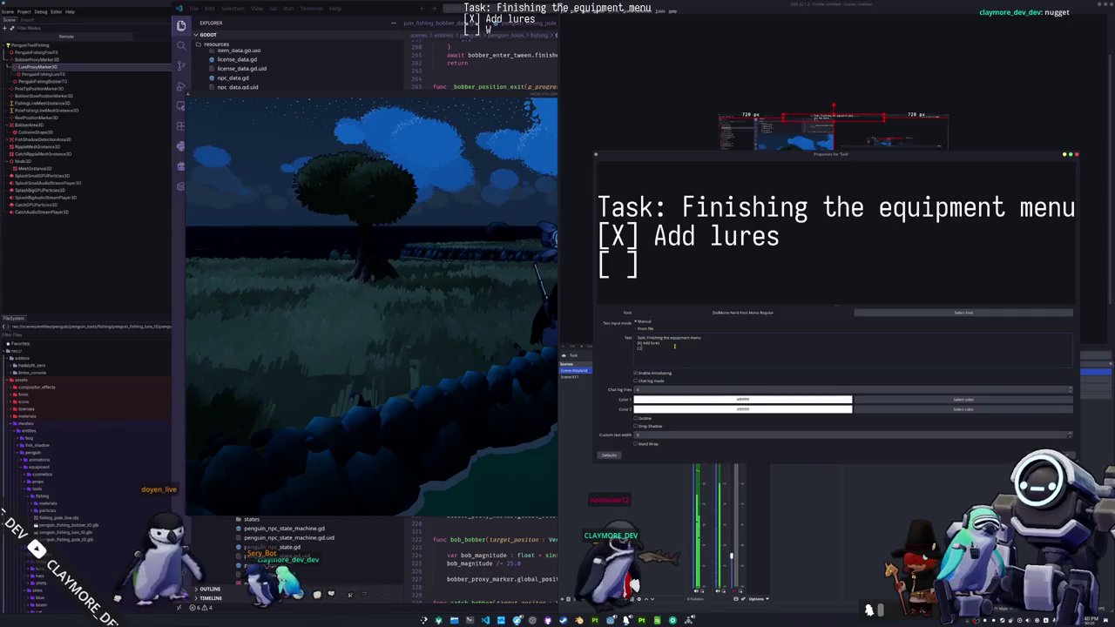
text(rite icon generat)
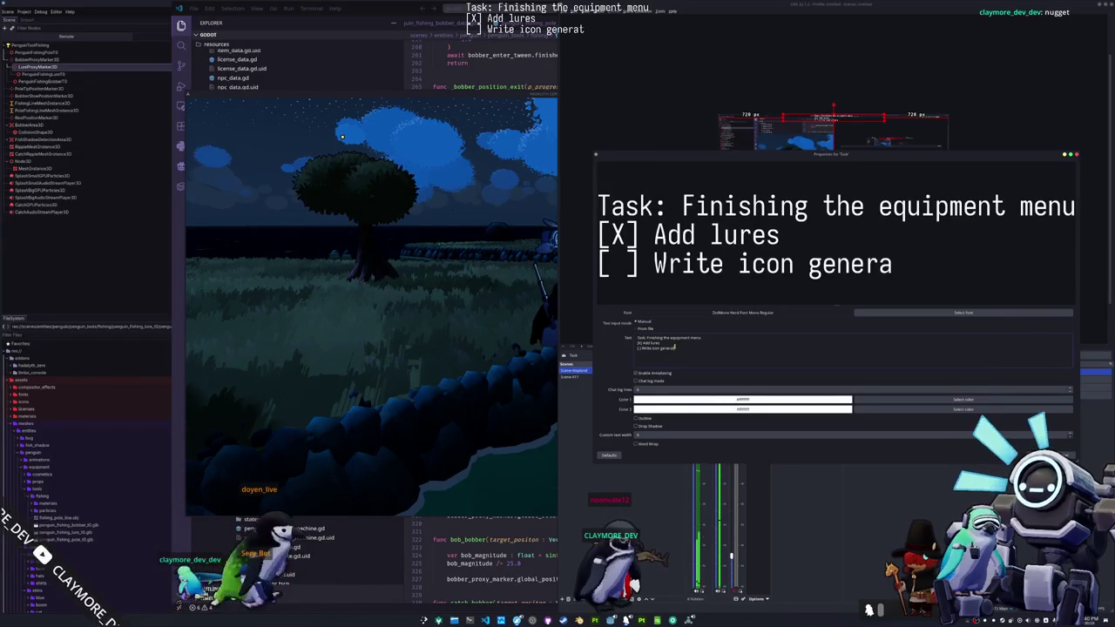
text(or for equipment)
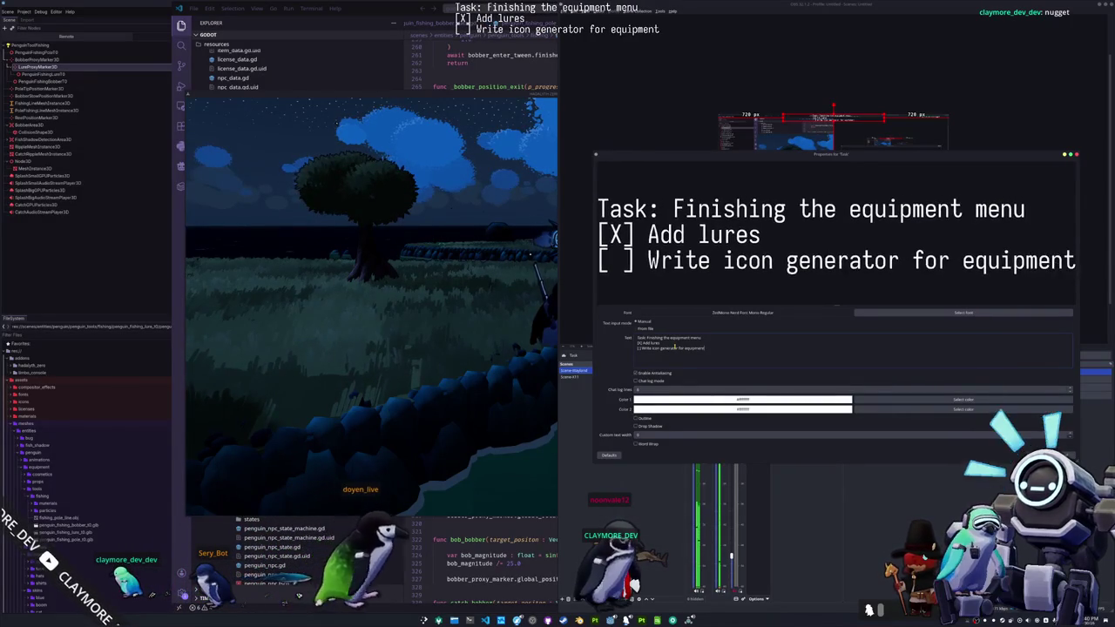
- Add '[ ] Make equipment menu' as a new line, close the properties, and return to the game
key(Return)
text([ ])
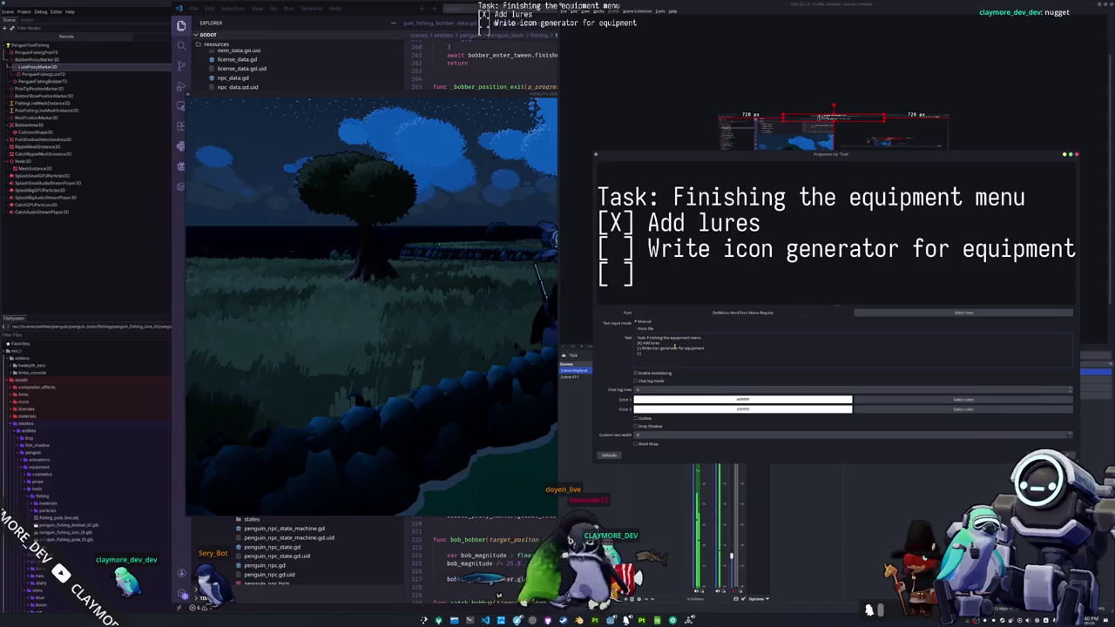
text( Make equipment menu)
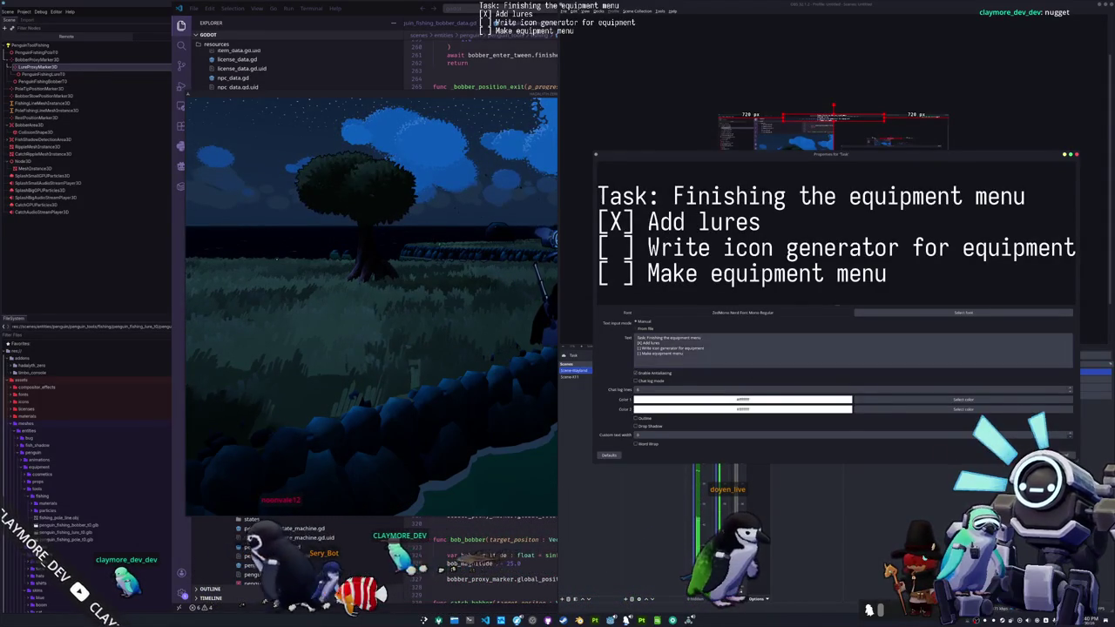
key(Escape)
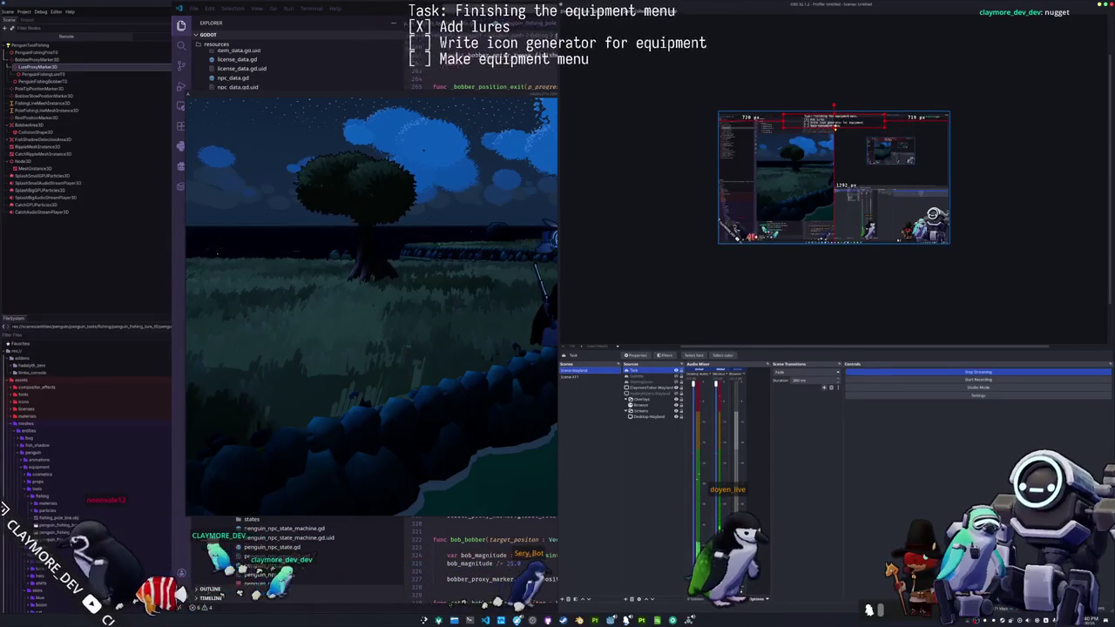
click(498, 450)
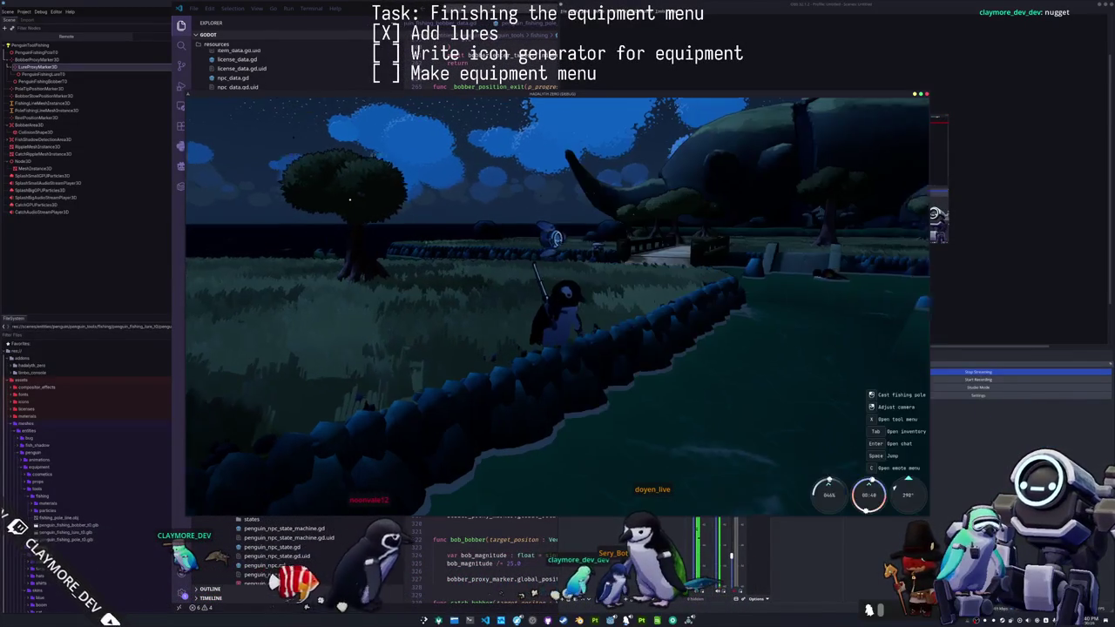
- Walk the penguin across the field toward the bridge and open the in-game chat box
key(w)
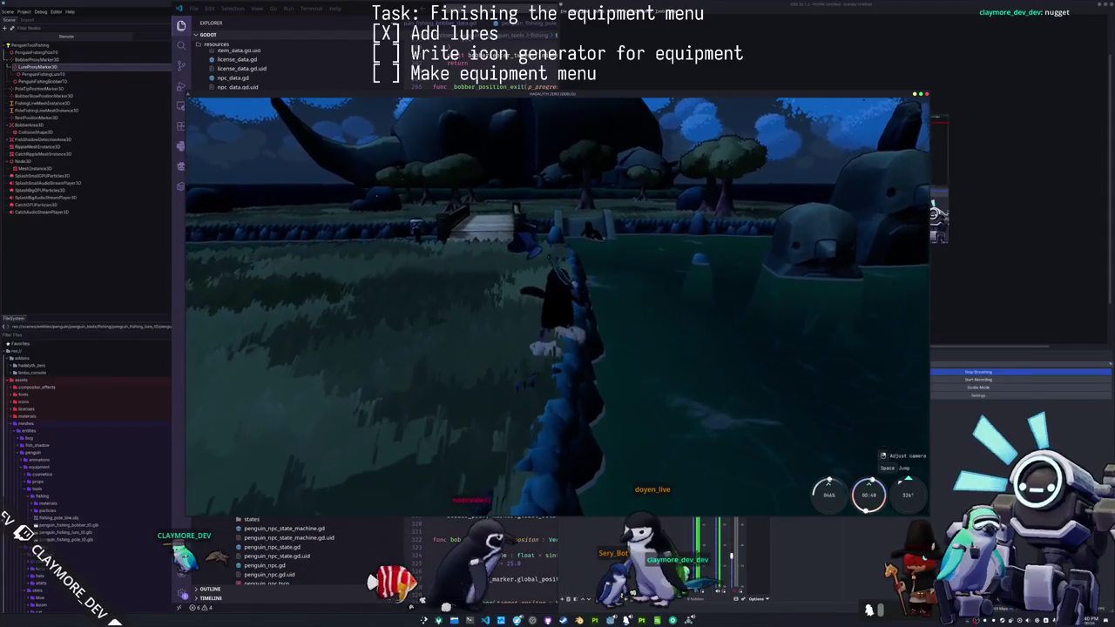
key(w)
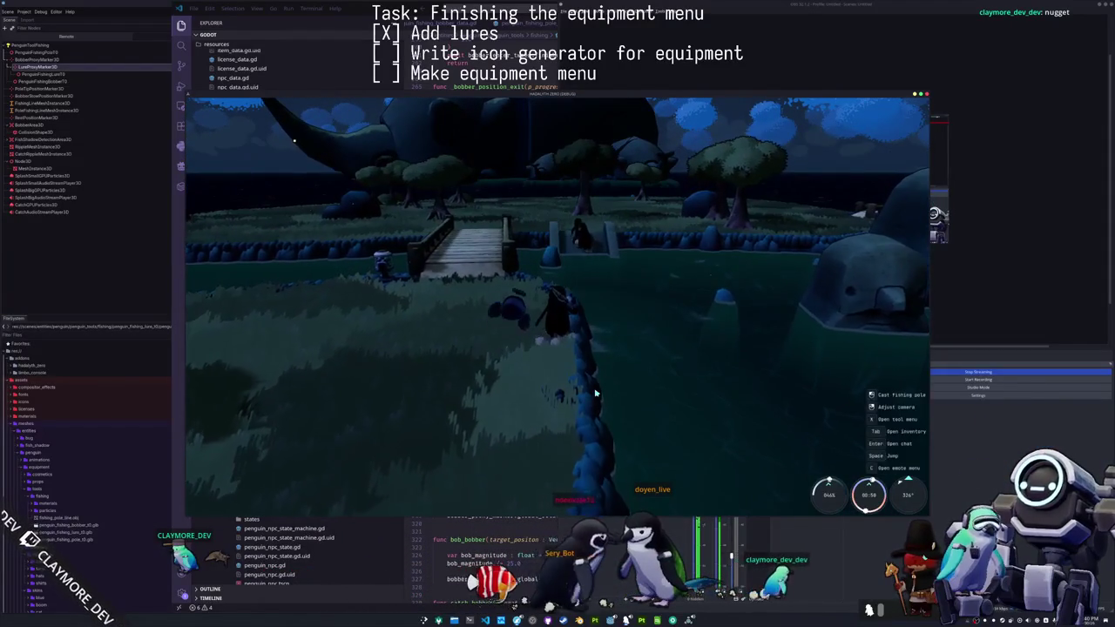
key(d)
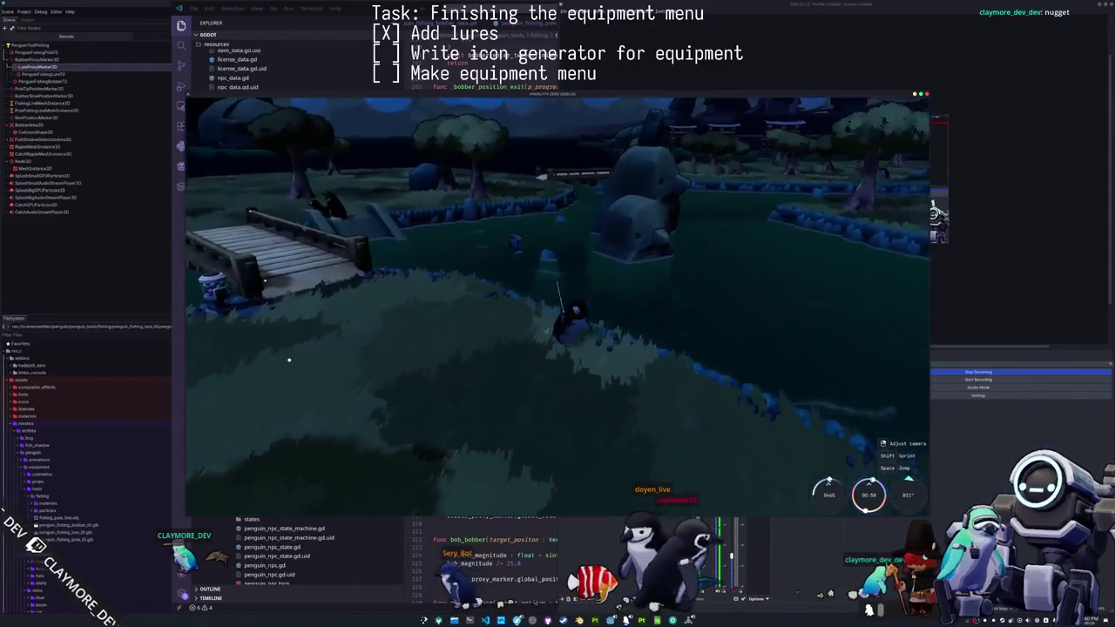
key(a)
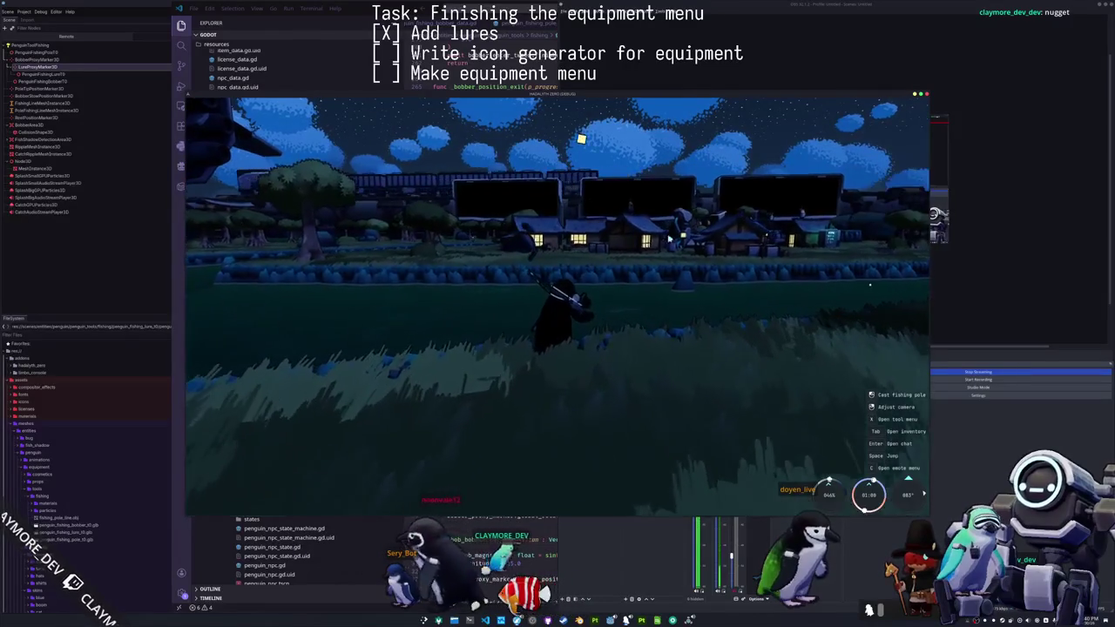
key(Return)
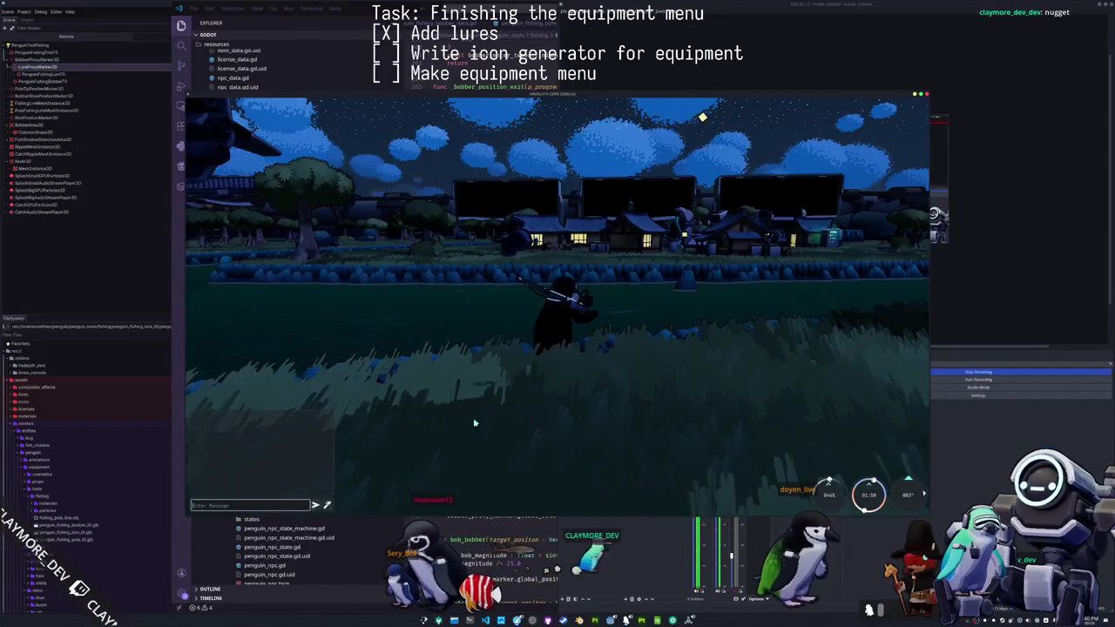
- Open Picture Chat, send a wavy pencil drawing, and undo its strokes
click(323, 505)
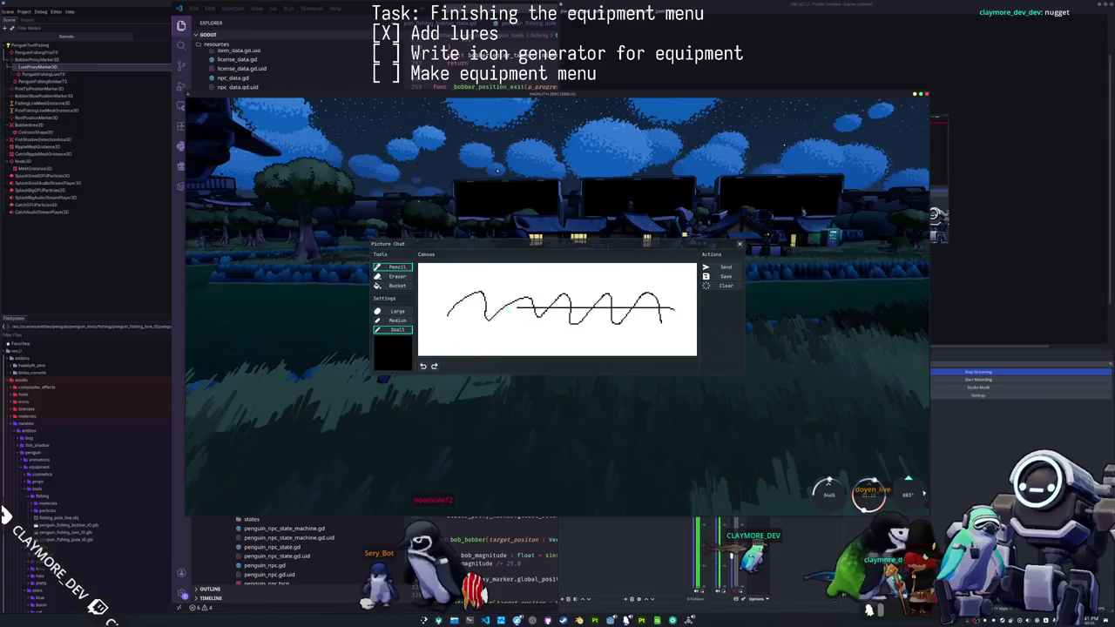
click(722, 267)
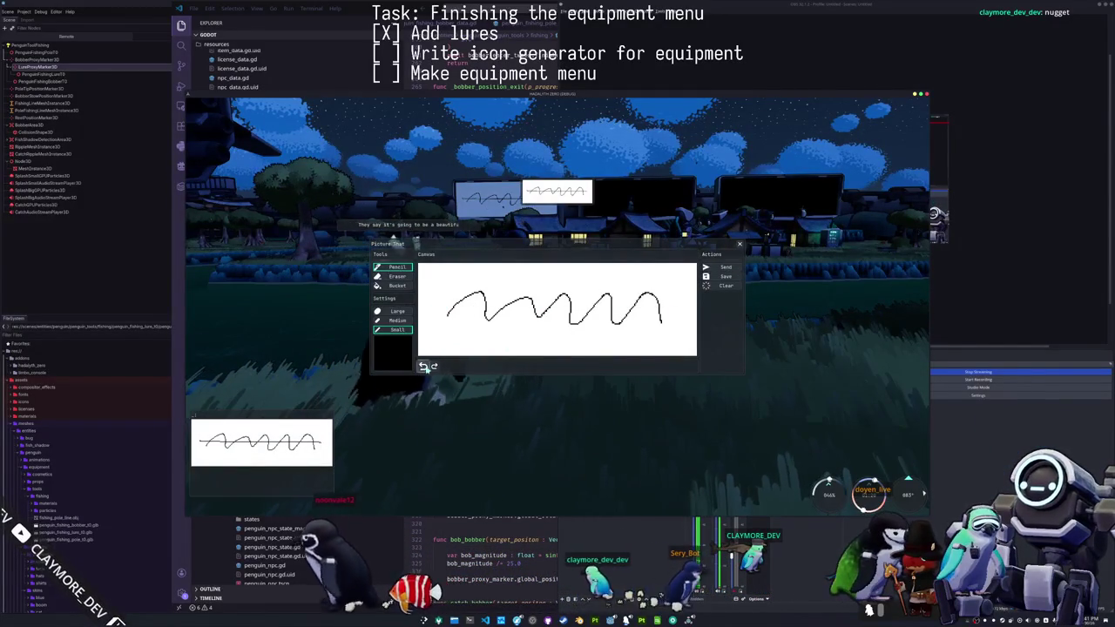
click(424, 367)
click(424, 367)
click(424, 367)
- Draw a zigzag with a crossing stroke, send it, and undo everything to clear the canvas
click(452, 329)
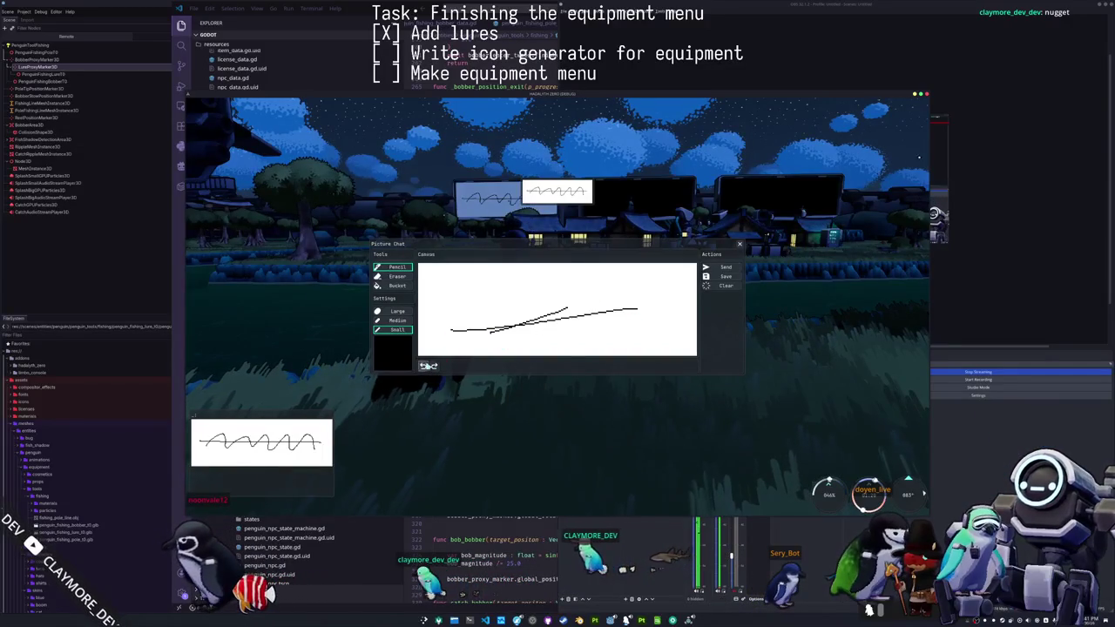
mouse_move(443, 324)
mouse_down()
mouse_move(531, 281)
mouse_move(681, 298)
mouse_up()
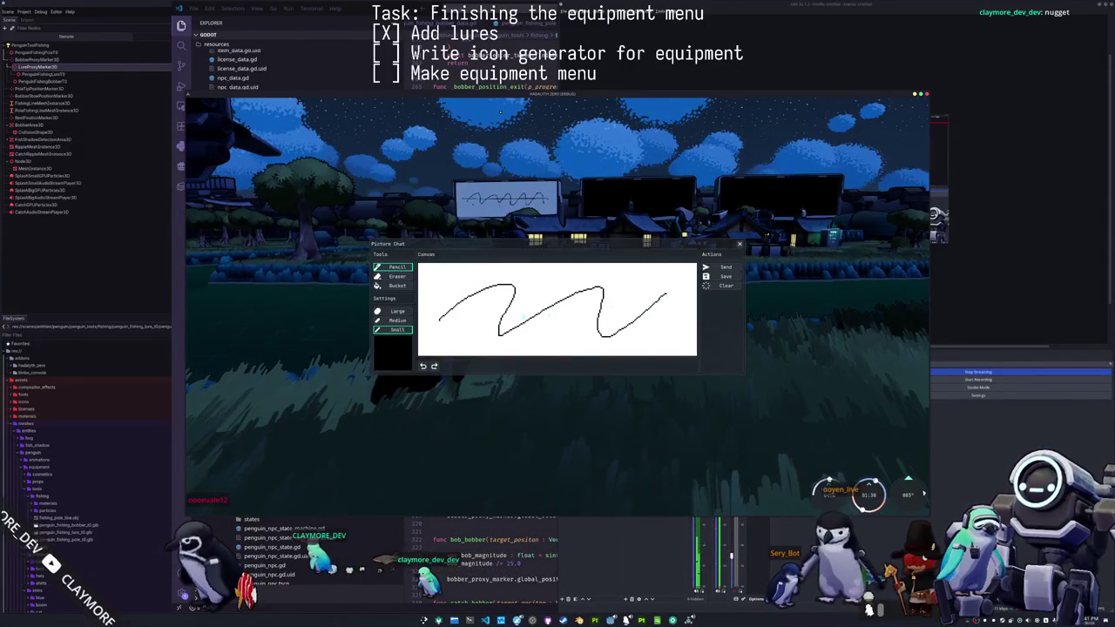
click(424, 366)
click(423, 367)
mouse_move(453, 332)
mouse_down()
mouse_move(527, 288)
mouse_move(640, 313)
mouse_move(679, 302)
mouse_up()
drag(450, 309, 667, 331)
click(723, 266)
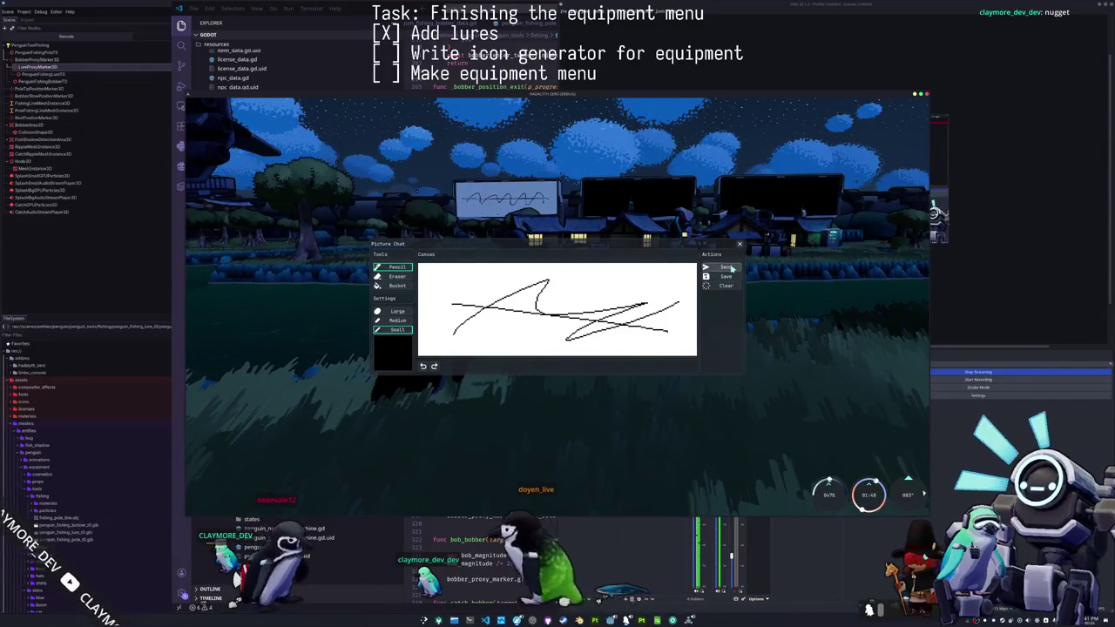
click(423, 366)
click(423, 367)
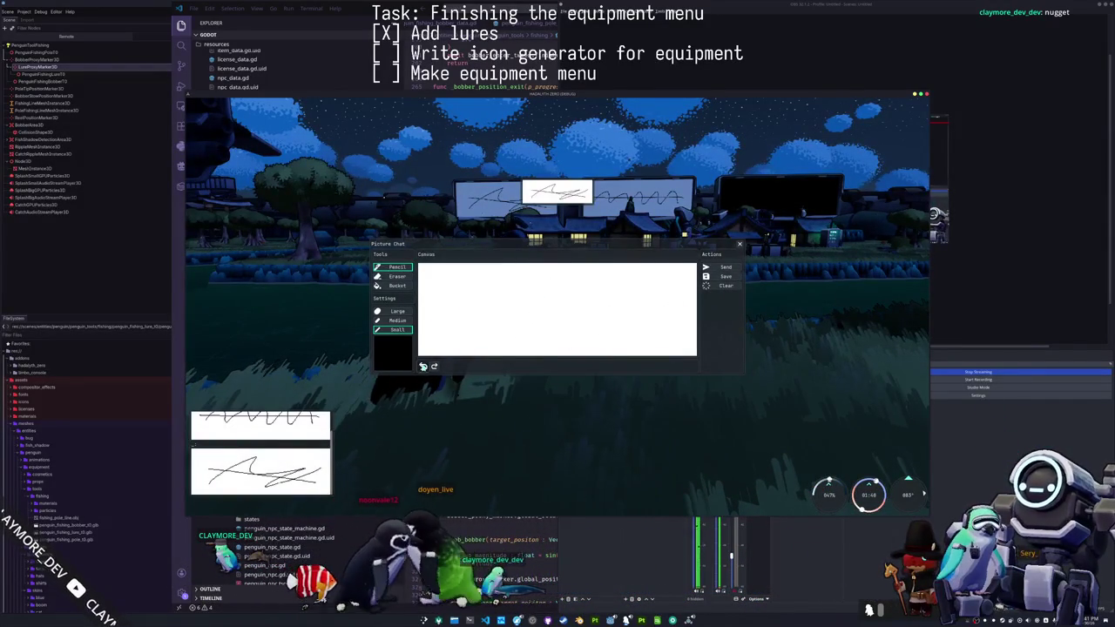
- Fill the canvas black with the Bucket and set the paint colour to red FF0000
click(396, 285)
click(427, 280)
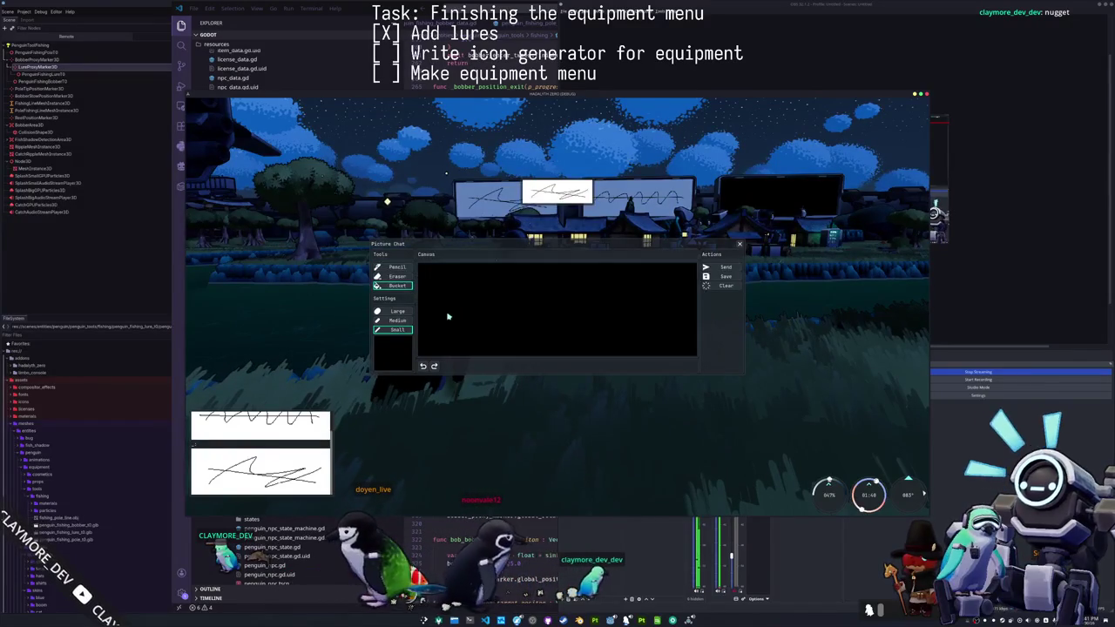
click(392, 349)
drag(391, 229, 445, 165)
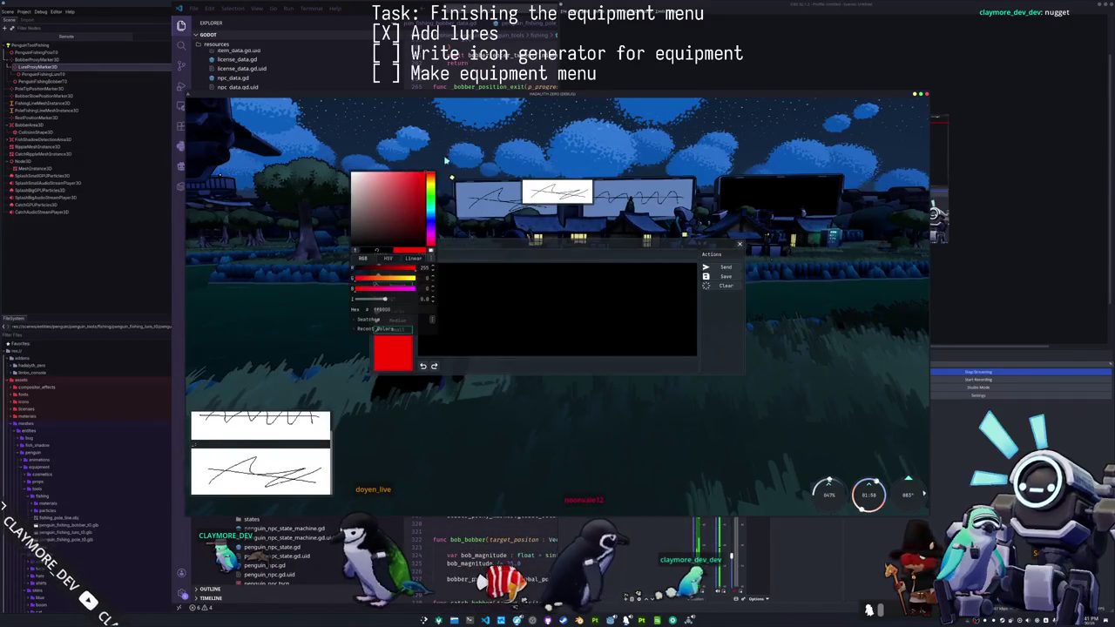
click(404, 359)
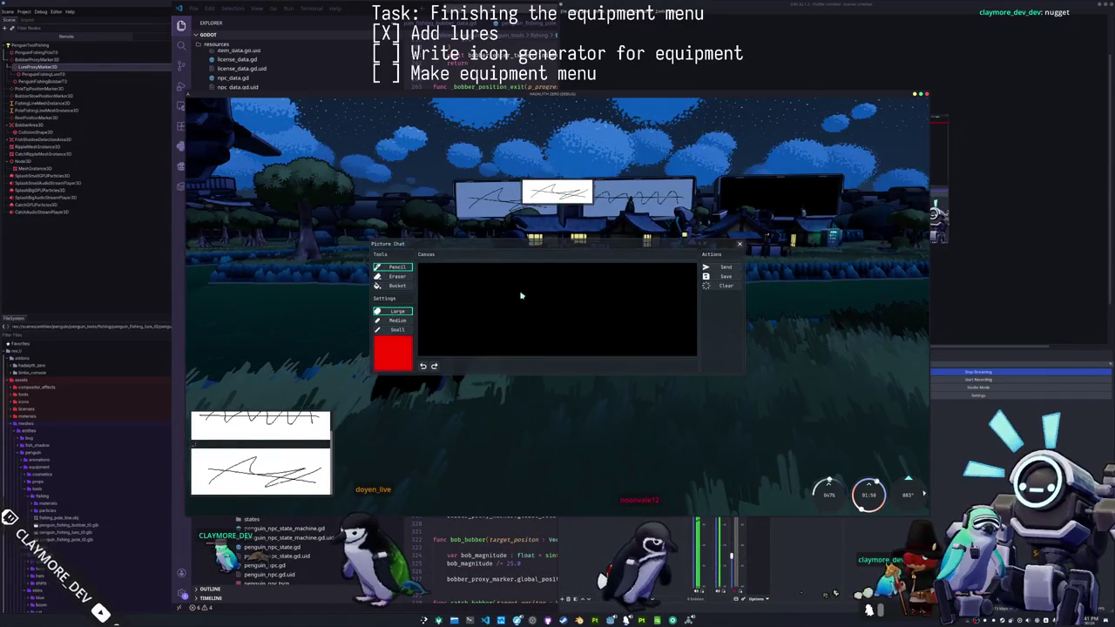
- Draw a red face and 'sneapus' lettering with Large and Medium pencils, send it, and close the board
drag(519, 287, 604, 288)
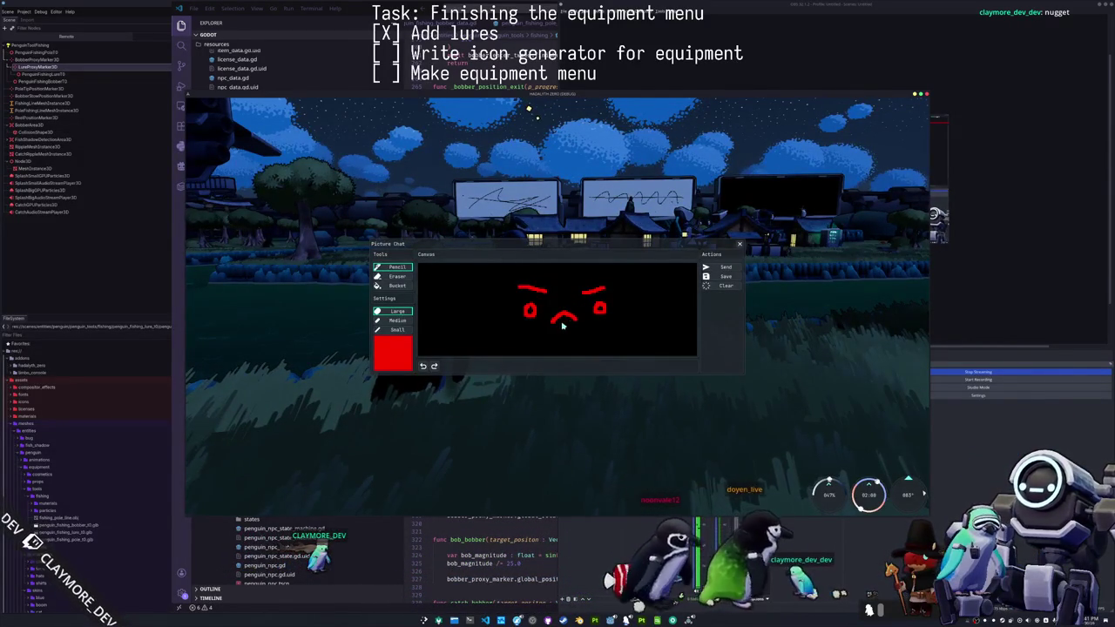
click(559, 327)
click(572, 326)
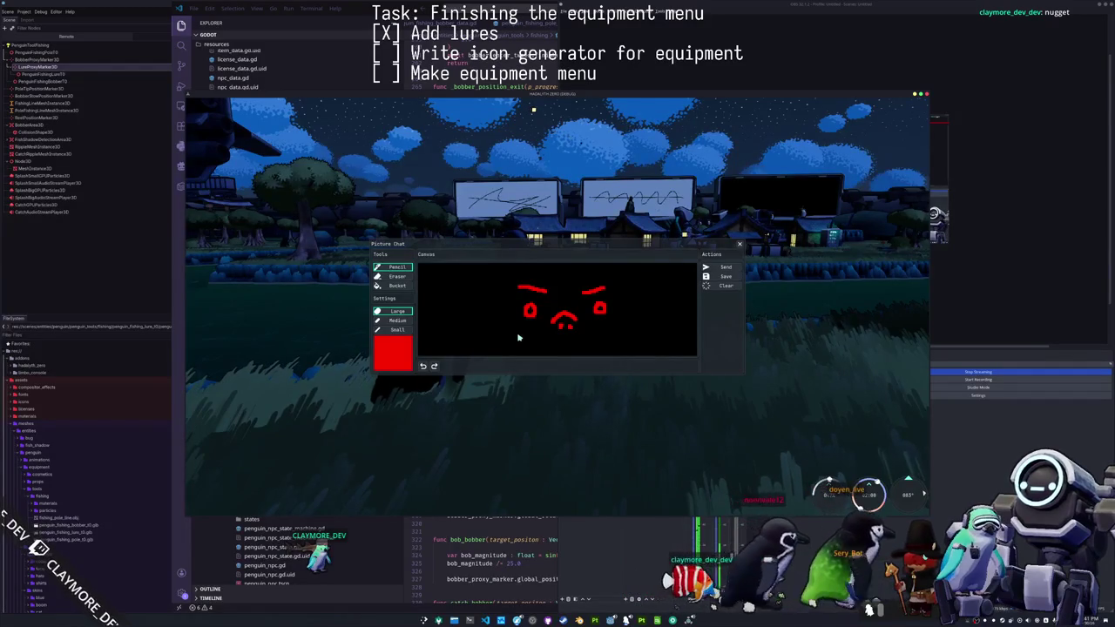
drag(515, 329, 513, 338)
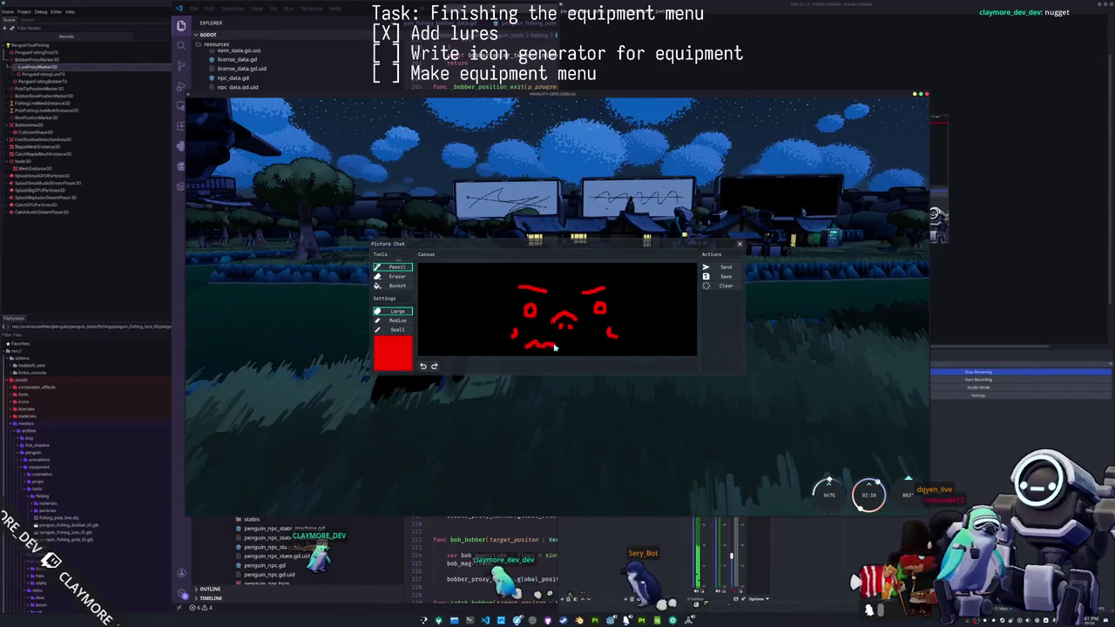
mouse_move(619, 300)
mouse_down()
mouse_move(634, 291)
mouse_move(632, 308)
mouse_up()
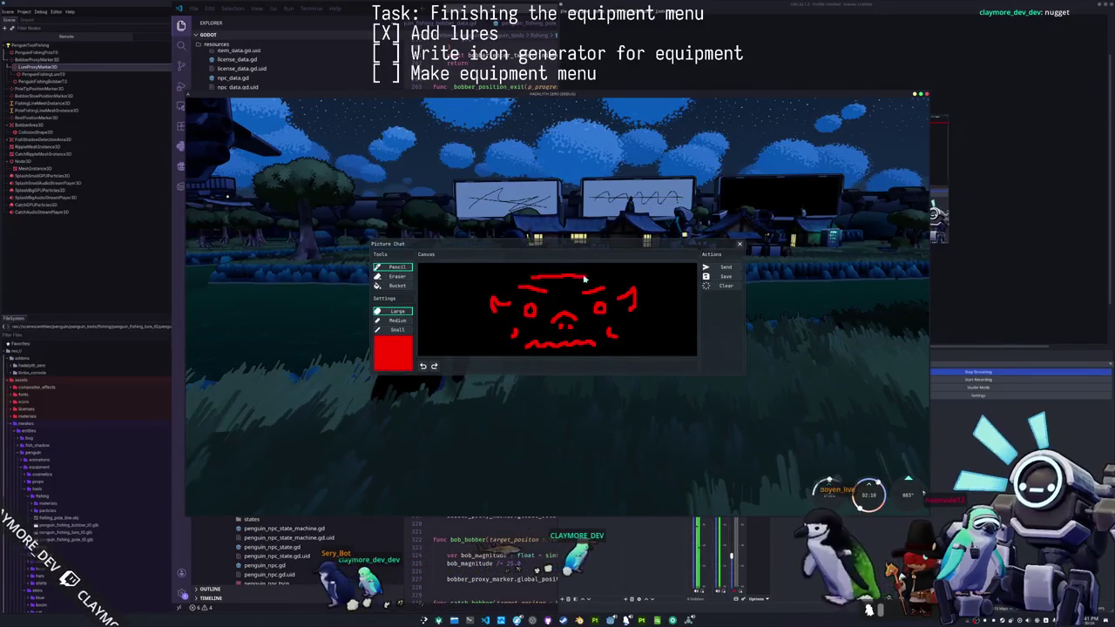
drag(619, 327, 621, 336)
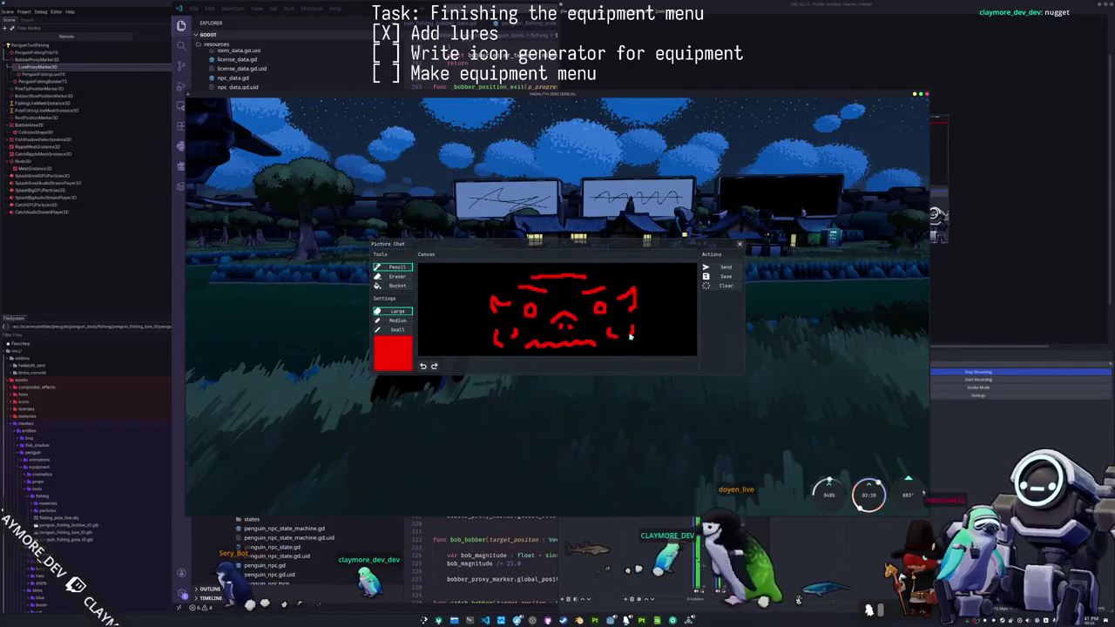
click(396, 321)
mouse_move(435, 291)
mouse_down()
mouse_move(429, 302)
mouse_move(489, 291)
mouse_up()
click(723, 267)
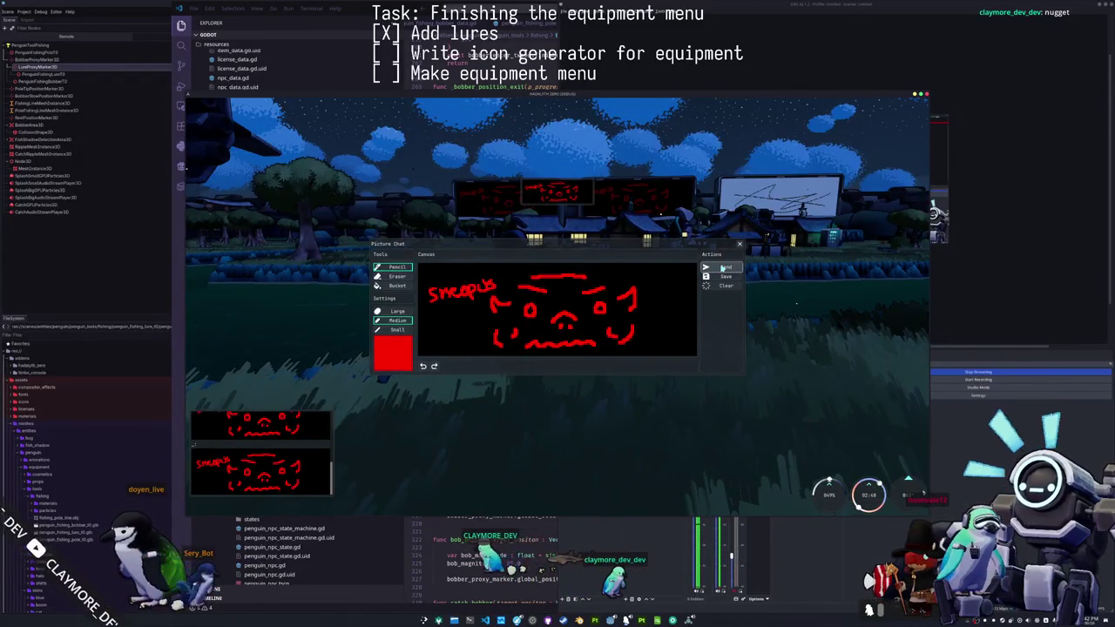
key(Escape)
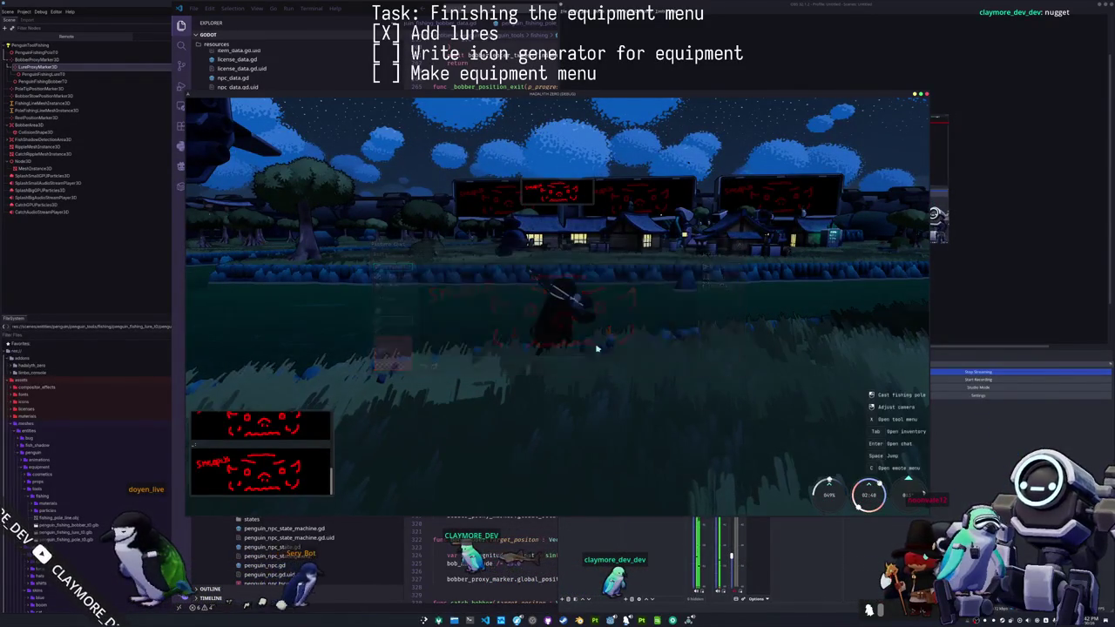
key(d)
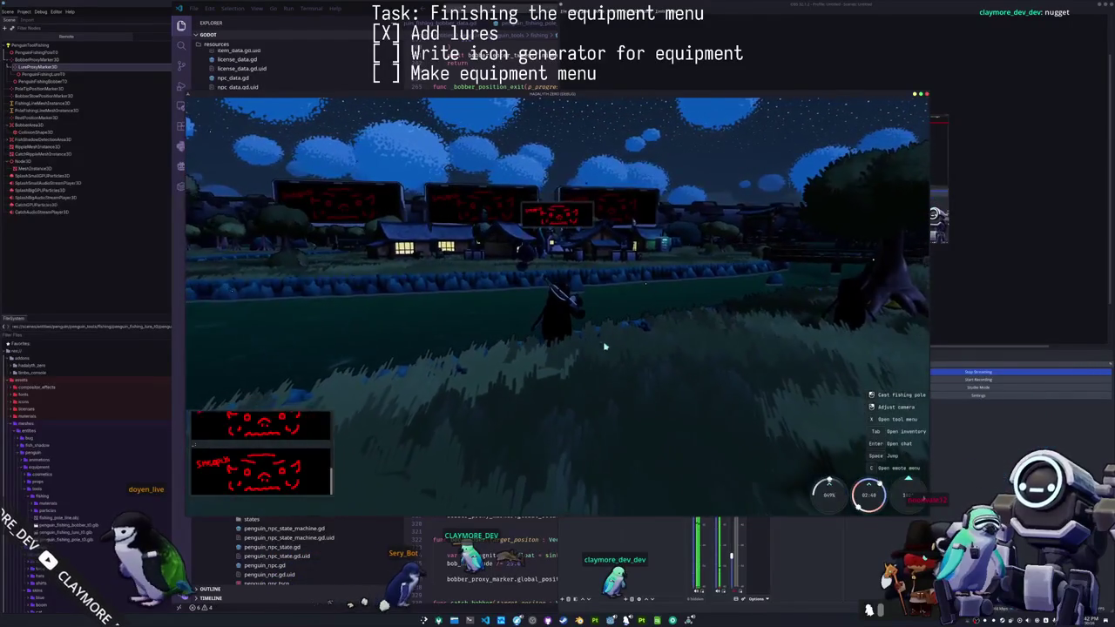
key(w)
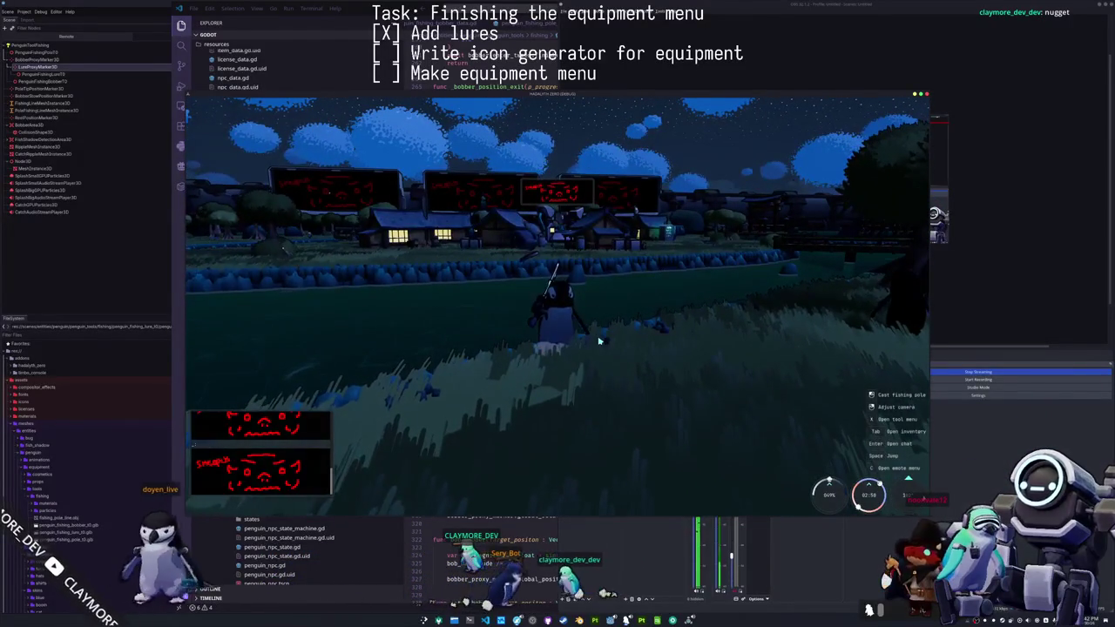
key(x)
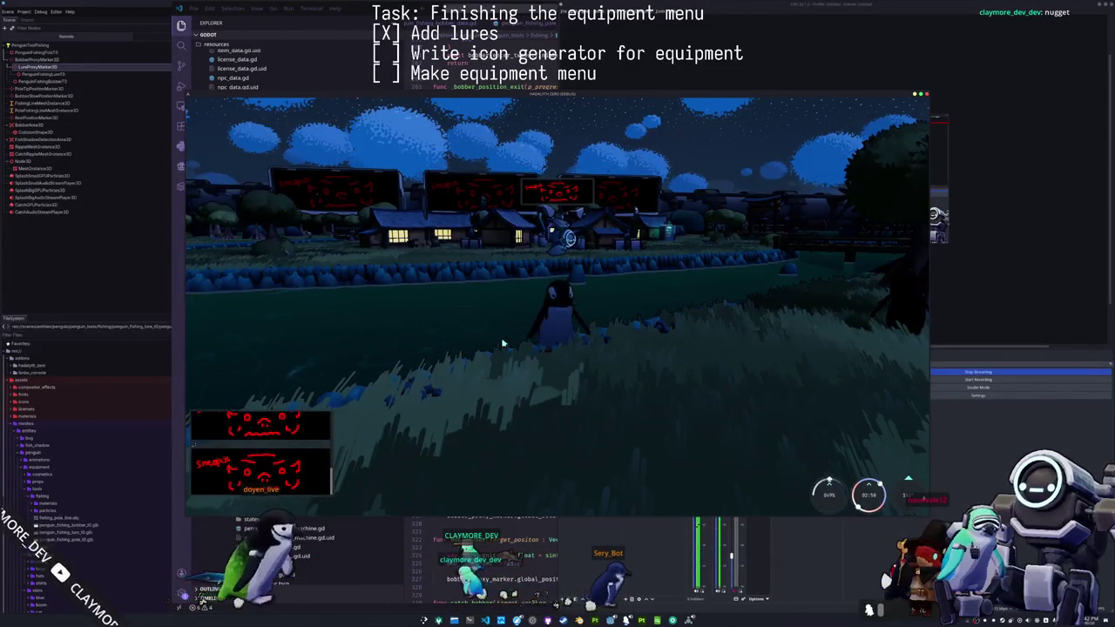
key(x)
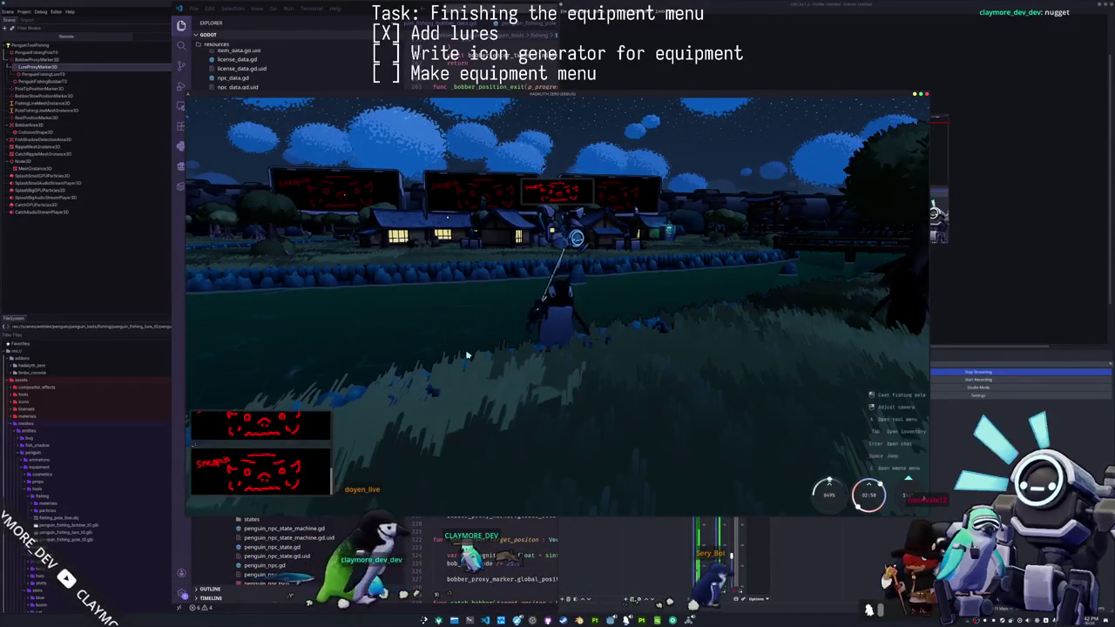
key(q)
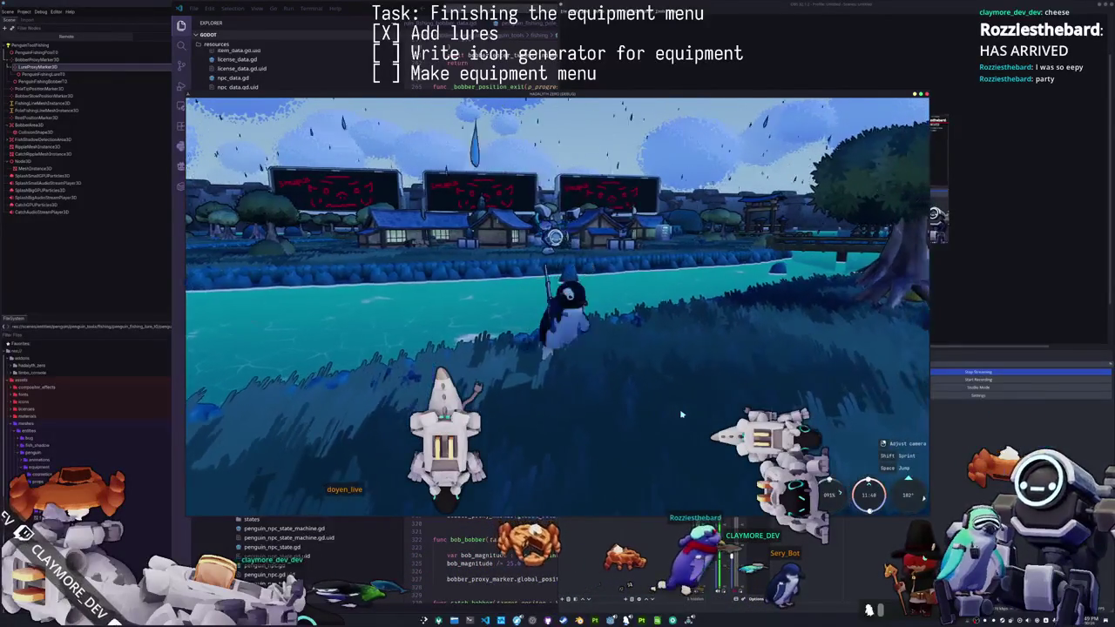
- Walk the penguin down to the stone steps at the water and open the pause menu
key(a)
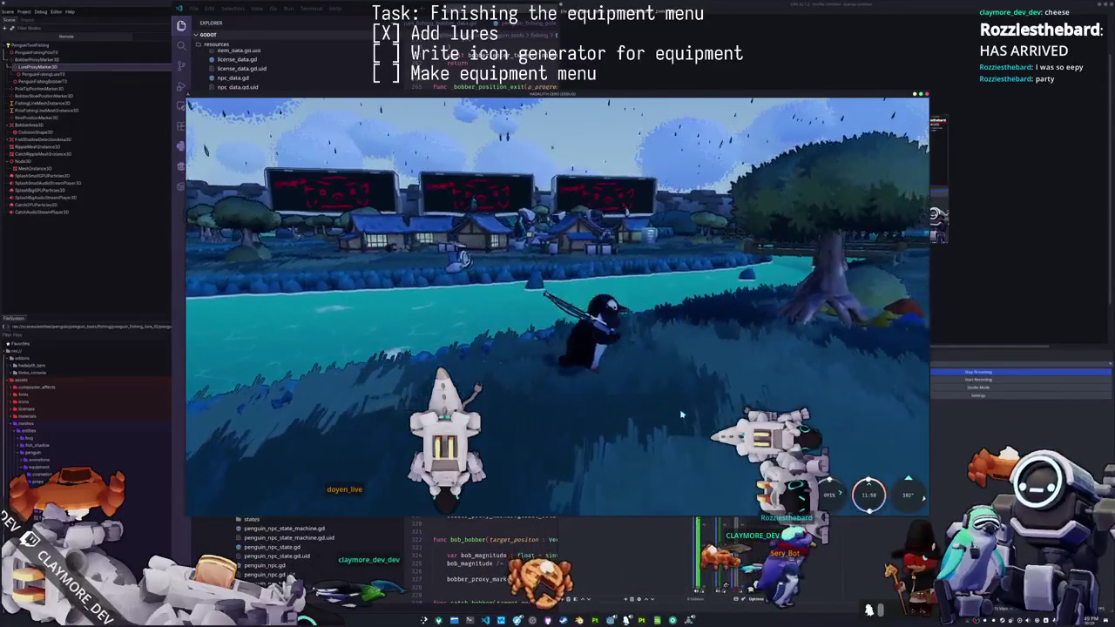
key(w)
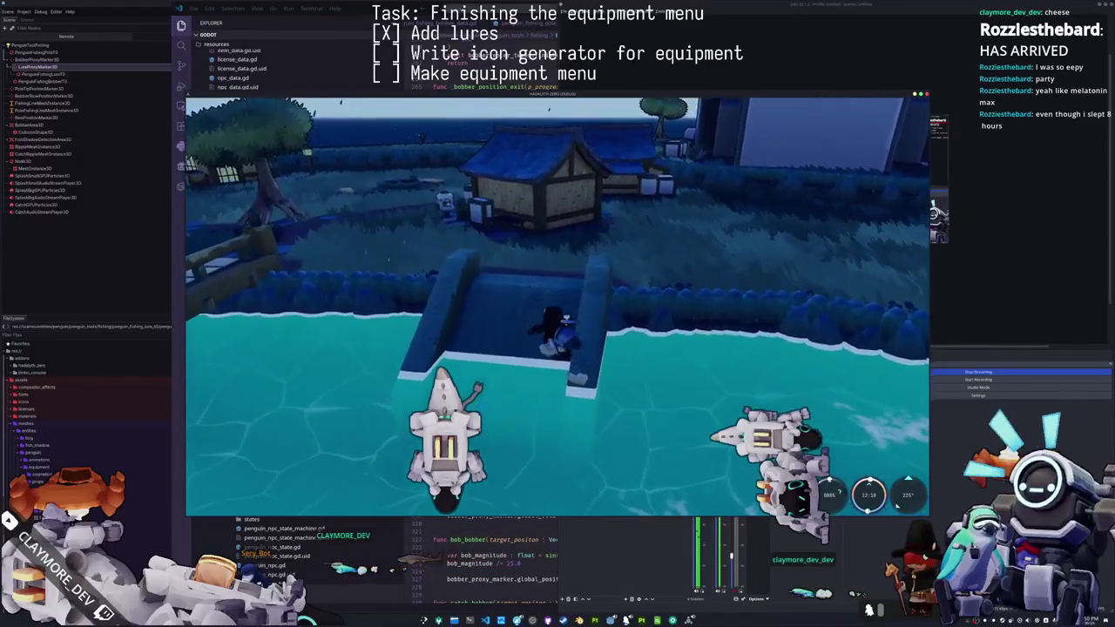
key(Escape)
- Quit the game to desktop and run the next terminal command after the lure commit
click(558, 320)
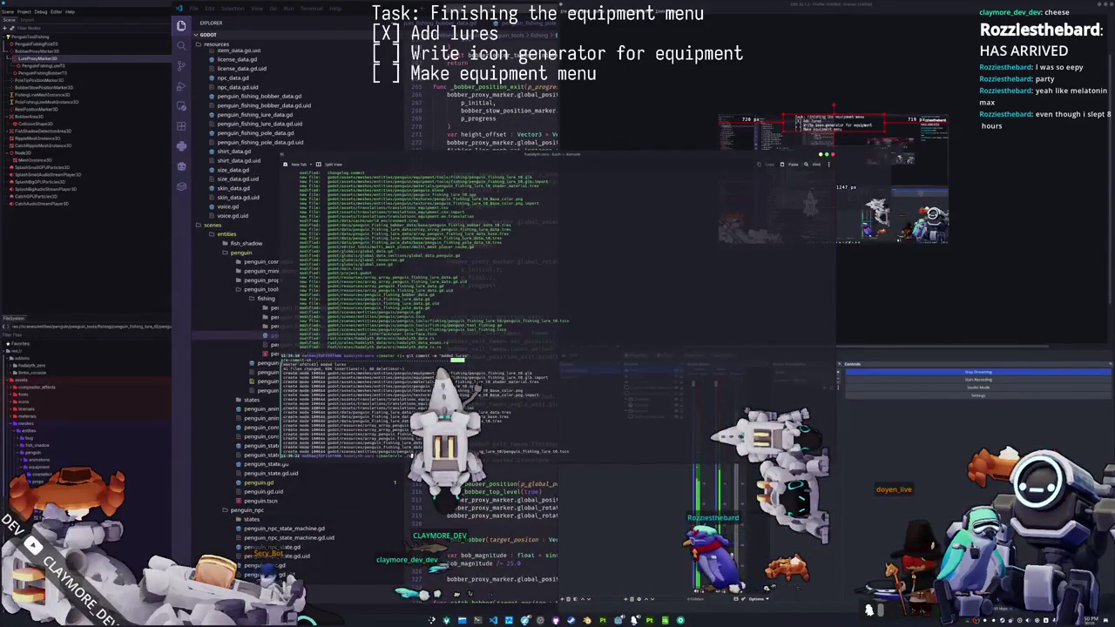
key(Return)
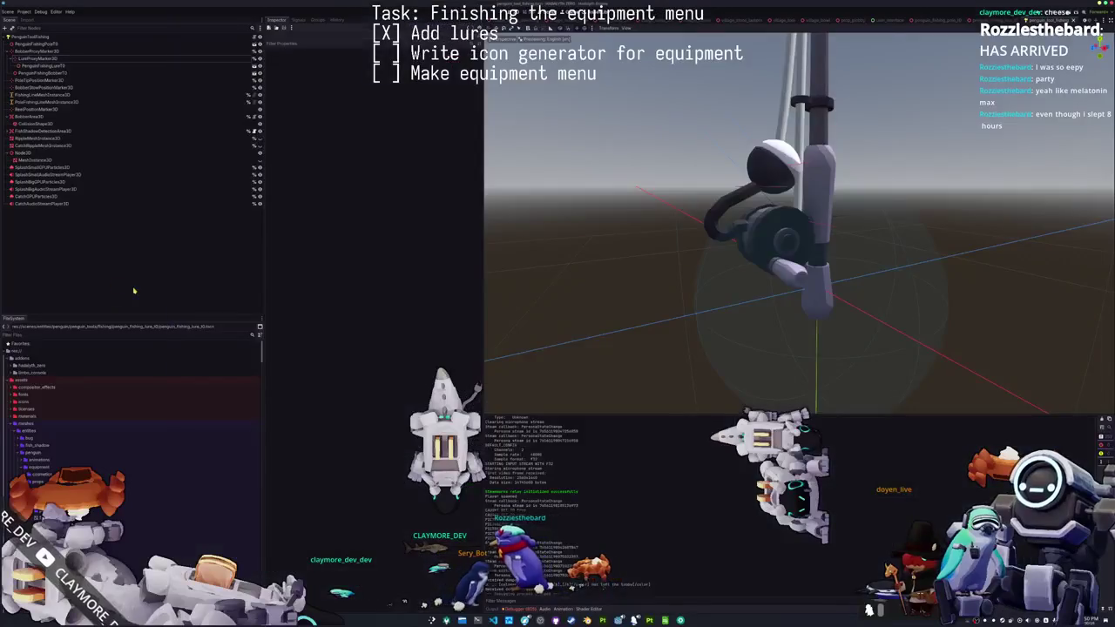
- Export all presets (Personal, Linux, Windows Desktop) as a Release build, then close the export window
click(26, 12)
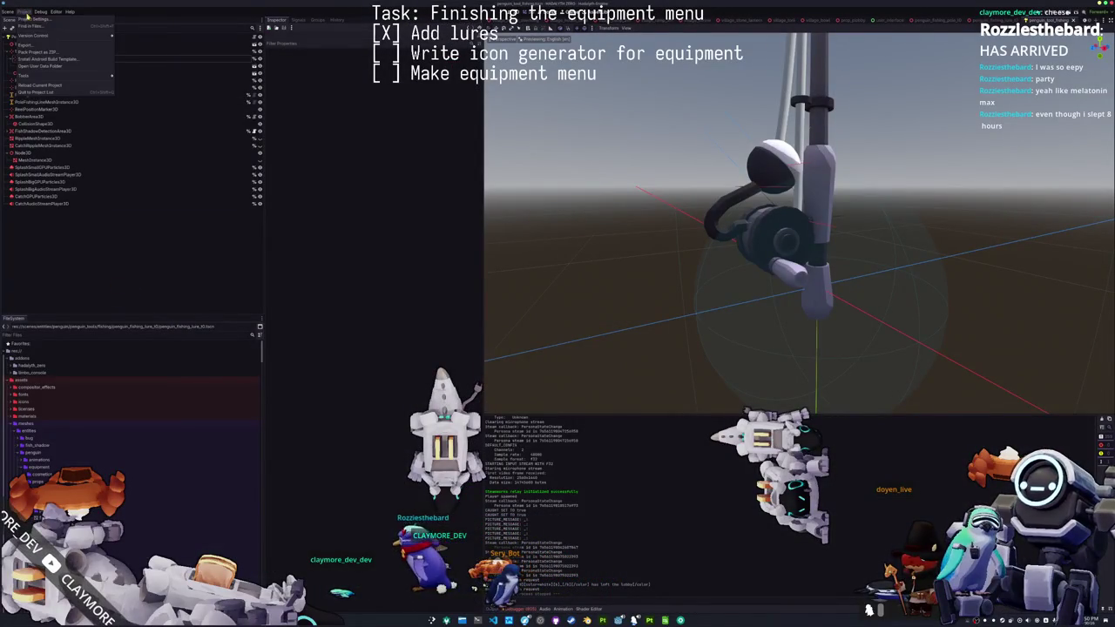
click(26, 45)
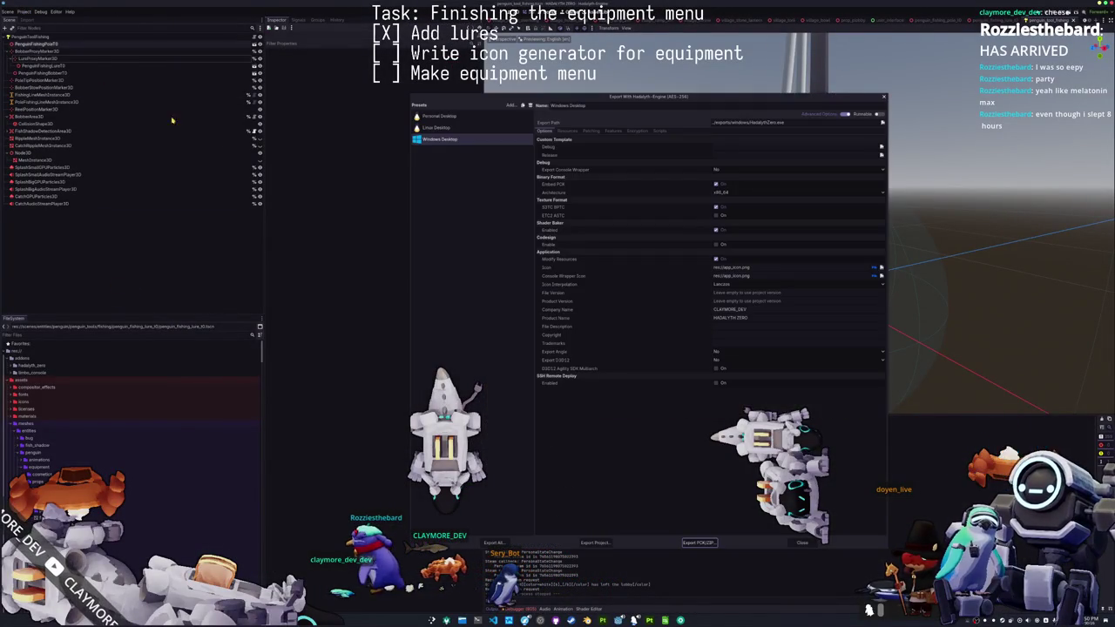
click(493, 543)
click(585, 316)
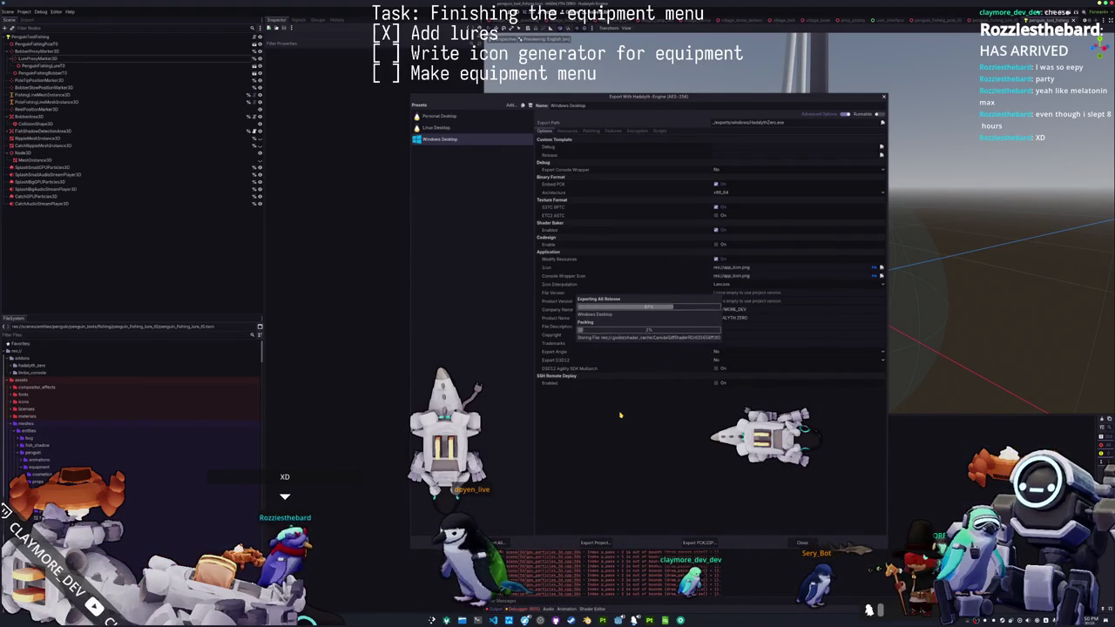
click(500, 542)
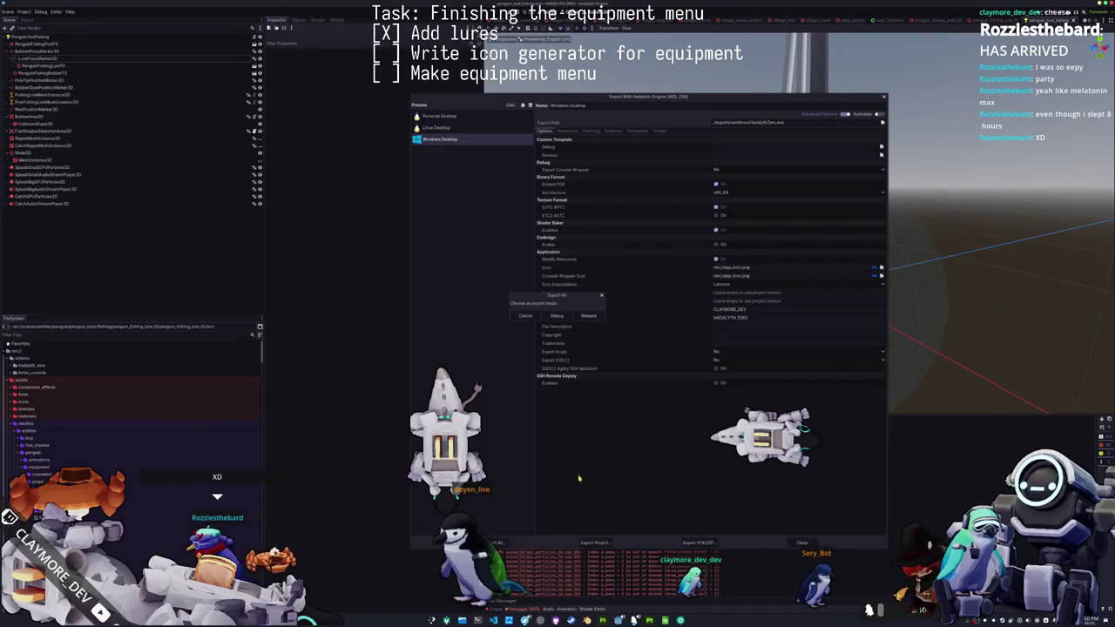
click(598, 320)
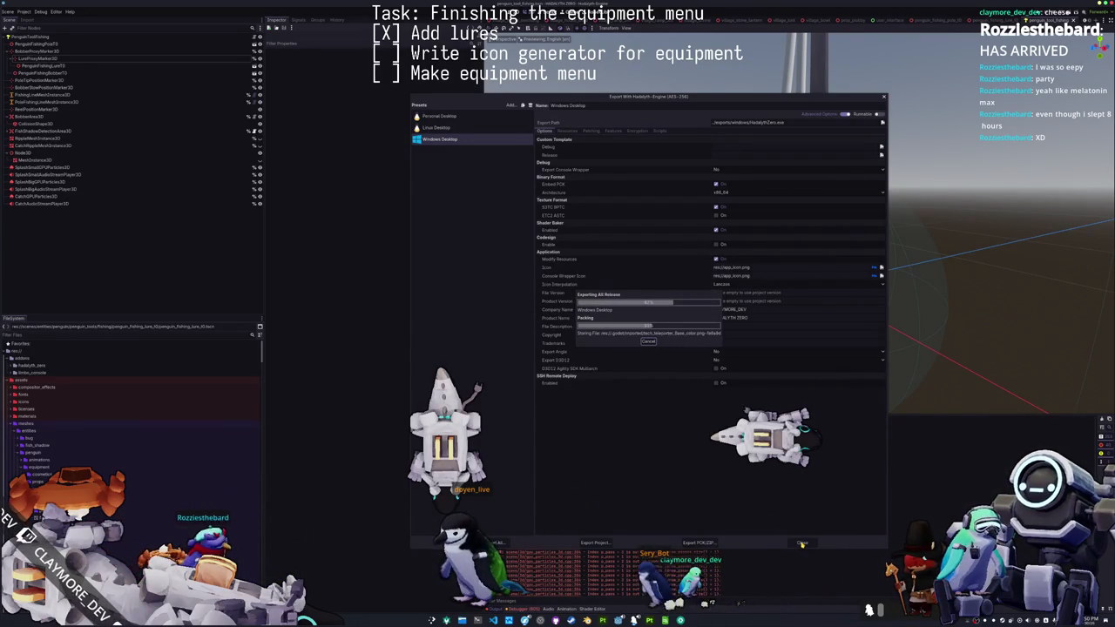
click(801, 544)
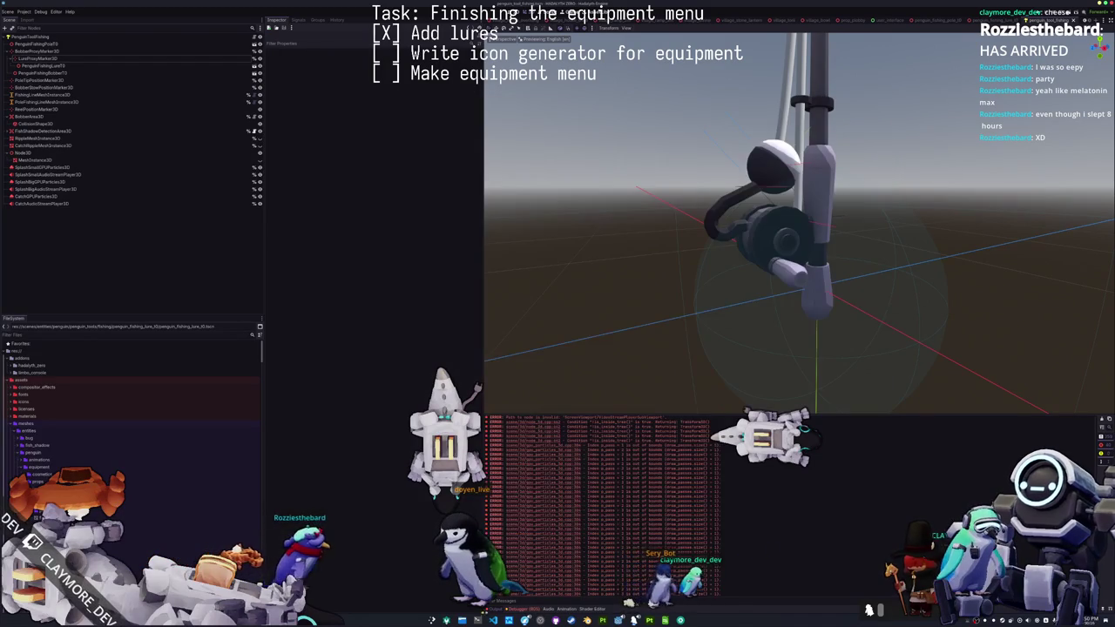
- Run the ./steam upload script in Konsole, entering the account password and the Steam Guard code
click(477, 620)
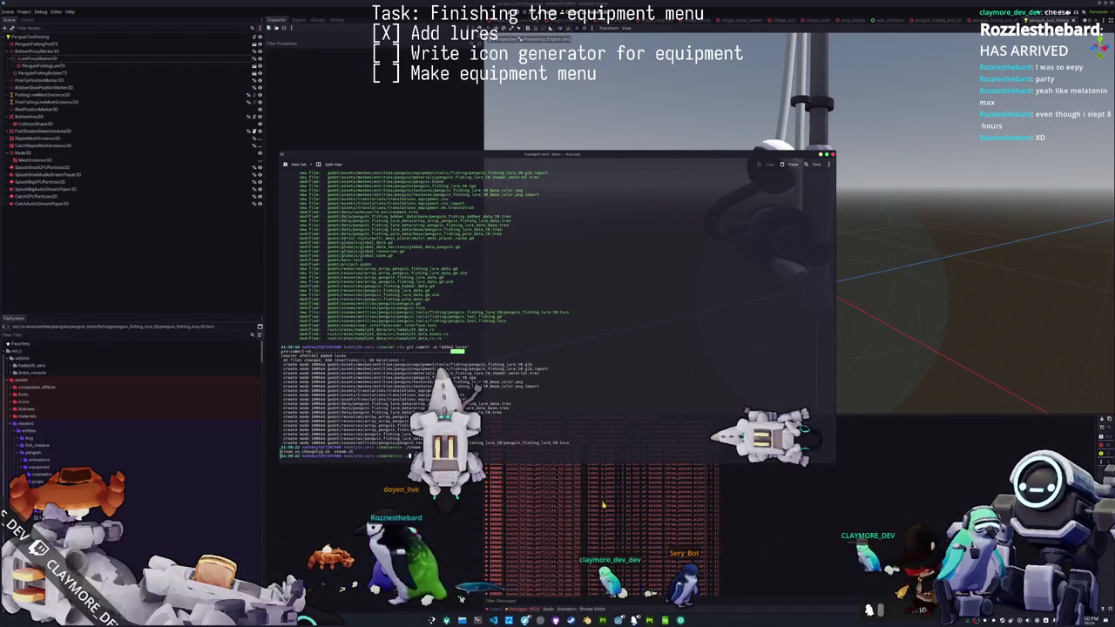
key(Return)
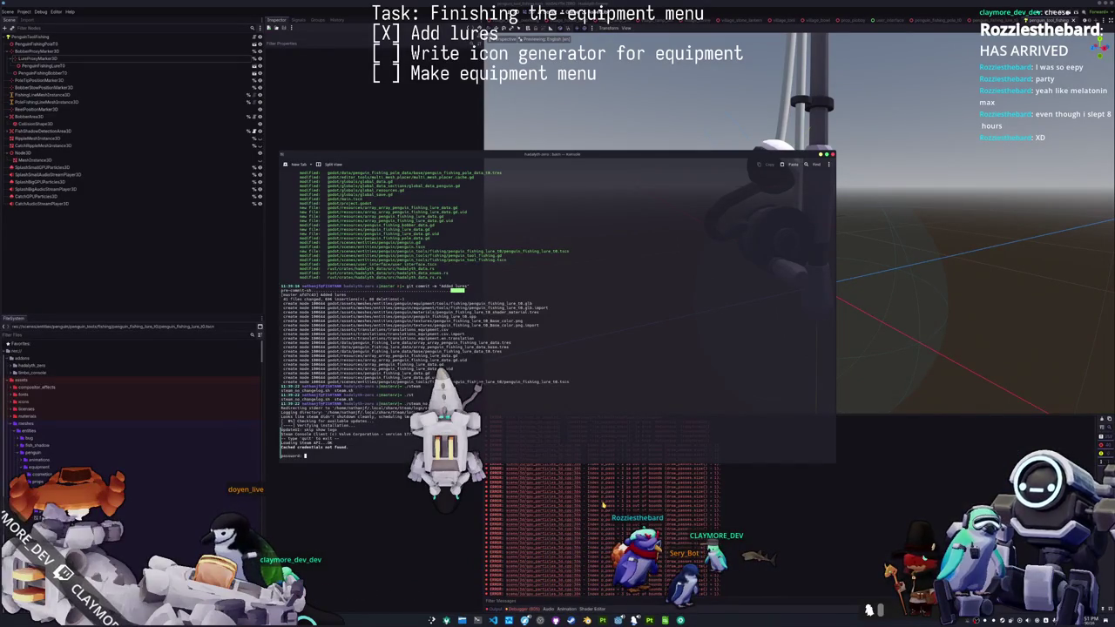
key(Return)
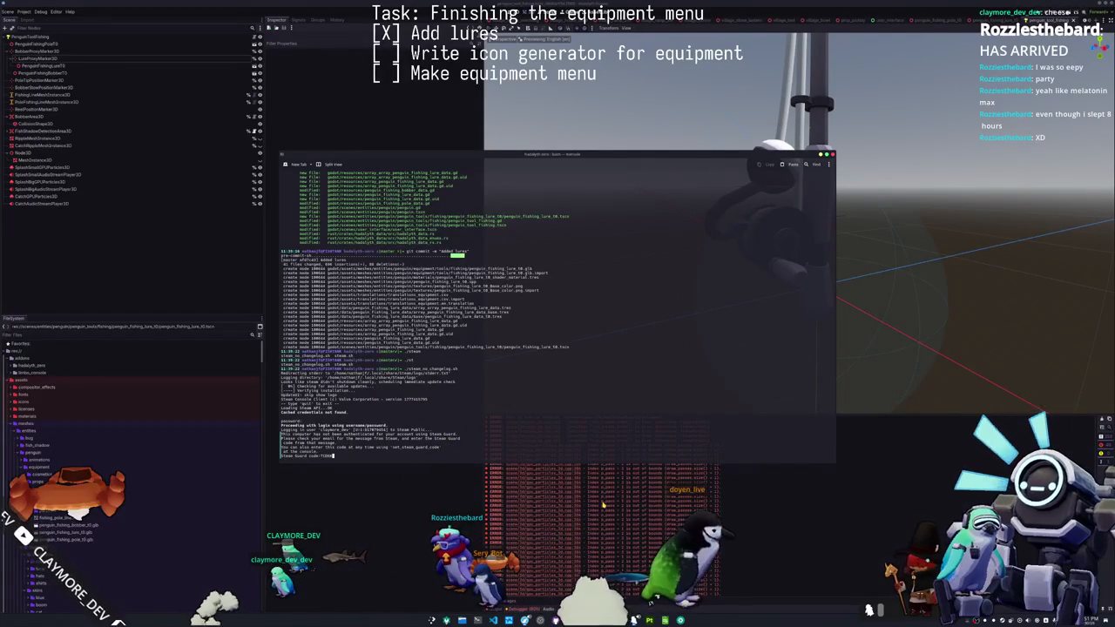
text(CDXK)
key(Return)
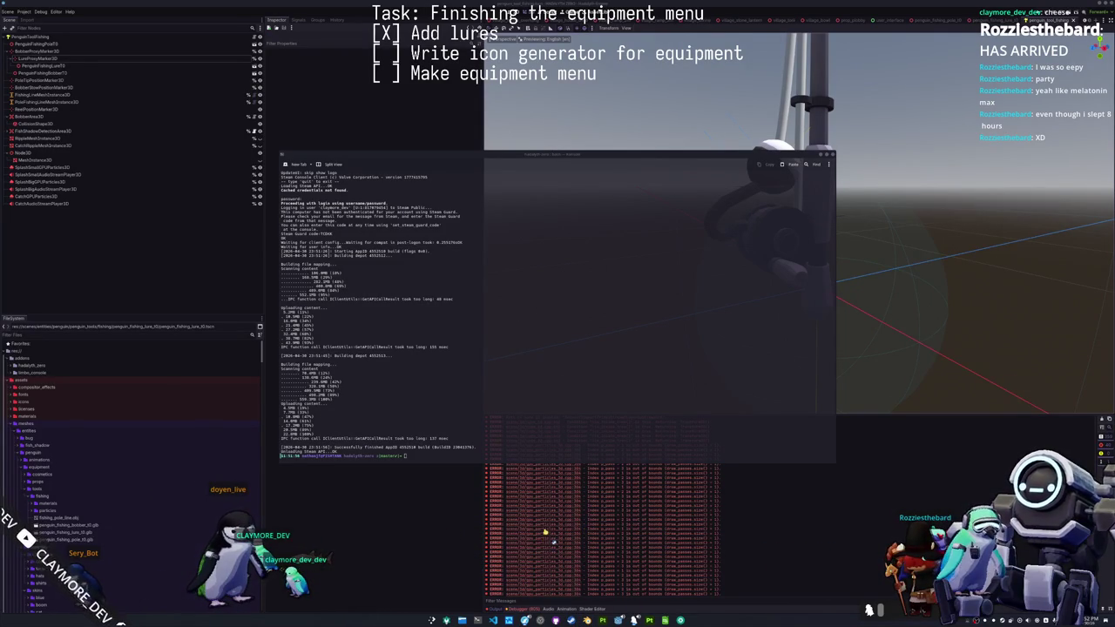
- Verify the integrity of Hadalyth Zero's installed files from its Properties window
click(287, 296)
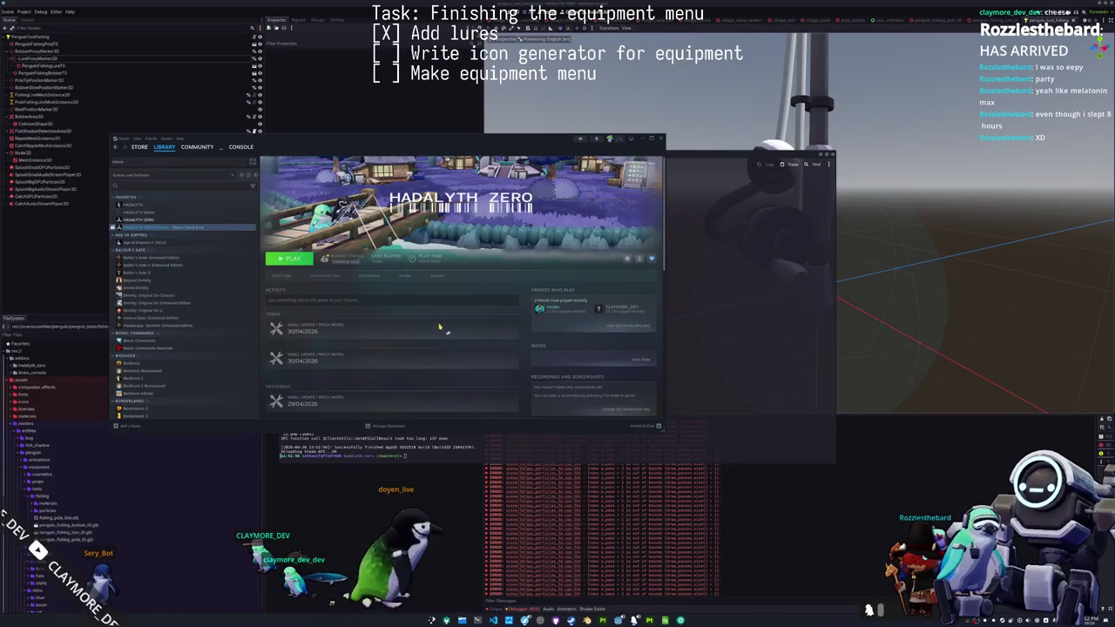
click(284, 263)
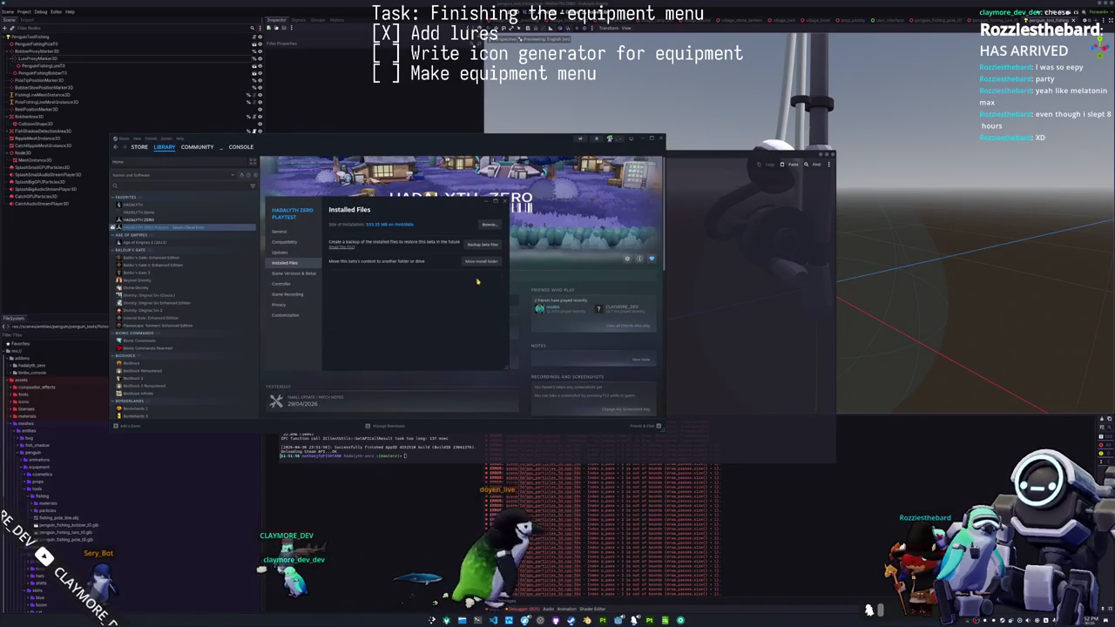
click(478, 283)
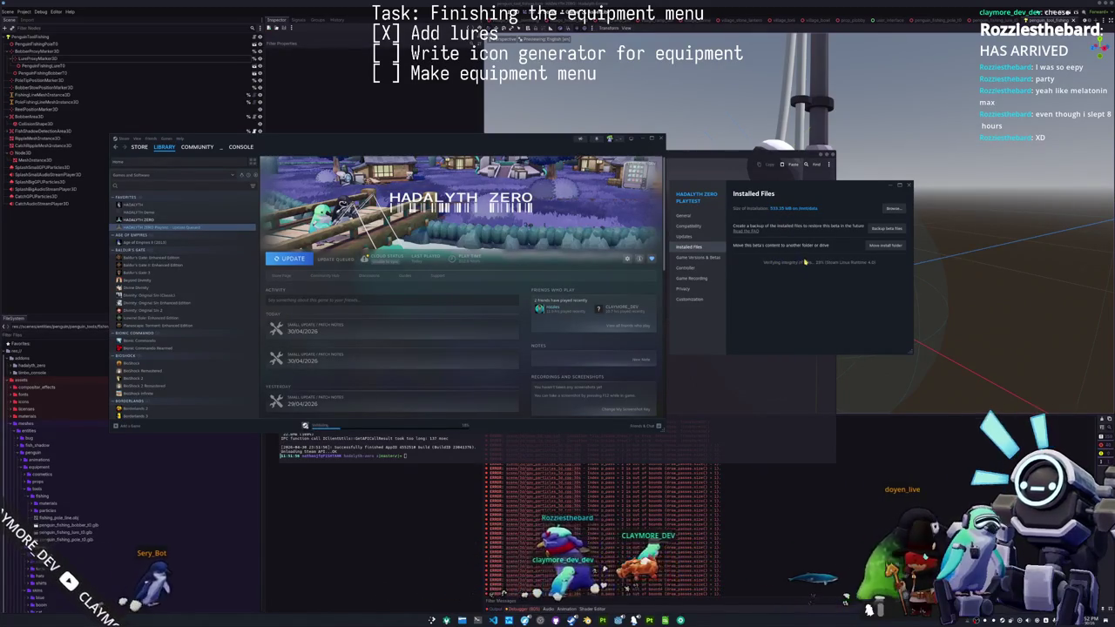
click(689, 236)
click(689, 226)
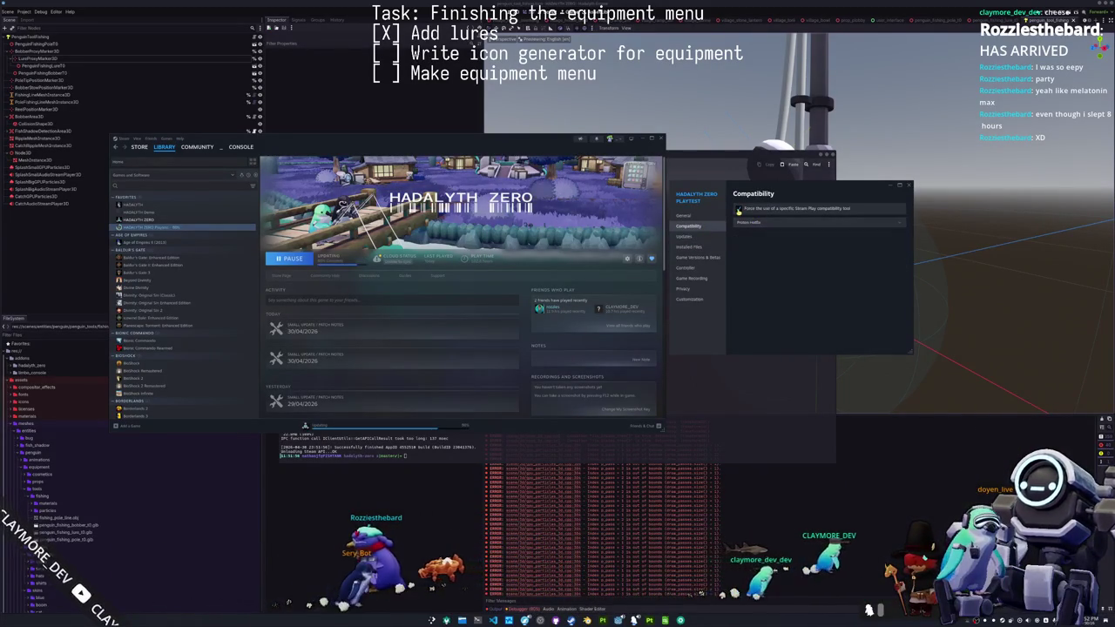
click(688, 247)
click(867, 263)
- Close the Properties window and dismiss the Unable to Sync cloud-save error
drag(800, 195, 842, 240)
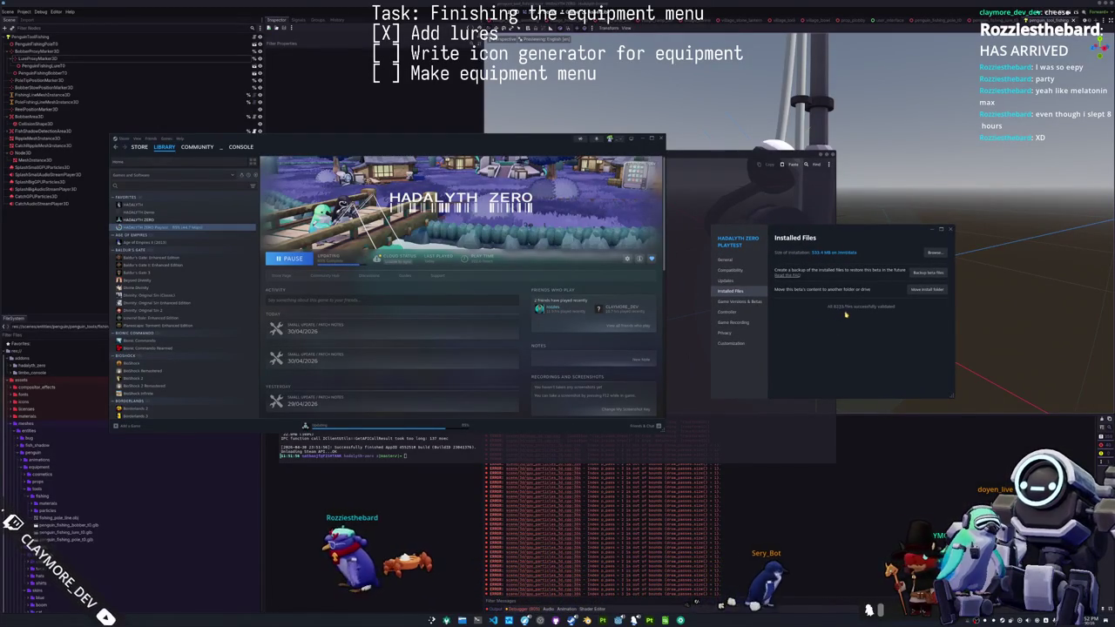
click(950, 229)
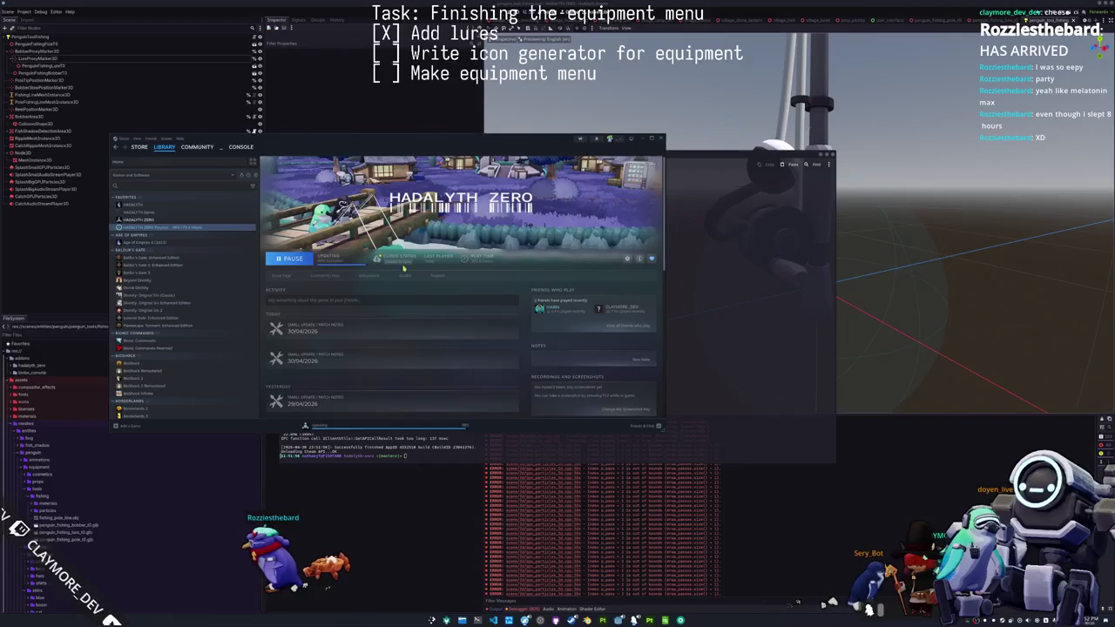
click(335, 259)
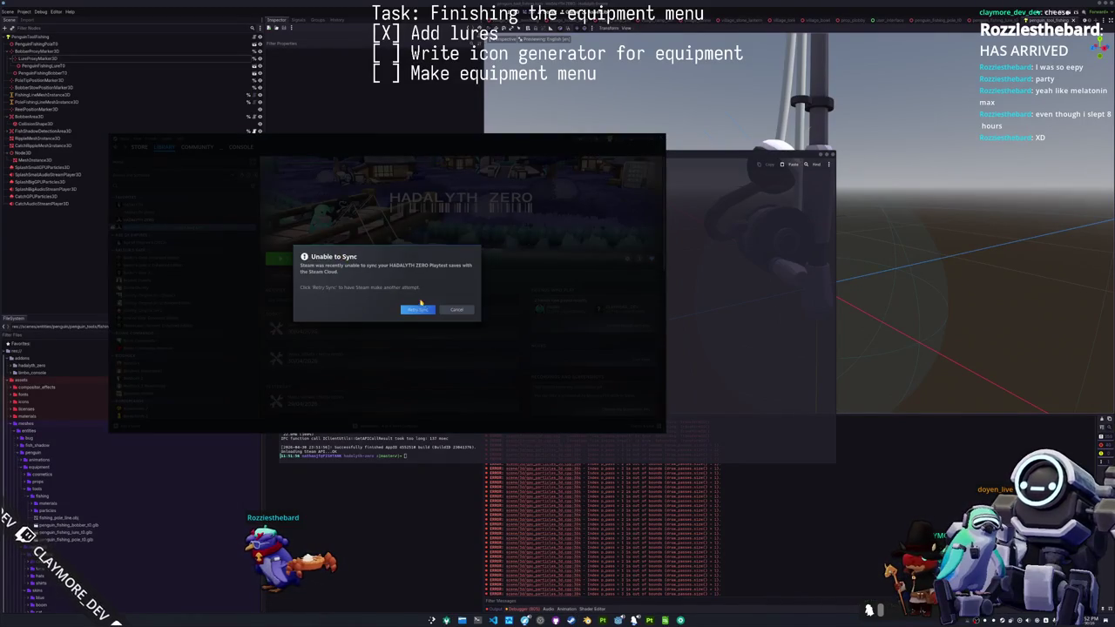
click(418, 309)
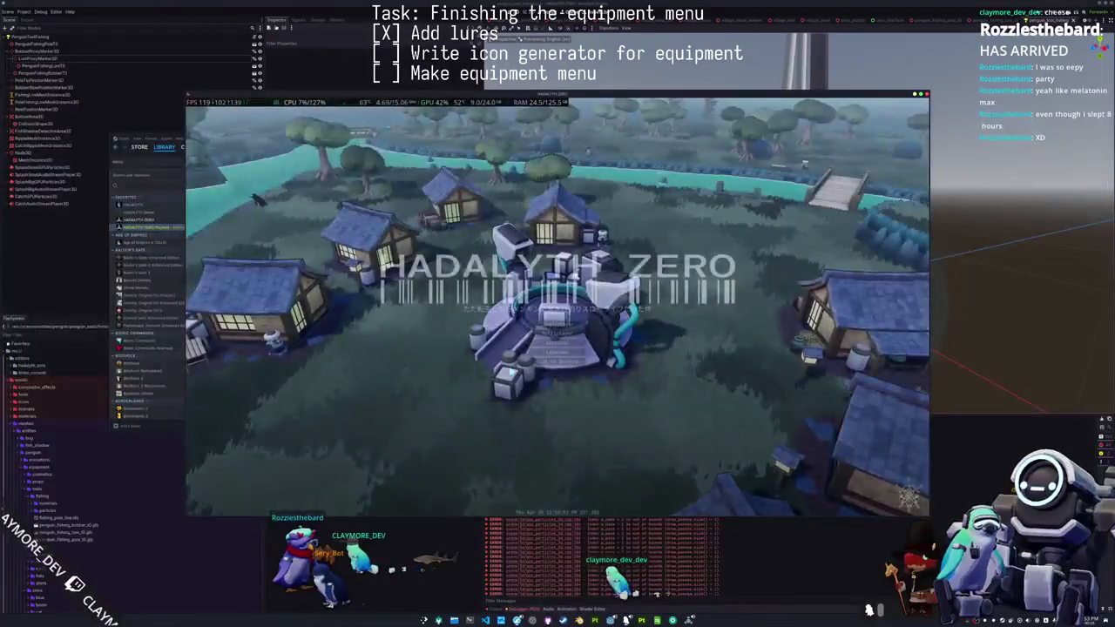
- Create a new lobby from Hadalyth Zero's Multiplayer menu
click(556, 342)
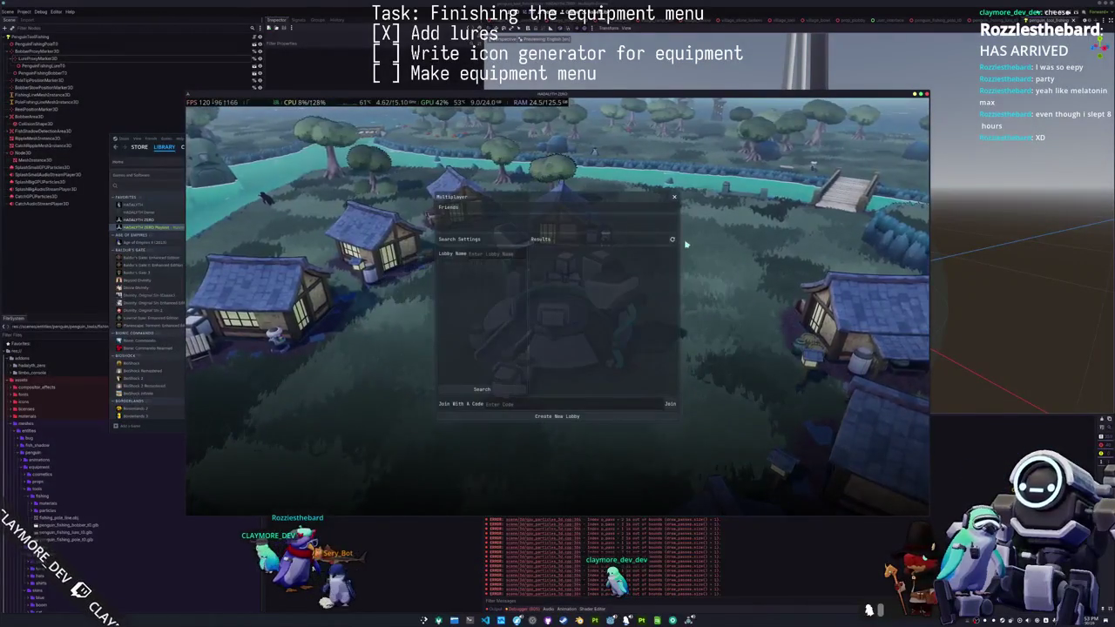
click(562, 416)
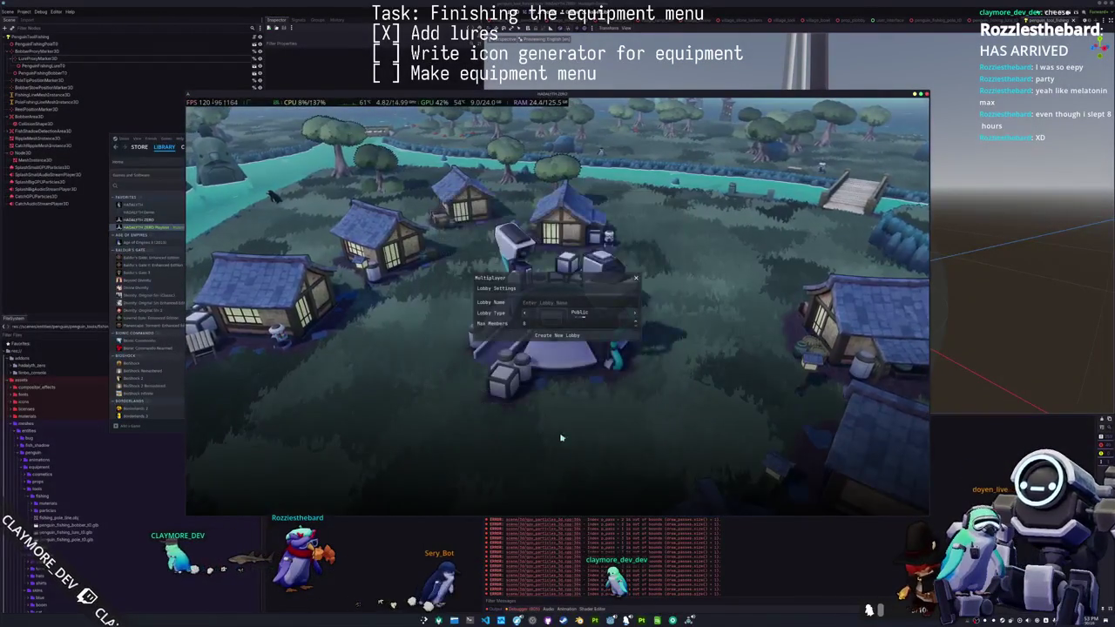
click(557, 334)
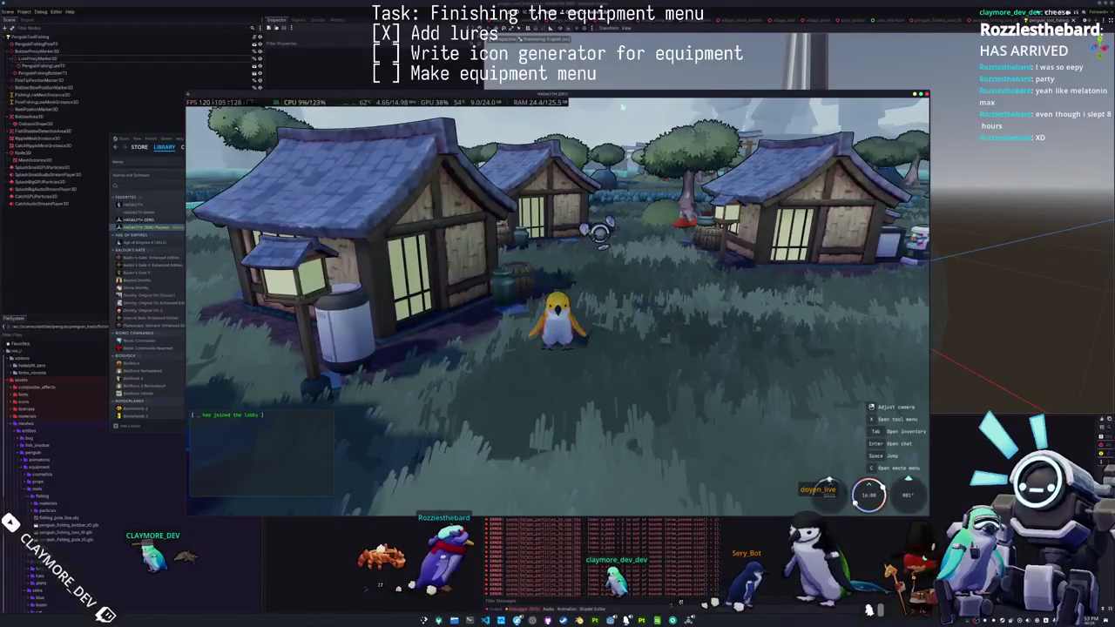
- Move the game window aside and bring the Godot editor back to the front via VS Code
mouse_move(557, 93)
mouse_down()
mouse_move(401, 124)
mouse_move(107, 148)
mouse_up()
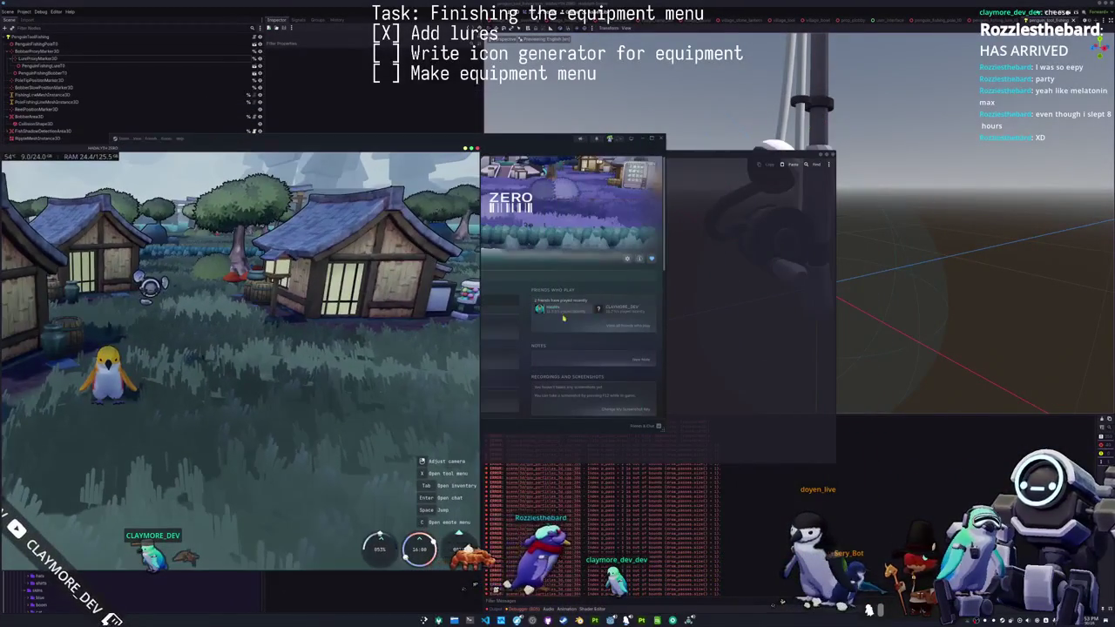
click(735, 518)
key(alt+Tab)
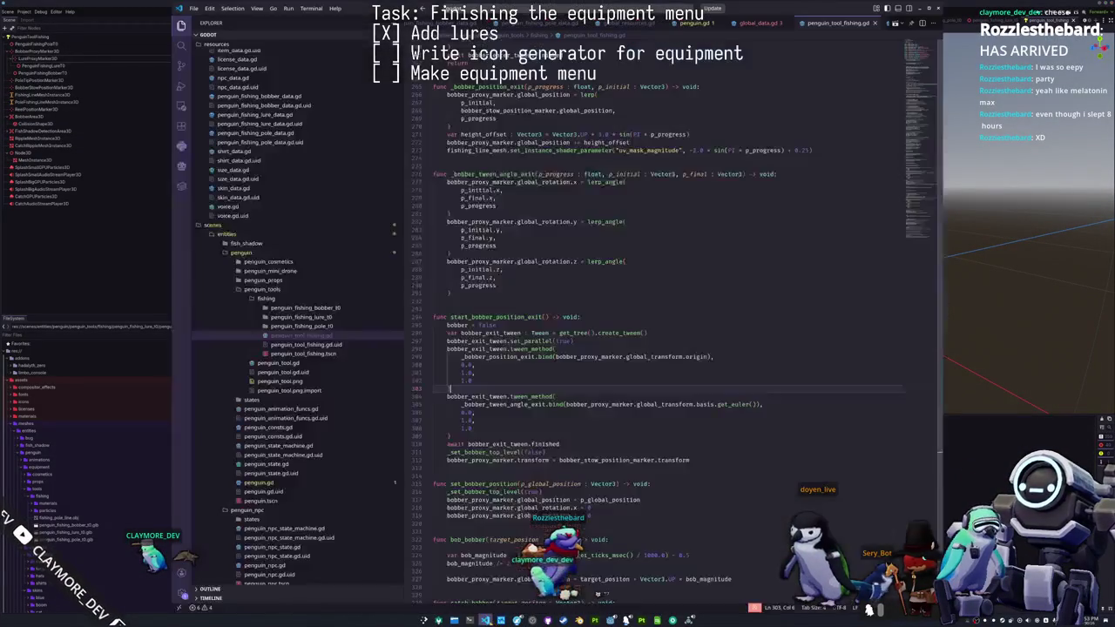
scroll(521, 392, up, 4)
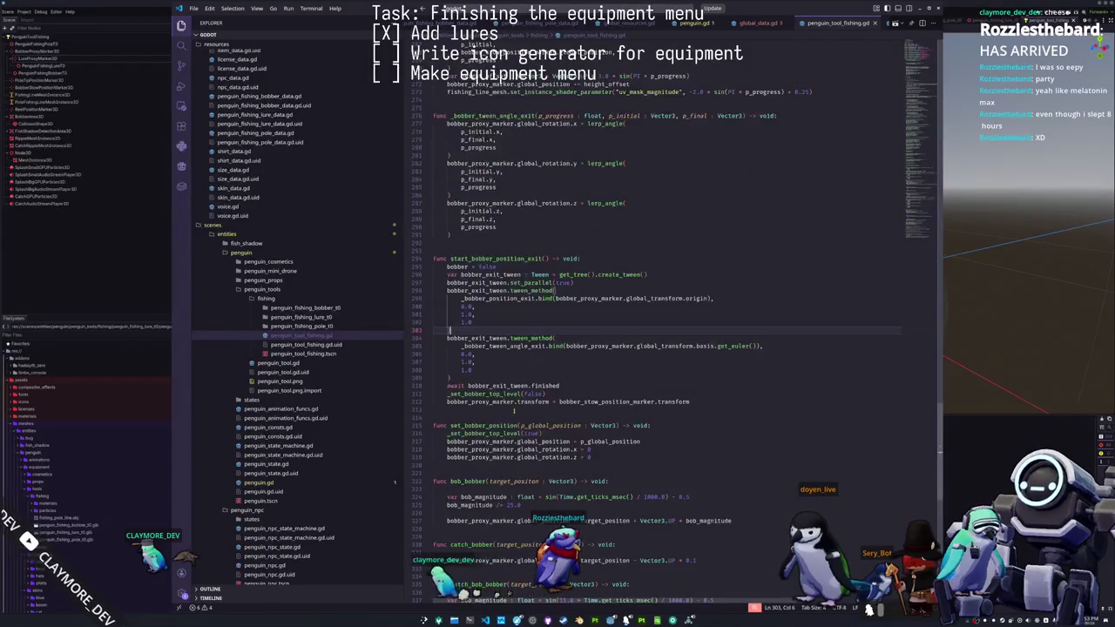
key(alt+Tab)
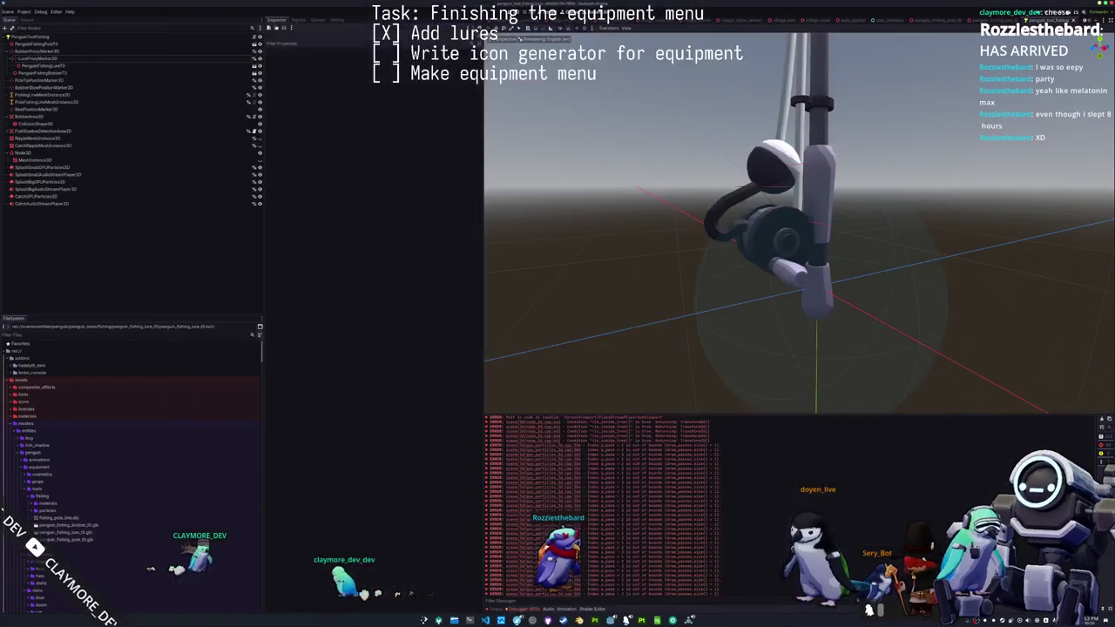
- Save the current scene and open batch_tasks.tscn through Quick Open by searching 'batch'
scroll(821, 328, down, 3)
scroll(758, 331, down, 1)
key(ctrl+s)
key(alt+shift+o)
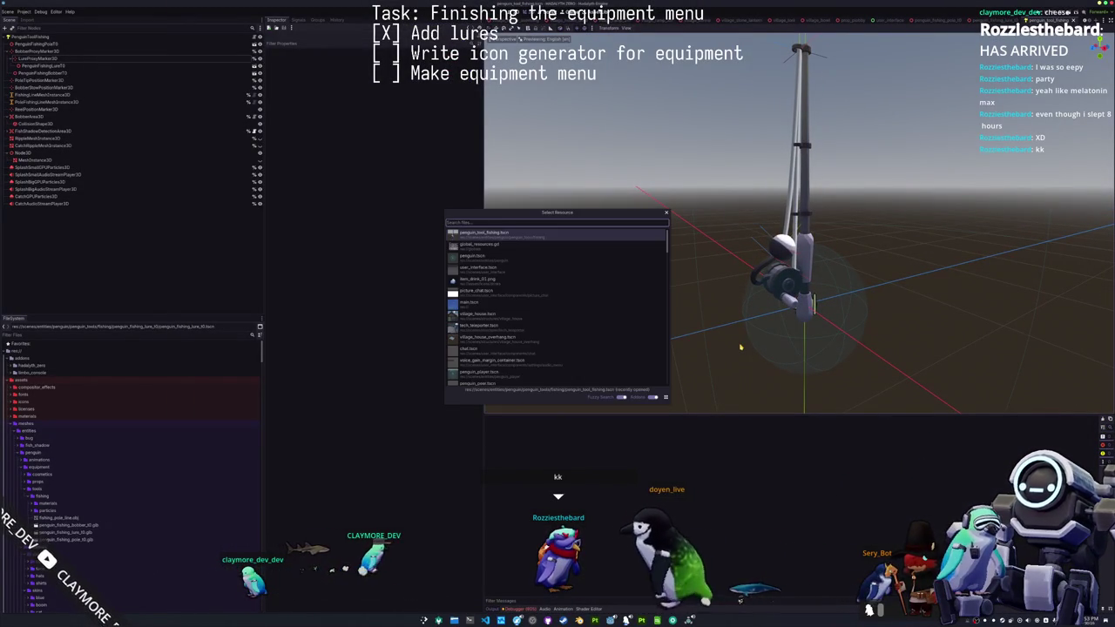
text(batch)
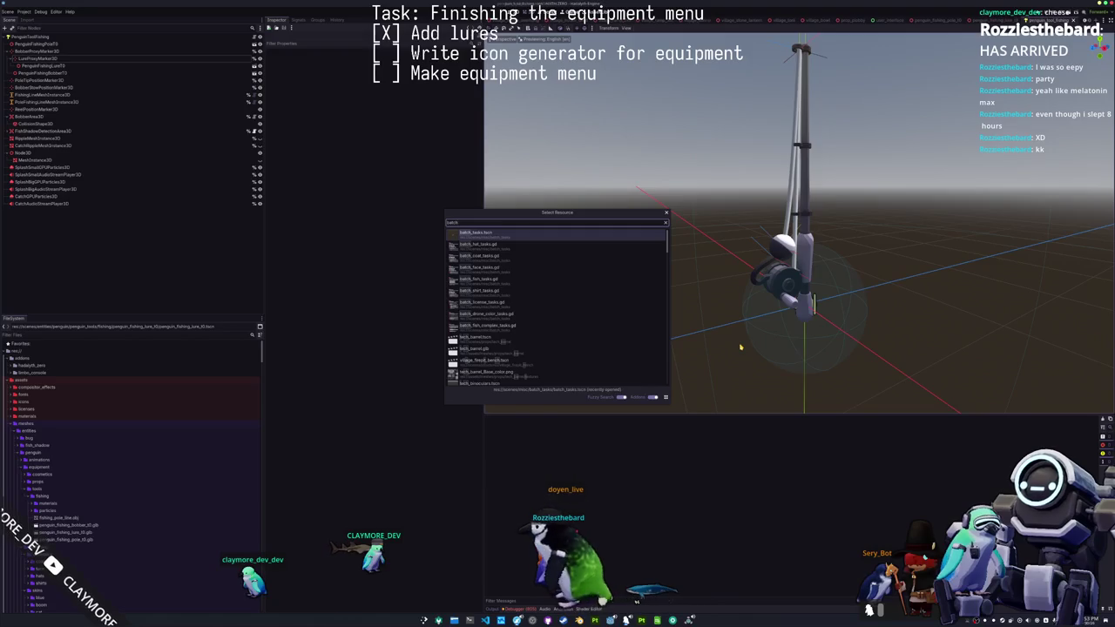
key(Return)
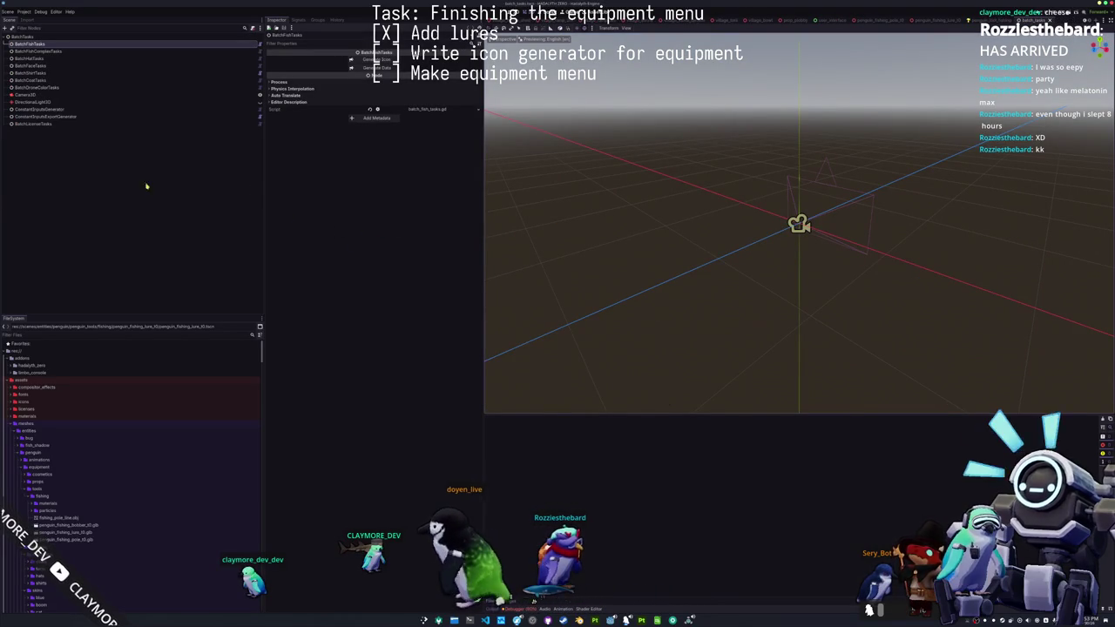
- Inspect the BatchCoatTasks node, then select the root BatchTasks node
click(77, 81)
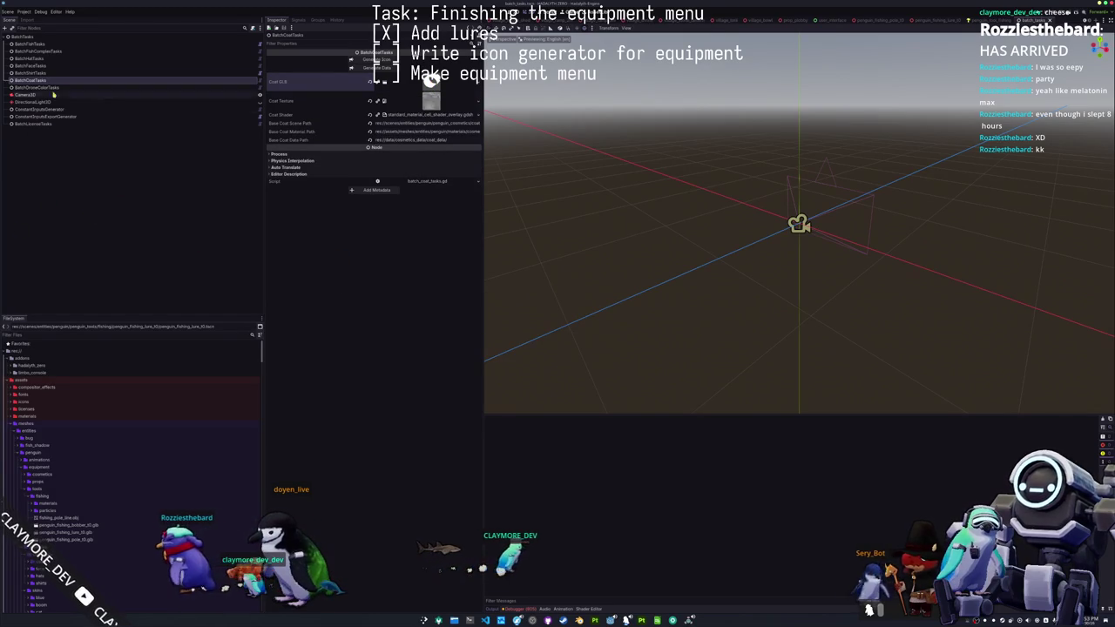
click(26, 37)
scroll(59, 421, down, 10)
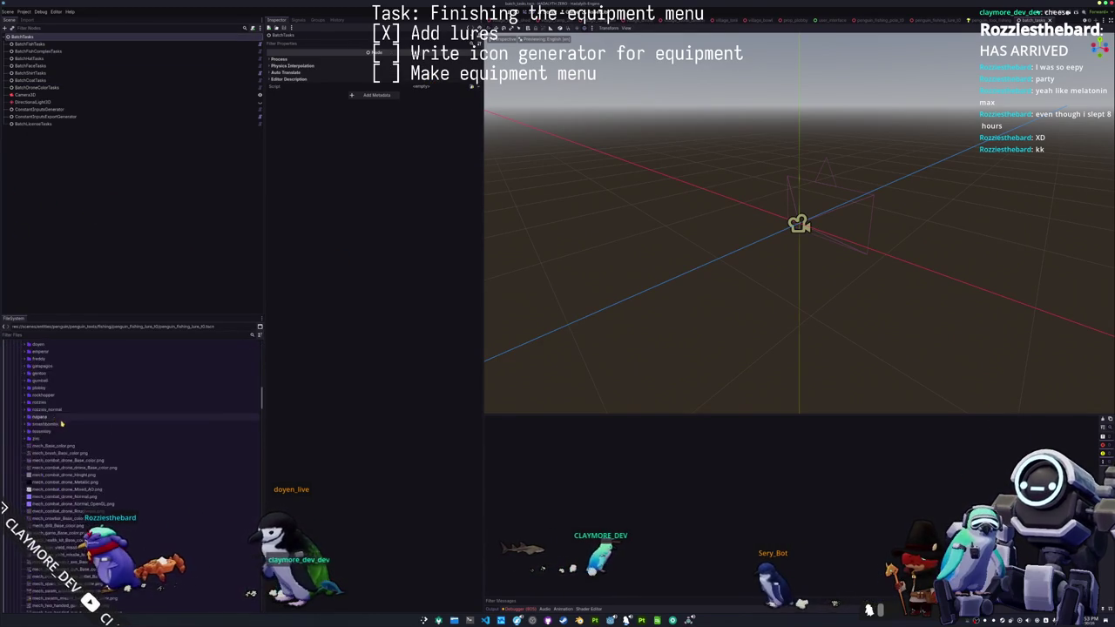
scroll(65, 425, up, 10)
- Collapse the fishing lure, prop_plobby, tech_crate and mangrove folders in the FileSystem dock
click(77, 423)
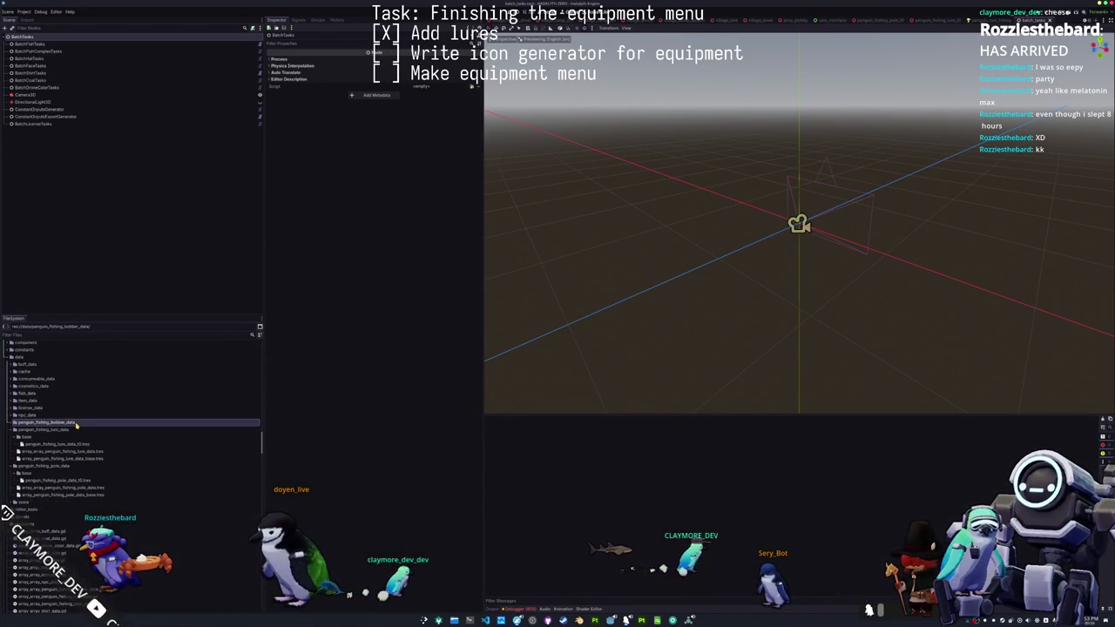
double_click(75, 429)
click(71, 438)
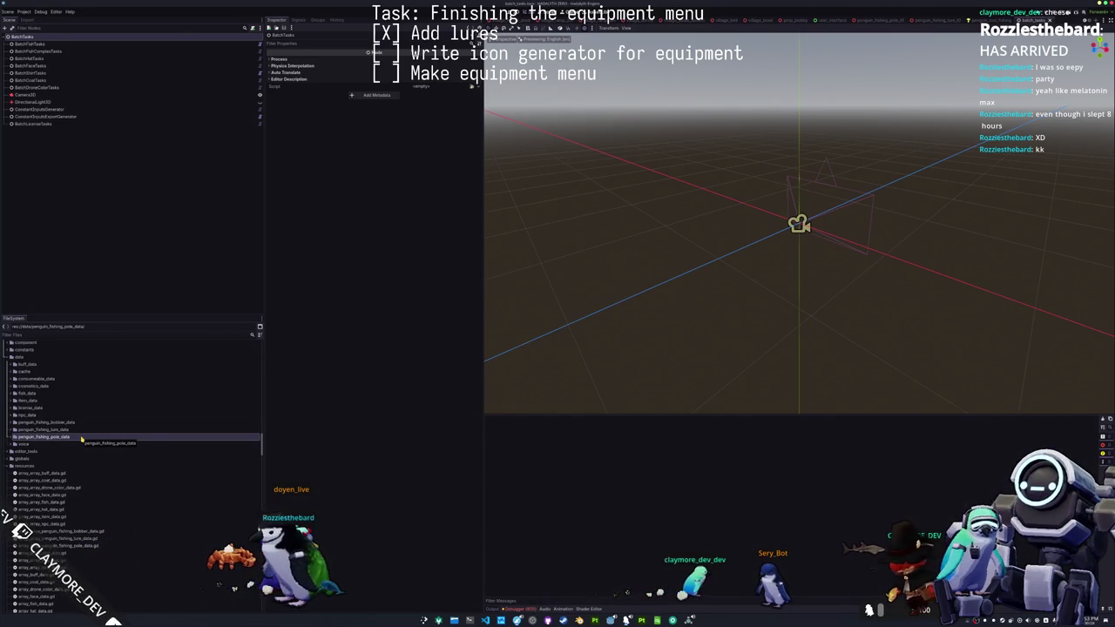
scroll(82, 439, down, 3)
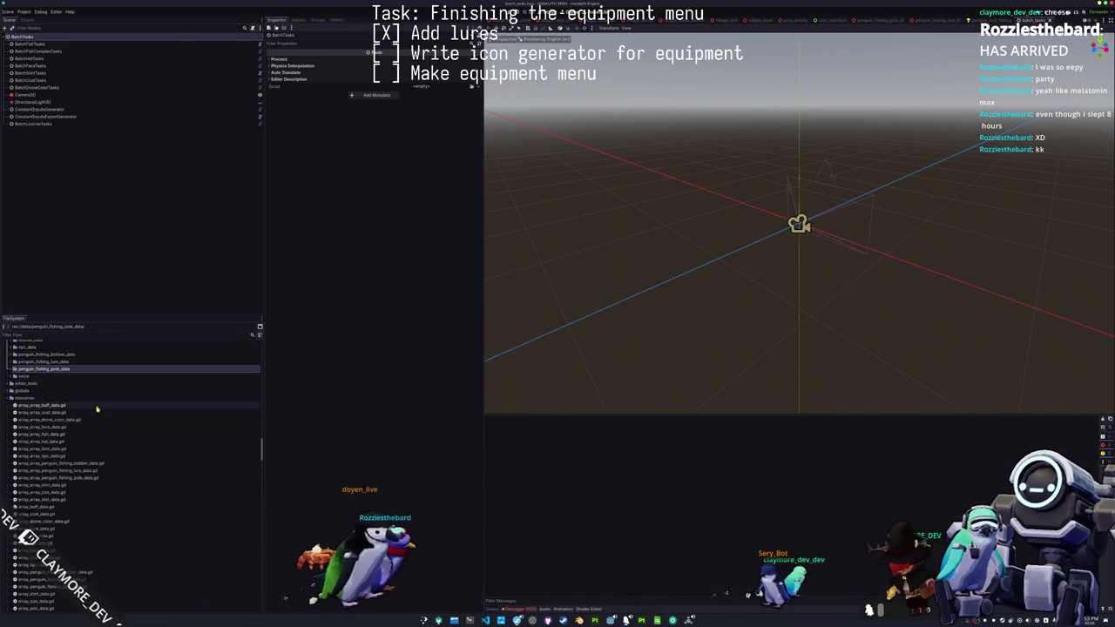
scroll(97, 414, down, 10)
scroll(99, 435, down, 3)
click(50, 432)
key(Left)
key(Down)
key(Down)
key(Left)
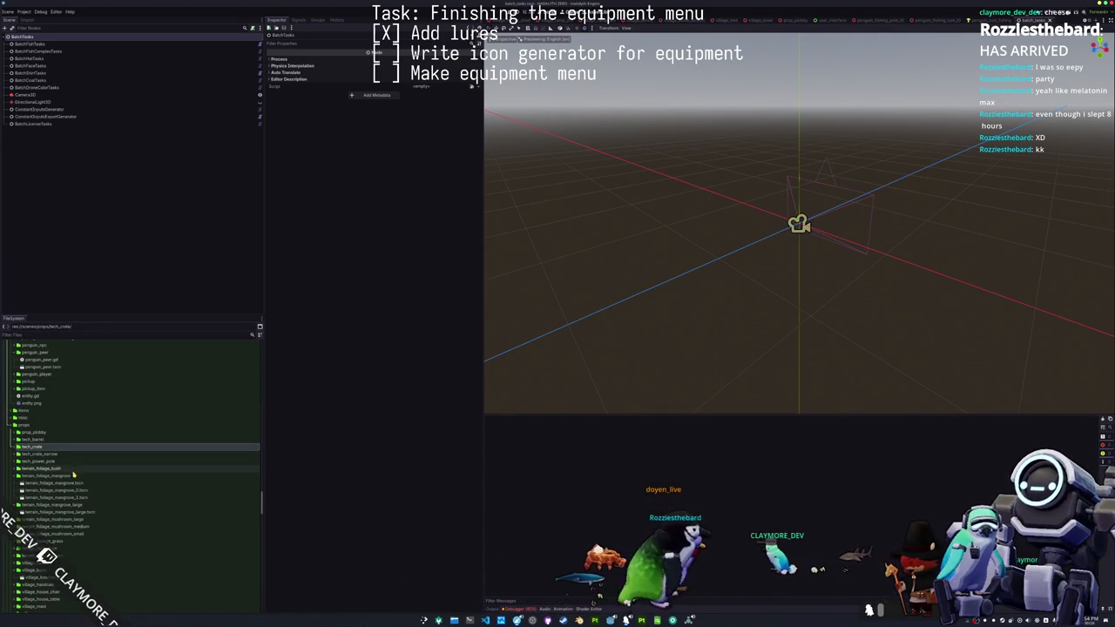
double_click(73, 475)
scroll(79, 448, down, 2)
double_click(71, 449)
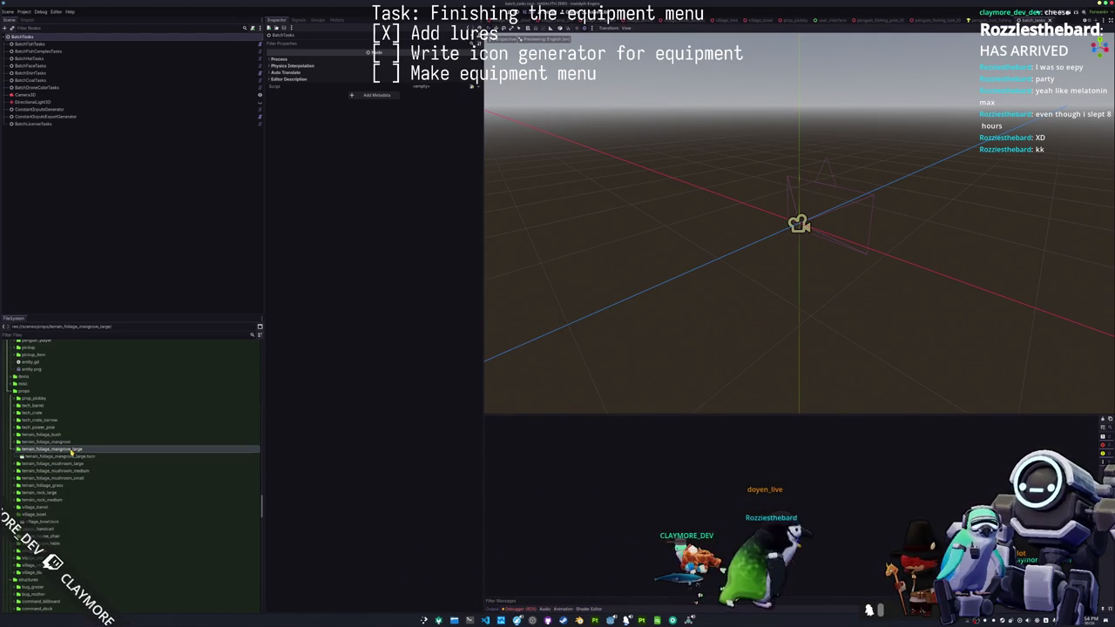
- Review the bobber tween method-call errors in Debugger > Errors, then run the game
click(536, 608)
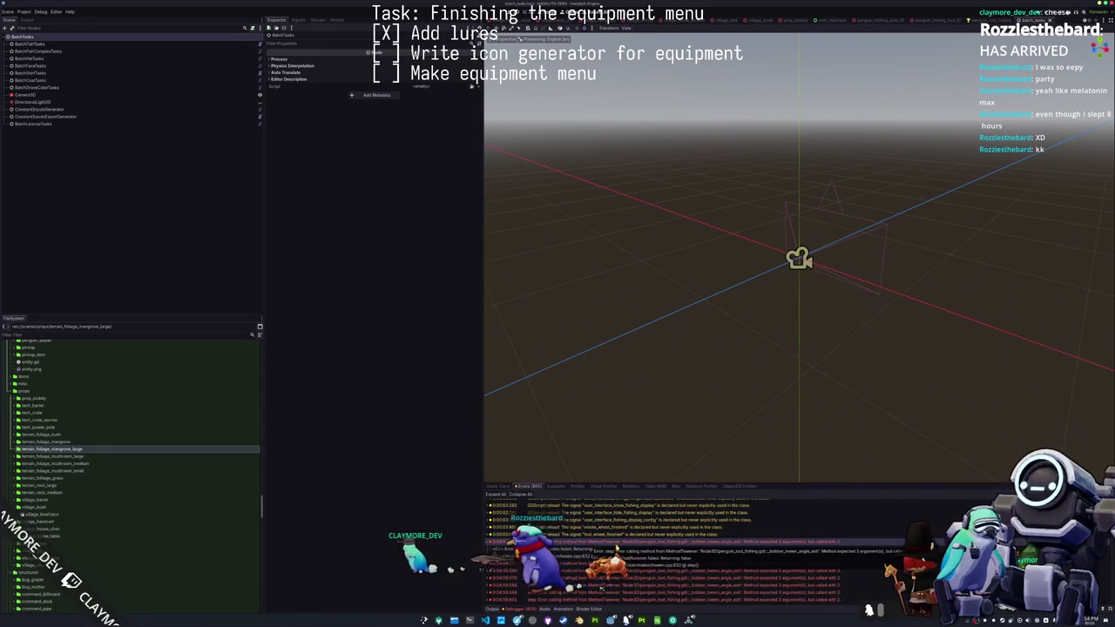
scroll(641, 569, down, 2)
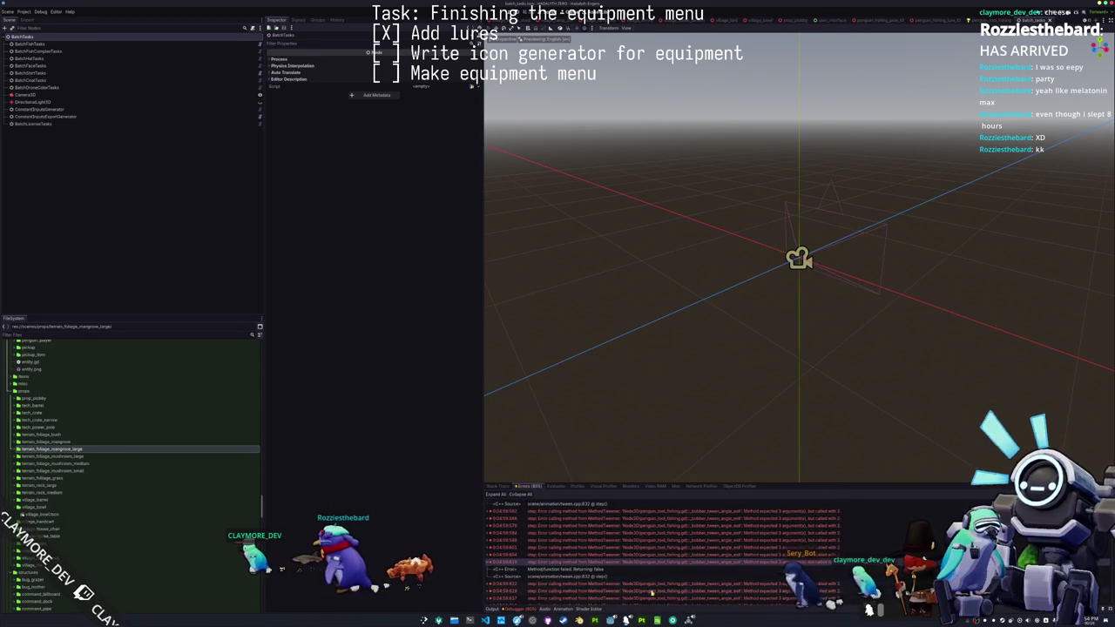
key(alt+Tab)
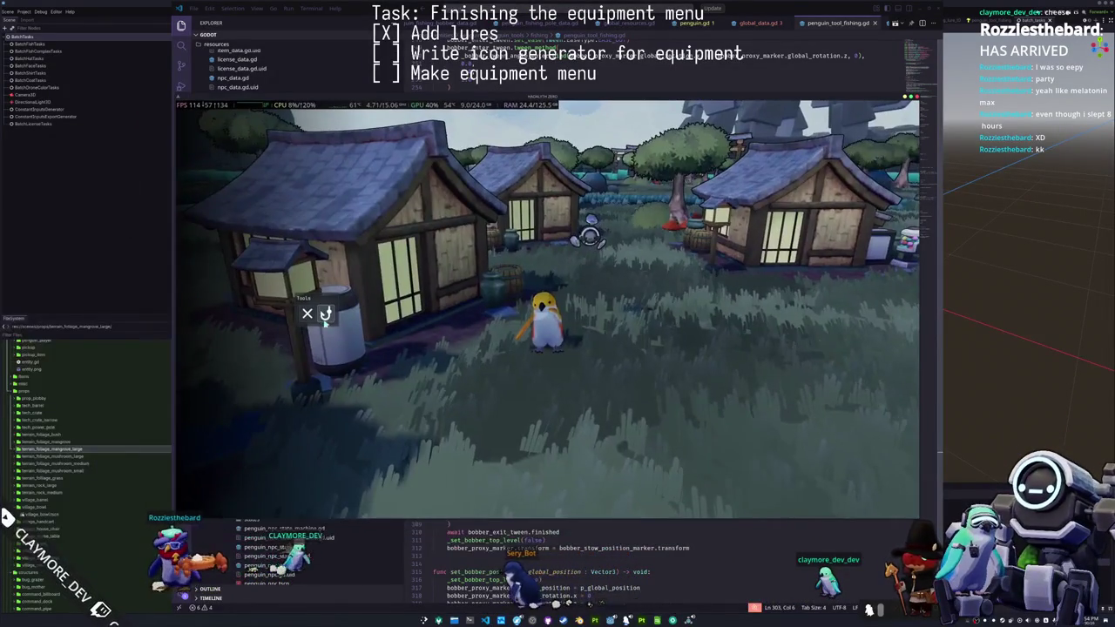
- Equip the penguin's fishing rod, cast the line, and close the running game
click(325, 318)
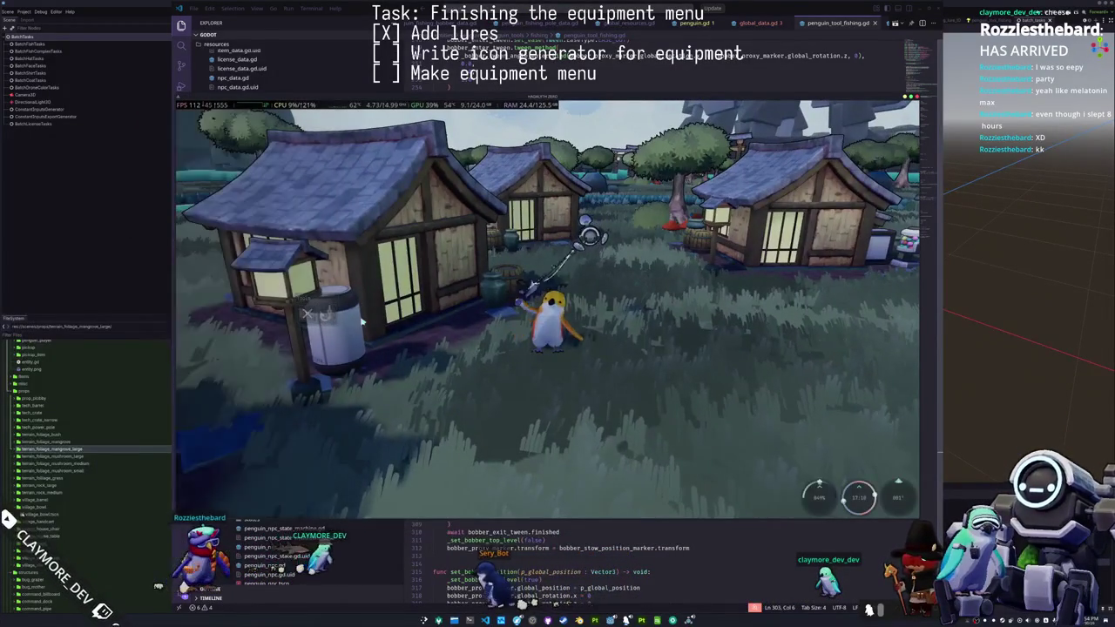
click(679, 384)
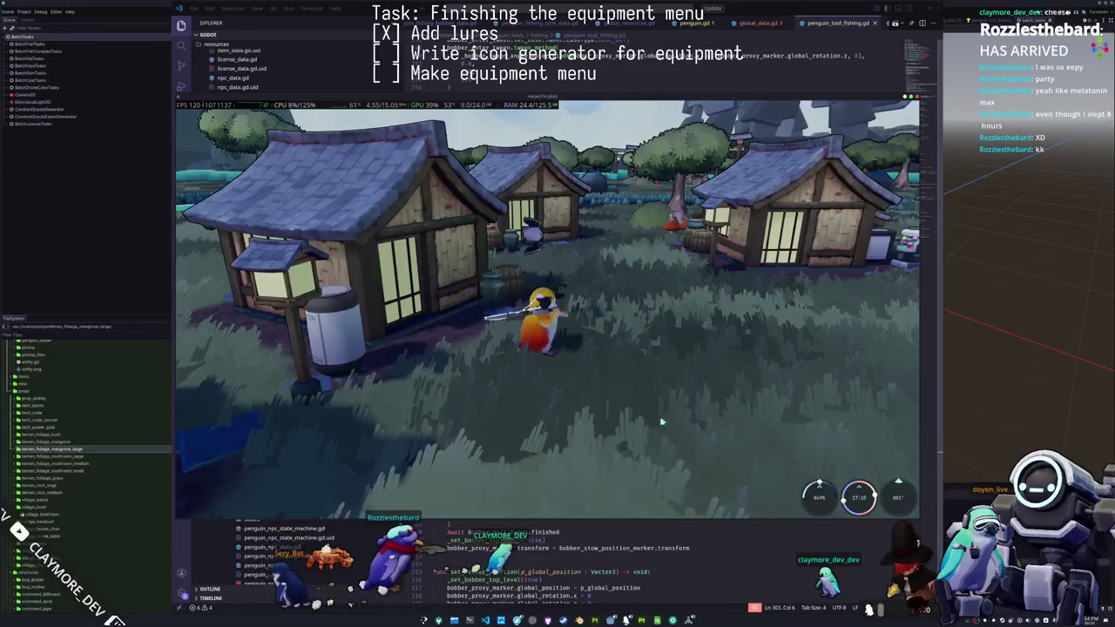
key(alt+Tab)
key(alt+Tab)
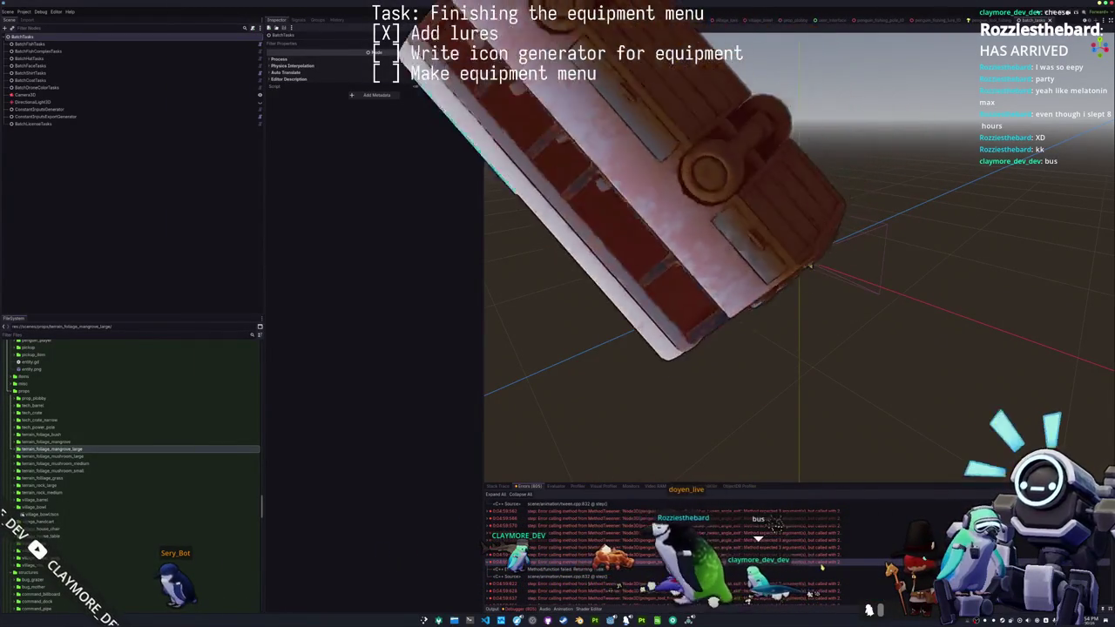
- Switch from Godot to VS Code showing penguin_tool_fishing.gd
key(alt+Tab)
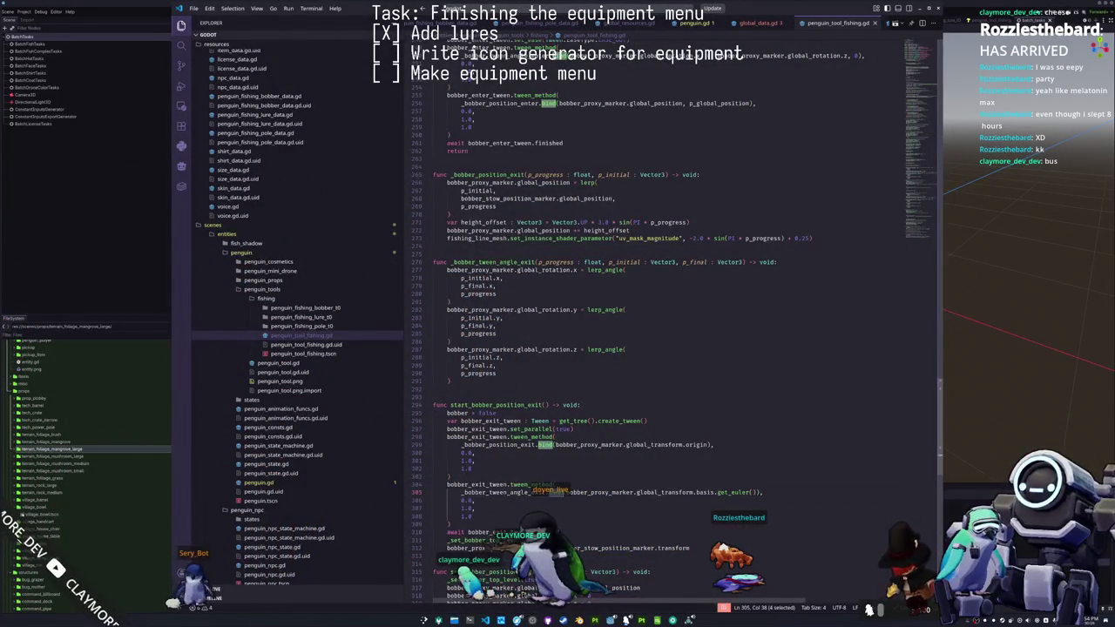
- Check bobber_proxy_marker usages and delete the p_final parameter from _bobber_tween_angle_exit's signature
click(475, 500)
double_click(552, 492)
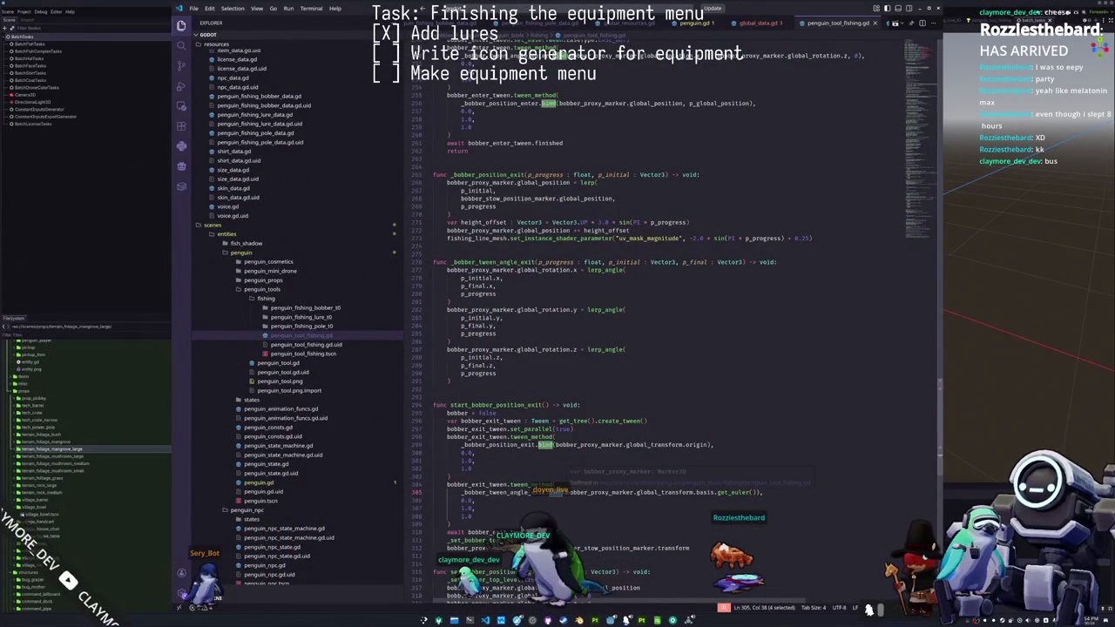
click(571, 492)
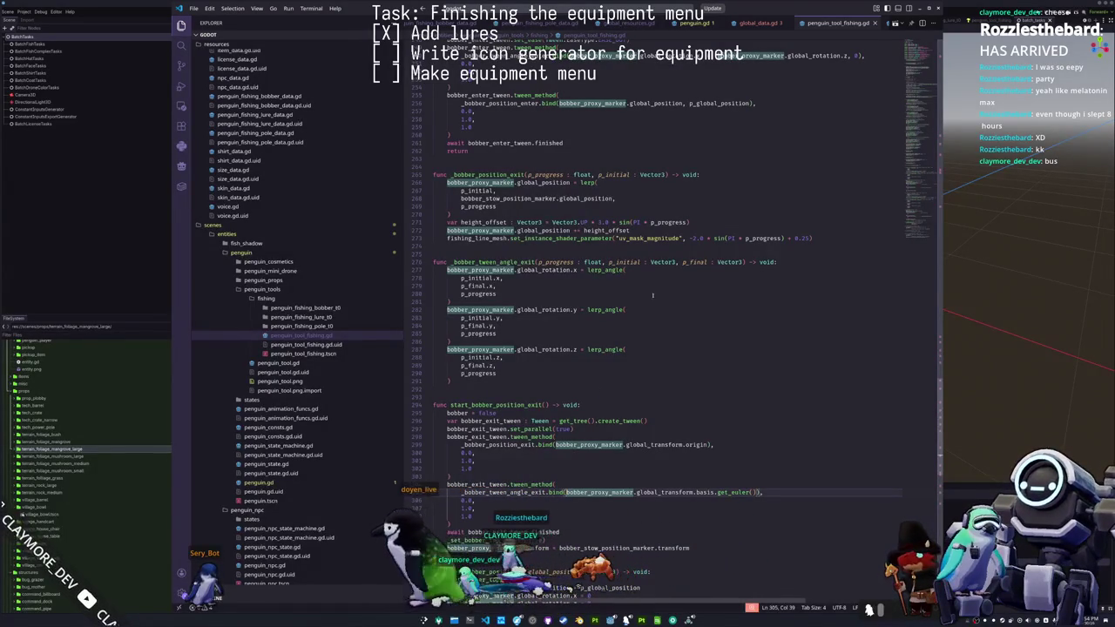
drag(672, 261, 742, 262)
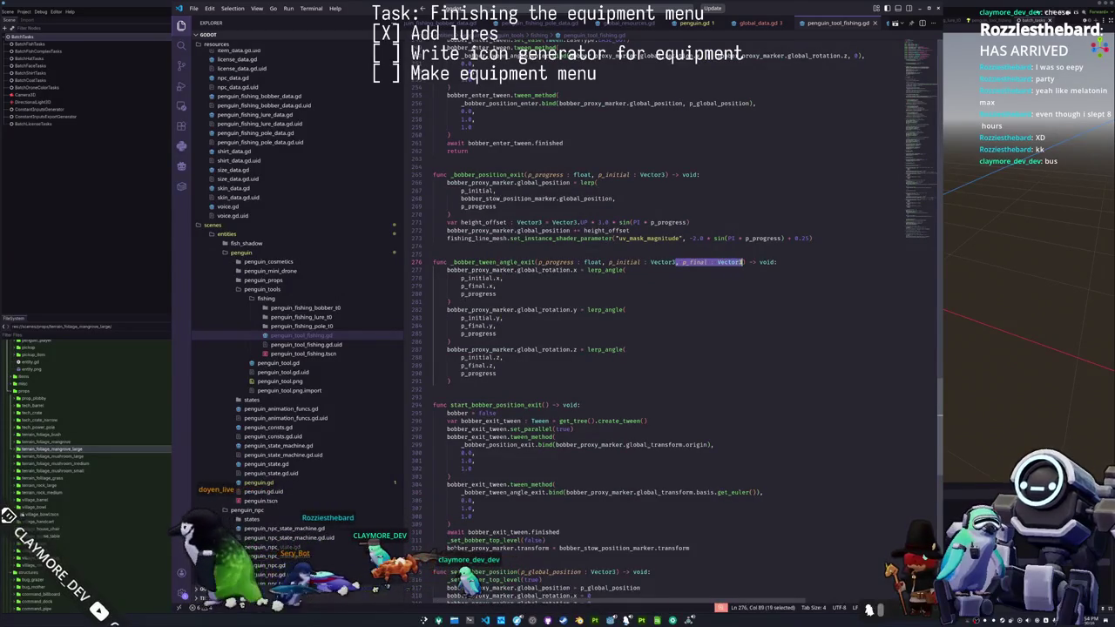
key(BackSpace)
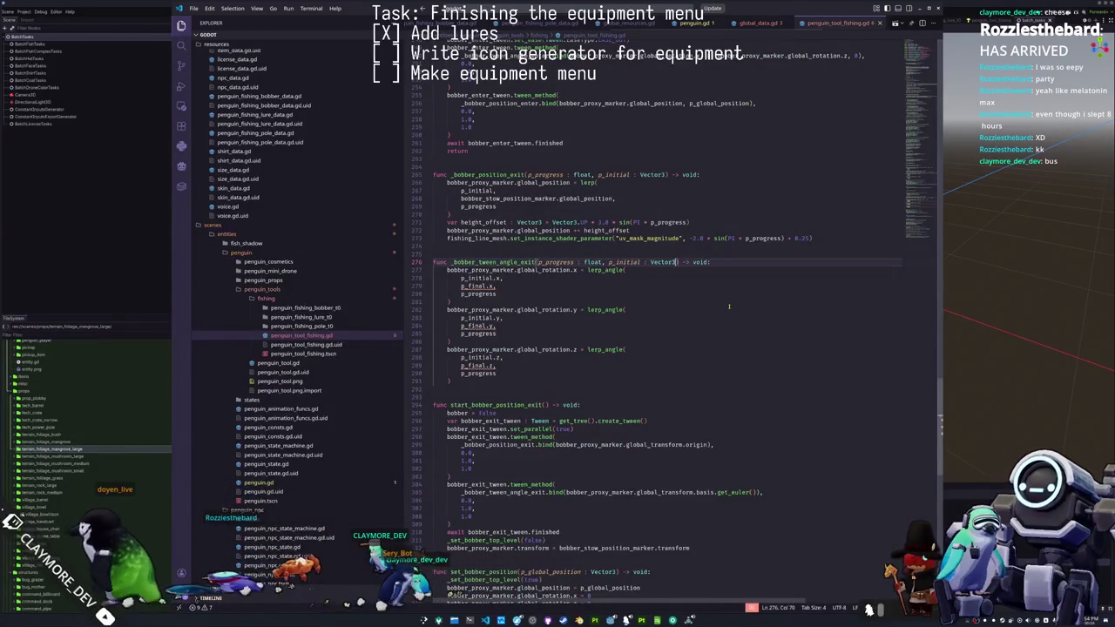
- Replace p_final on lines 279, 284 and 289 with bobber_stow_position_marker.global_rotation
double_click(471, 286)
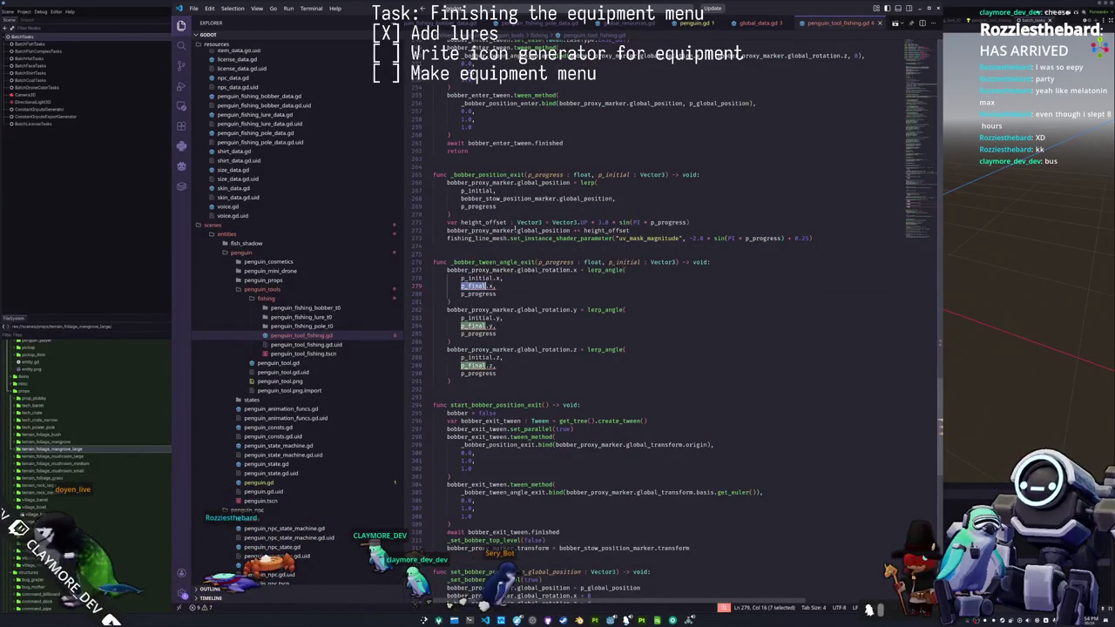
double_click(471, 285)
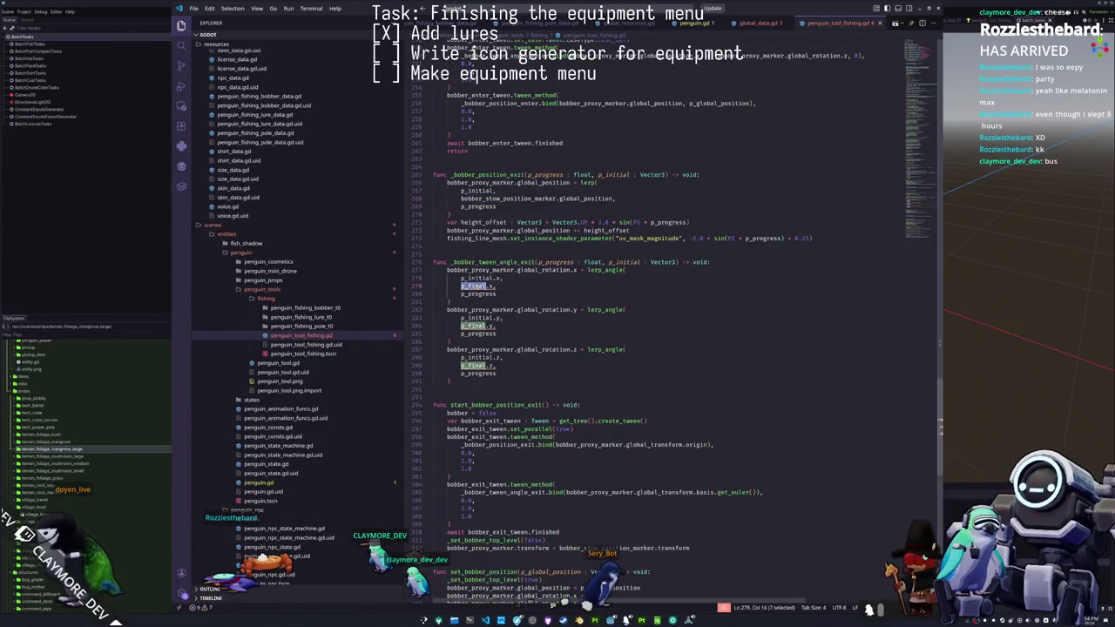
text(bobber_stow_position_marker)
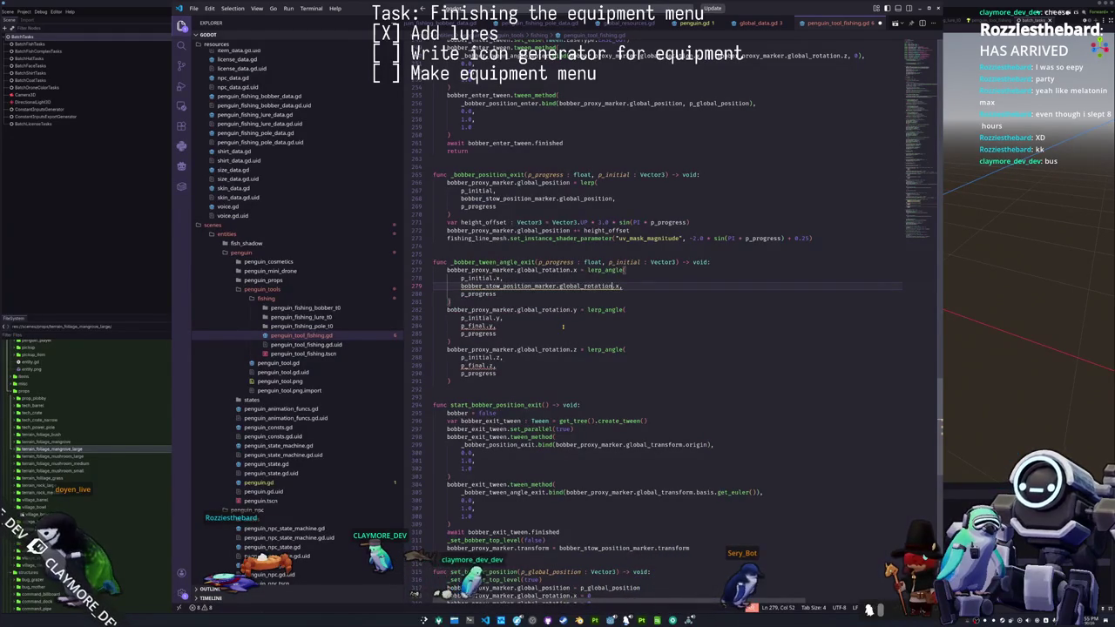
key(shift+Home)
key(ctrl+c)
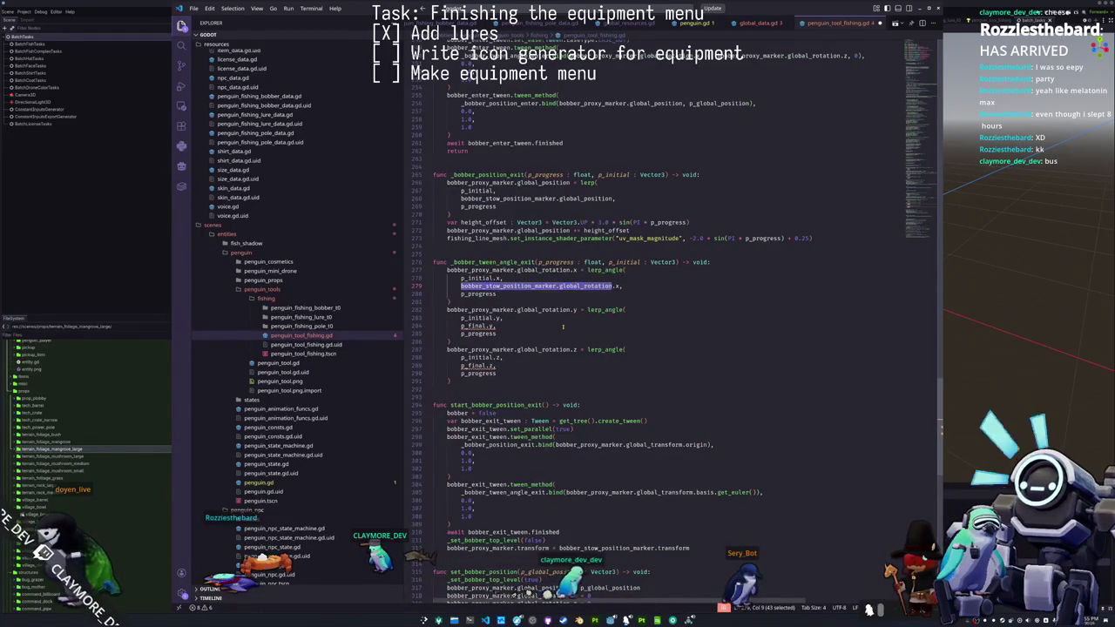
key(Down)
key(Down)
key(Down)
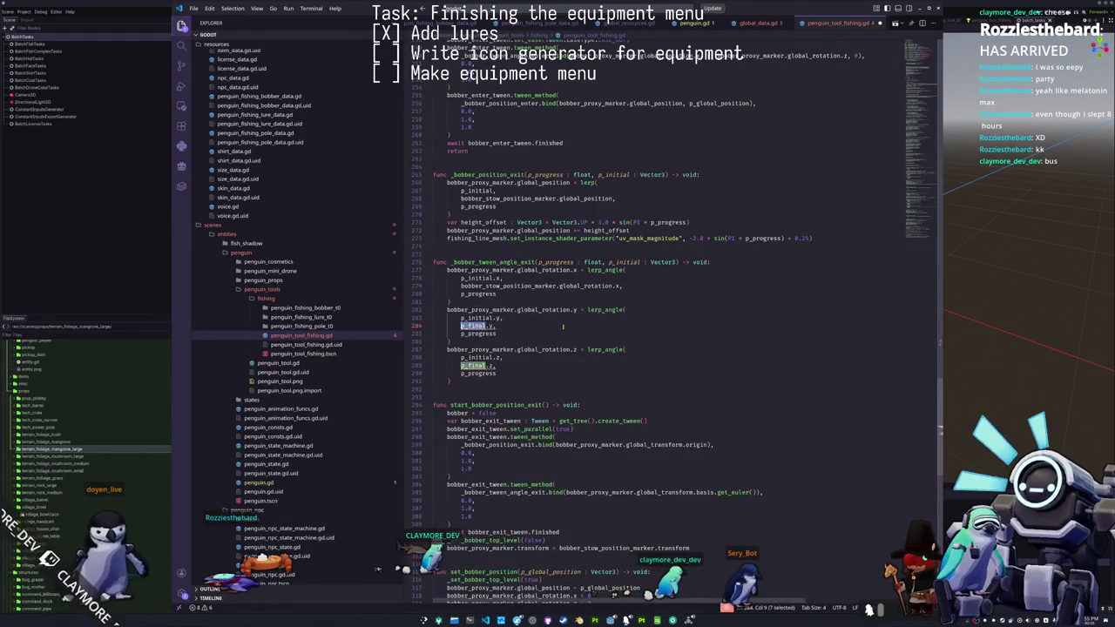
key(ctrl+v)
key(Down)
key(Down)
key(Down)
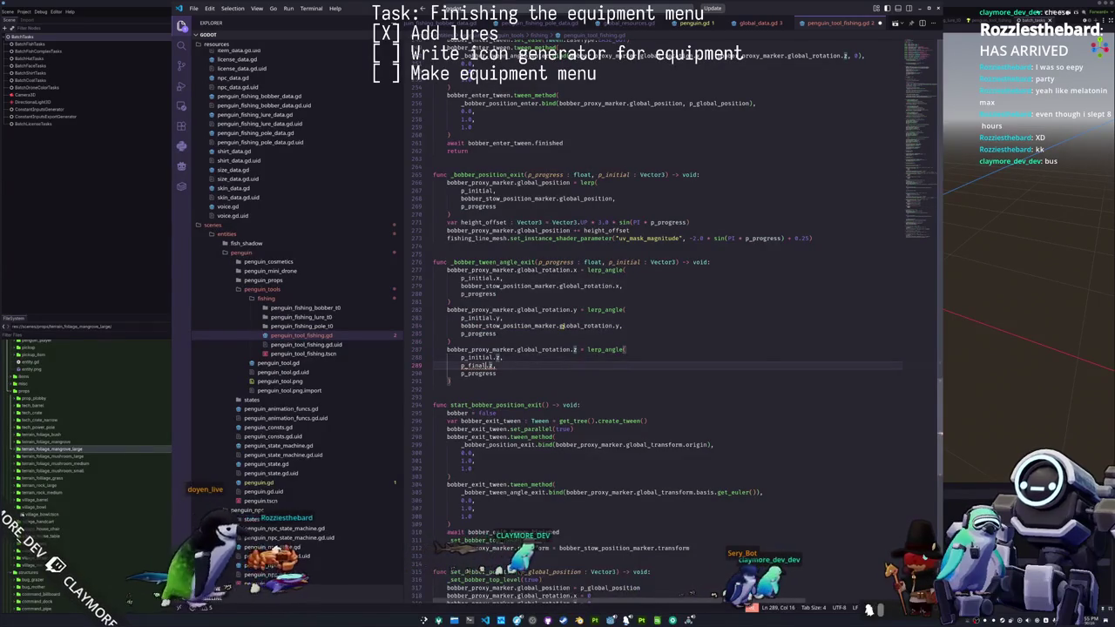
key(ctrl+v)
key(Down)
key(Down)
key(Down)
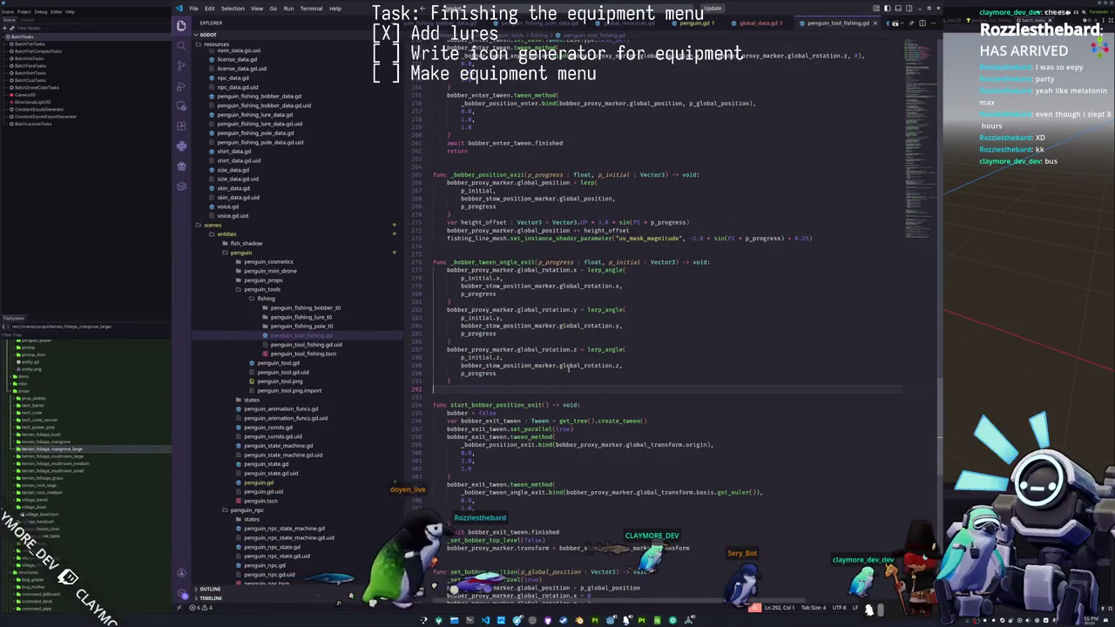
key(alt+Tab)
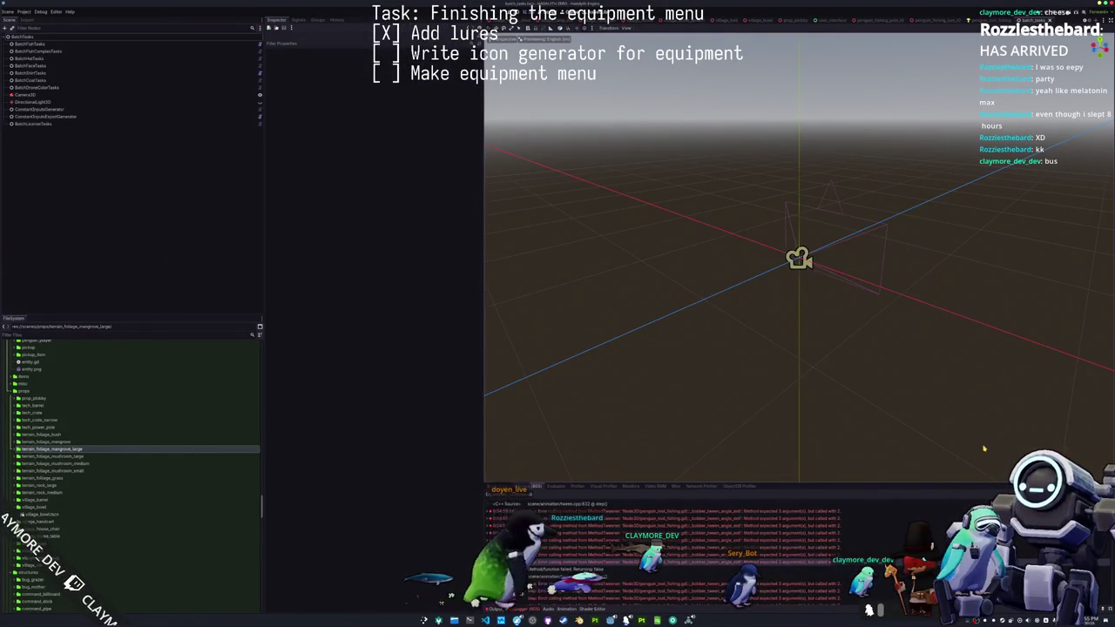
- Run the project with F5 and walk the penguin past the purple penguin and houses
key(F5)
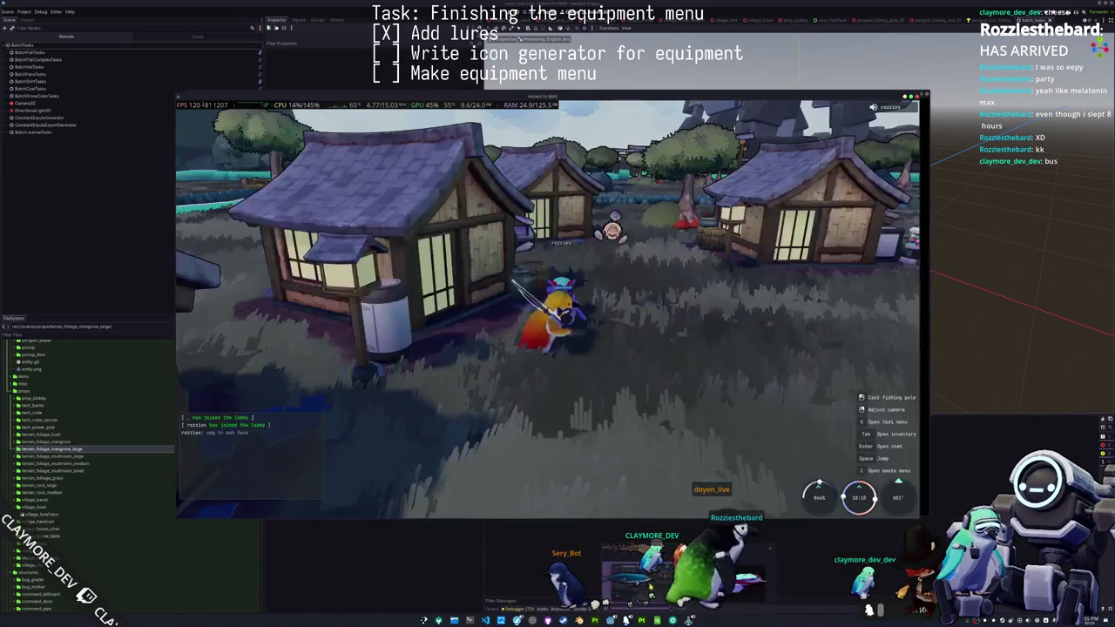
key(w)
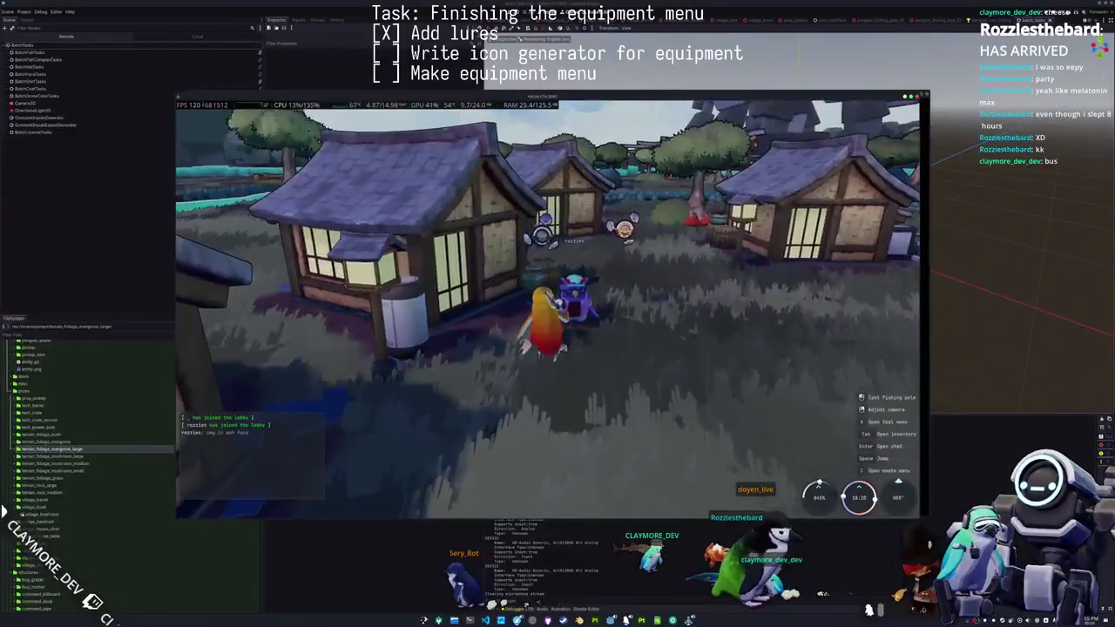
key(w)
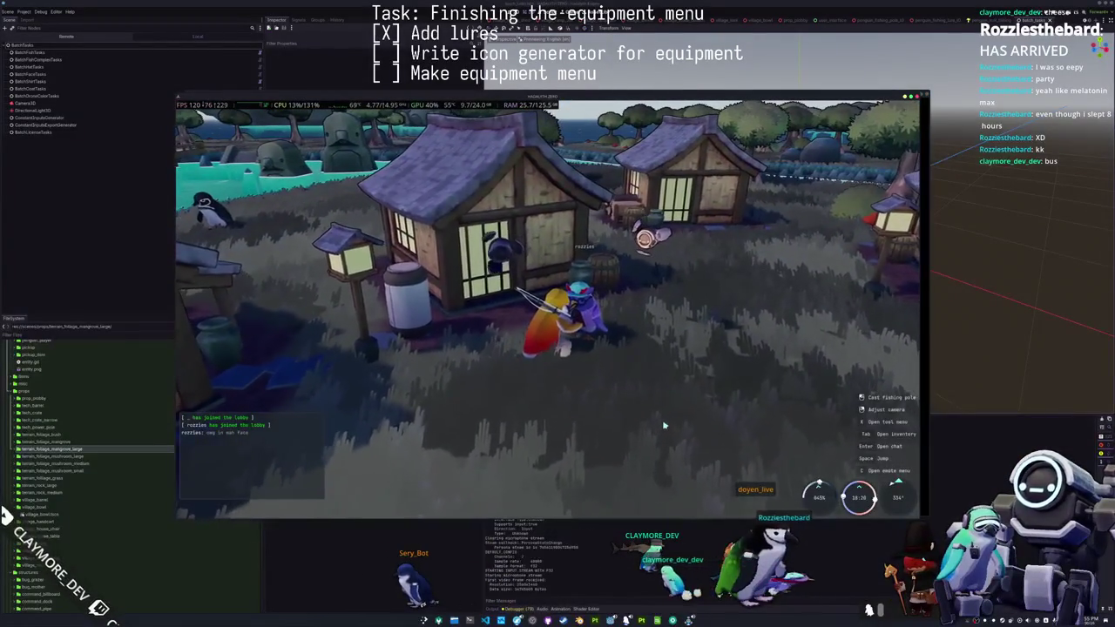
key(a)
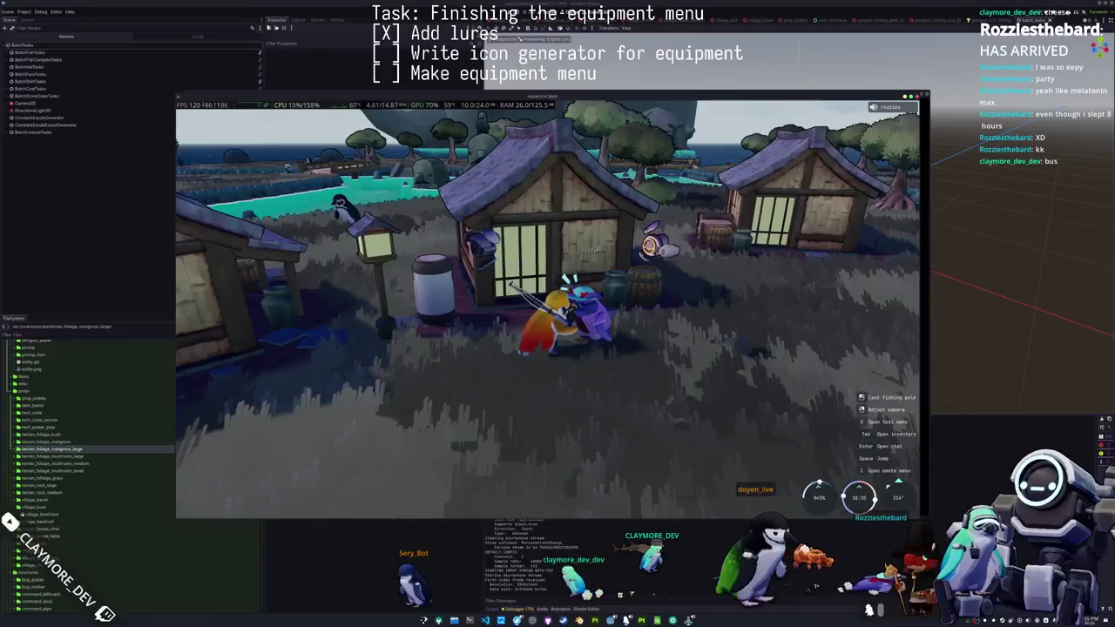
key(a)
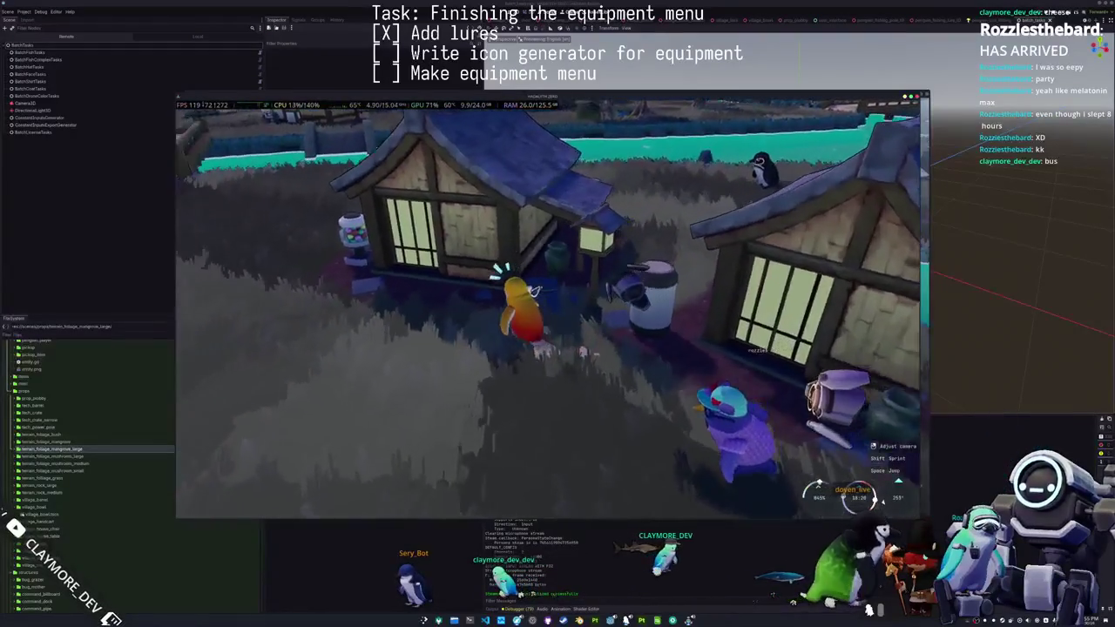
key(s)
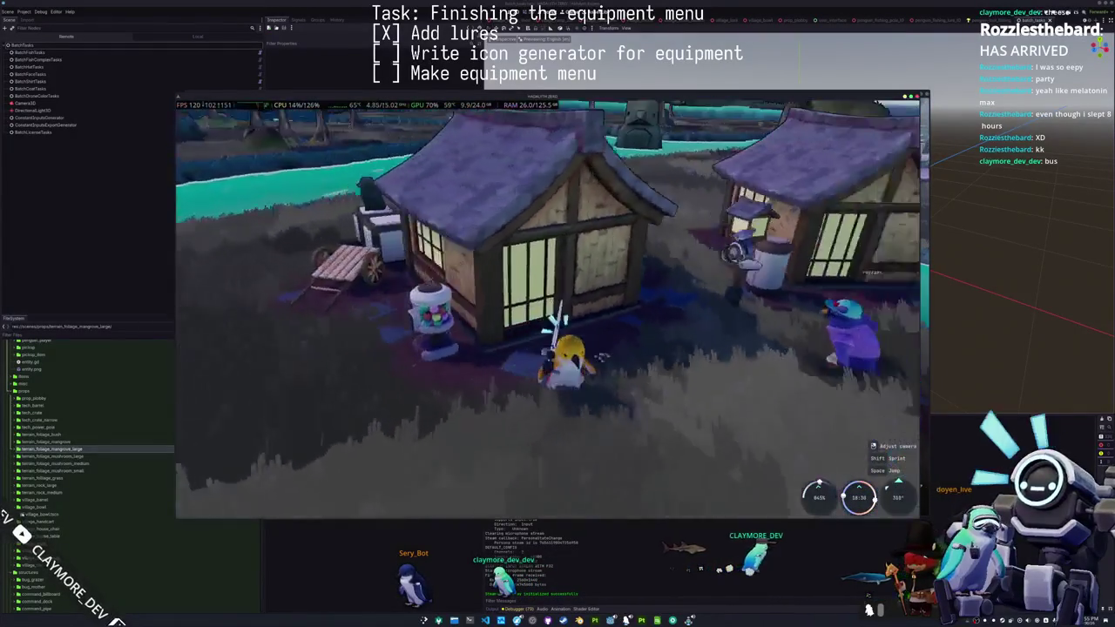
key(w)
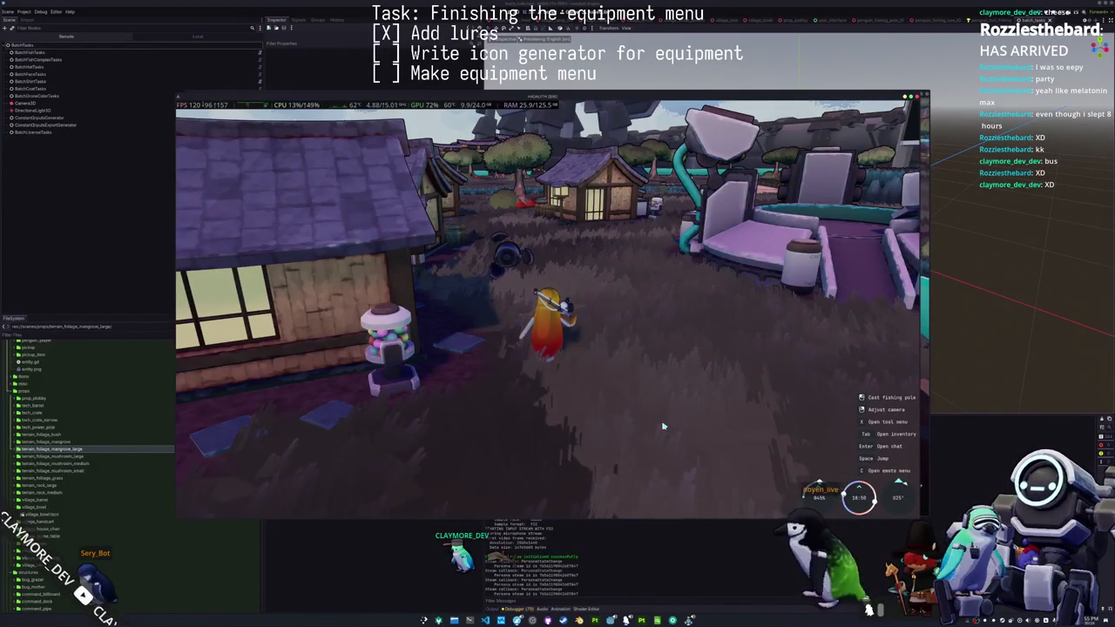
- Walk the penguin across the plaza and onto the purple fishing platform
key(w)
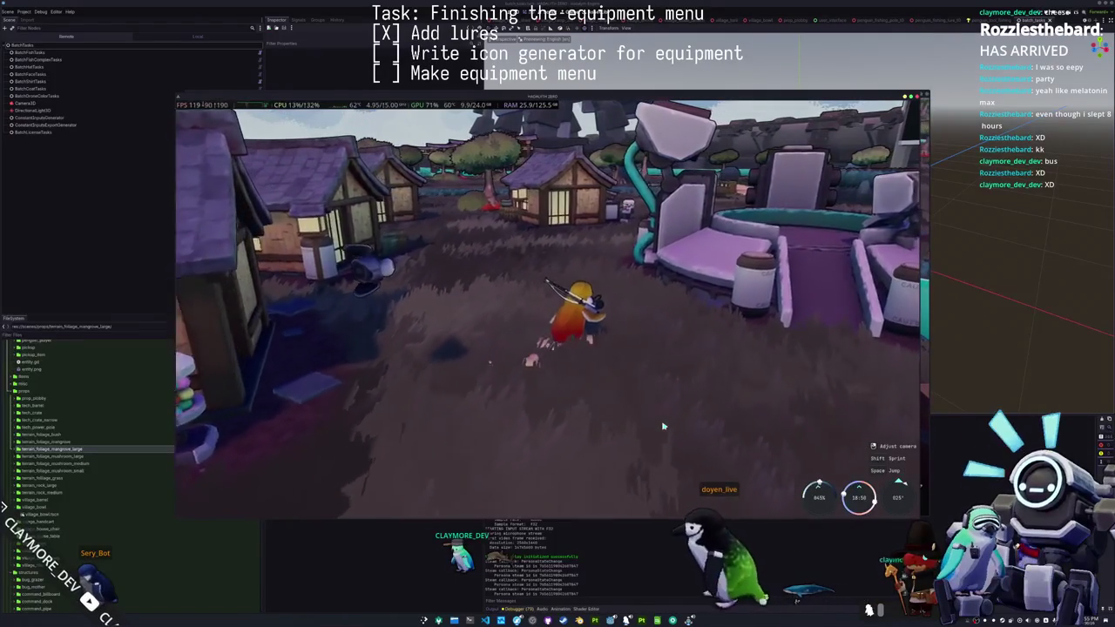
key(w)
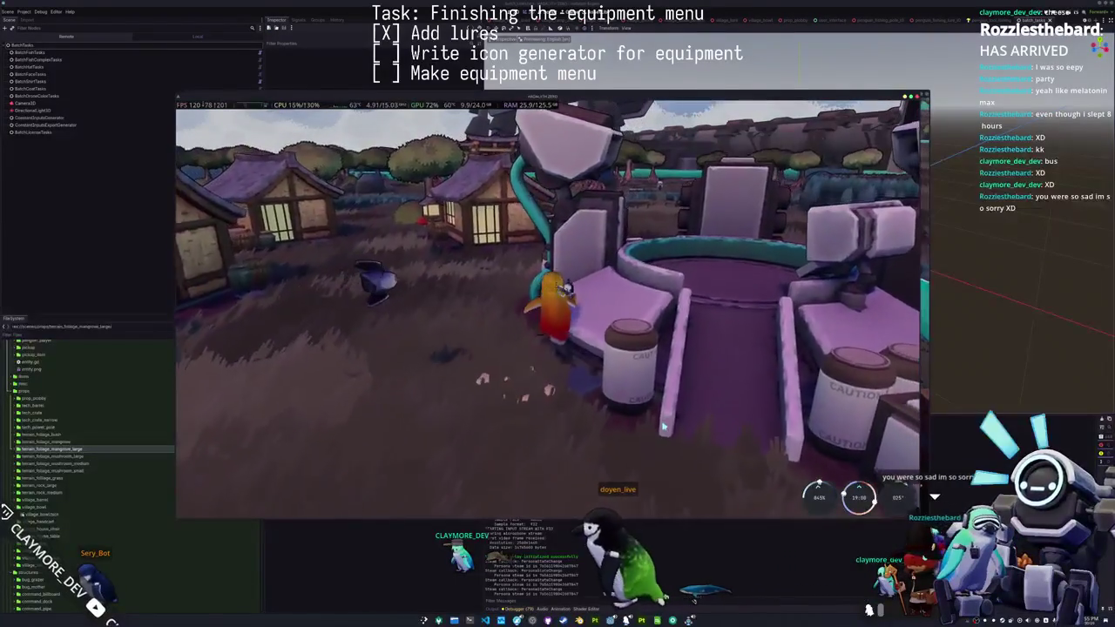
key(s)
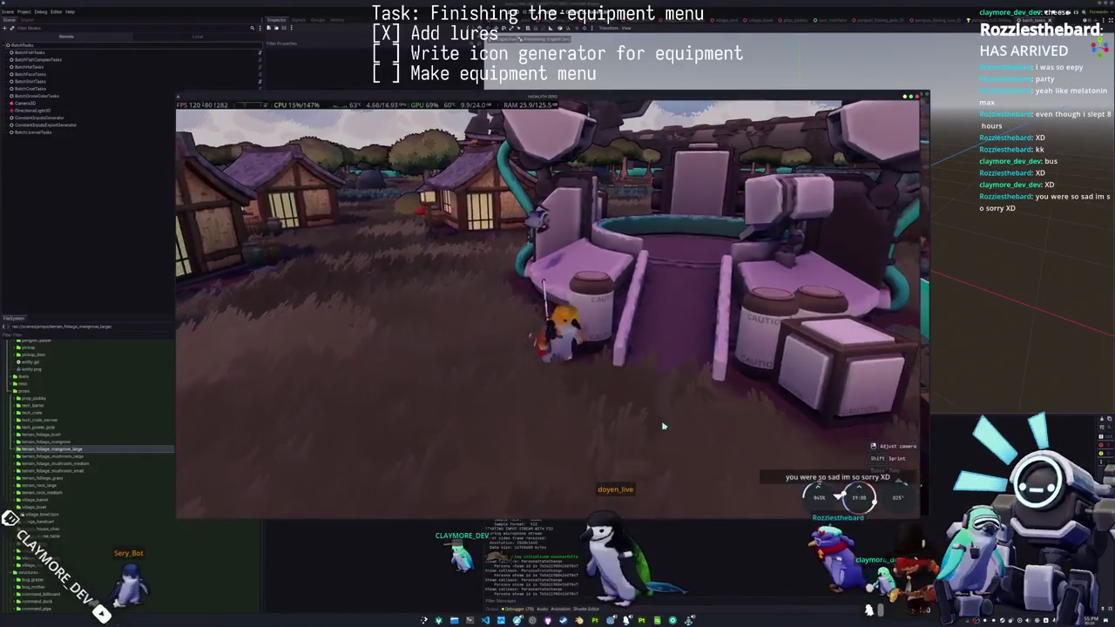
key(w)
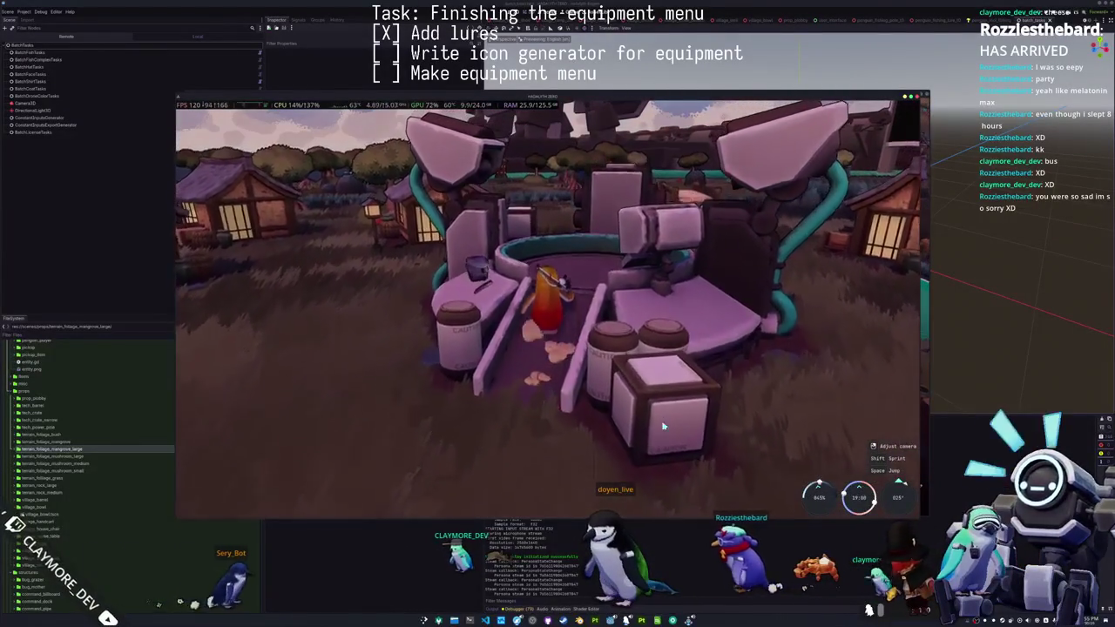
key(s)
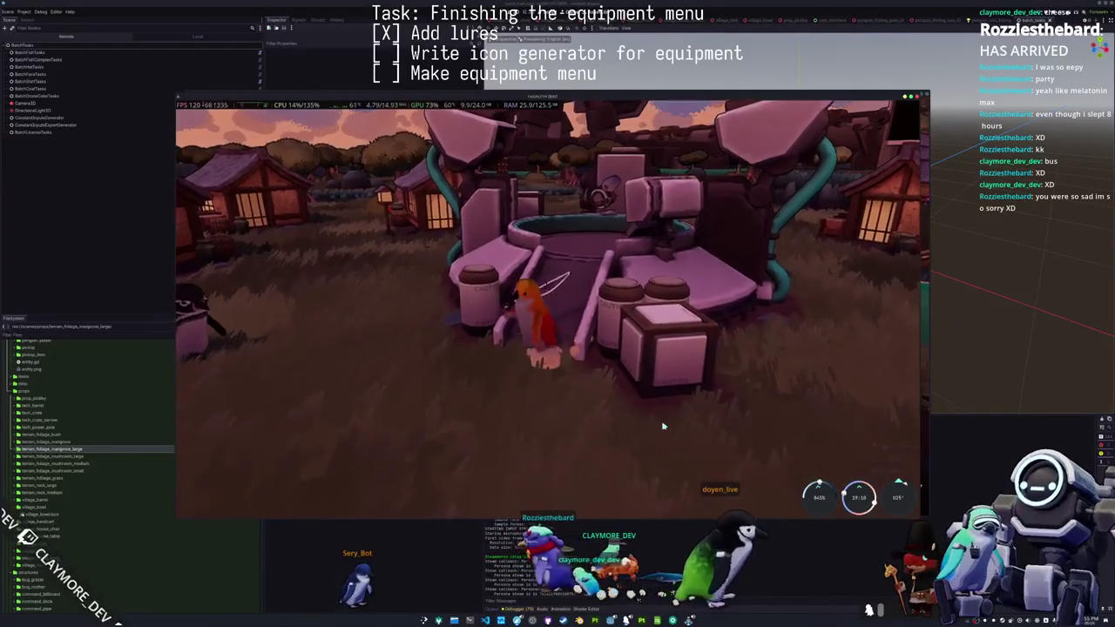
key(a)
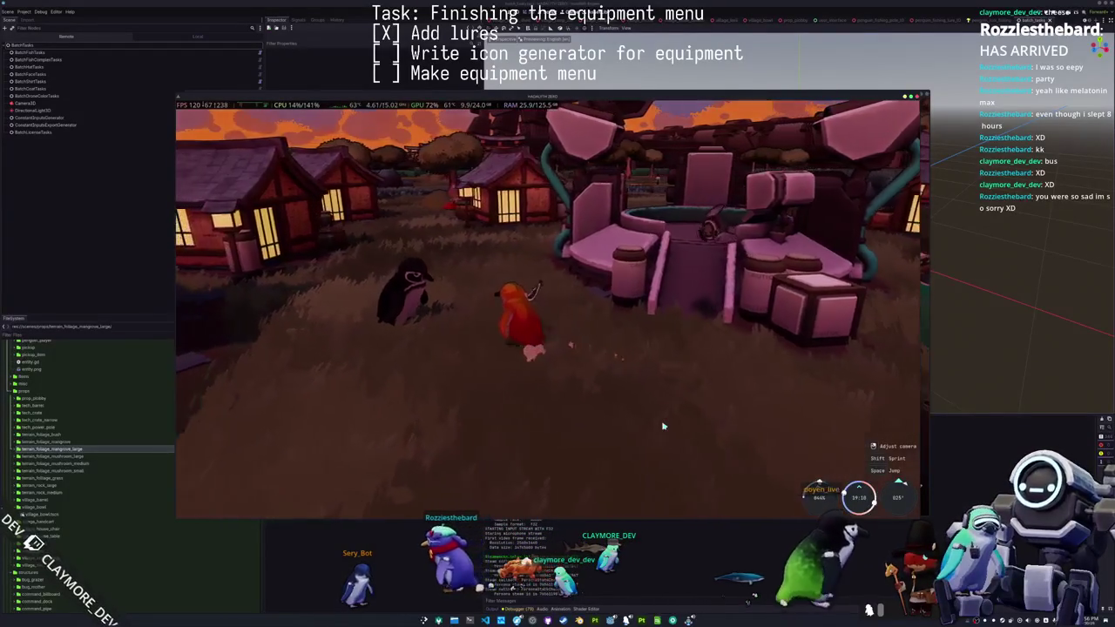
key(a)
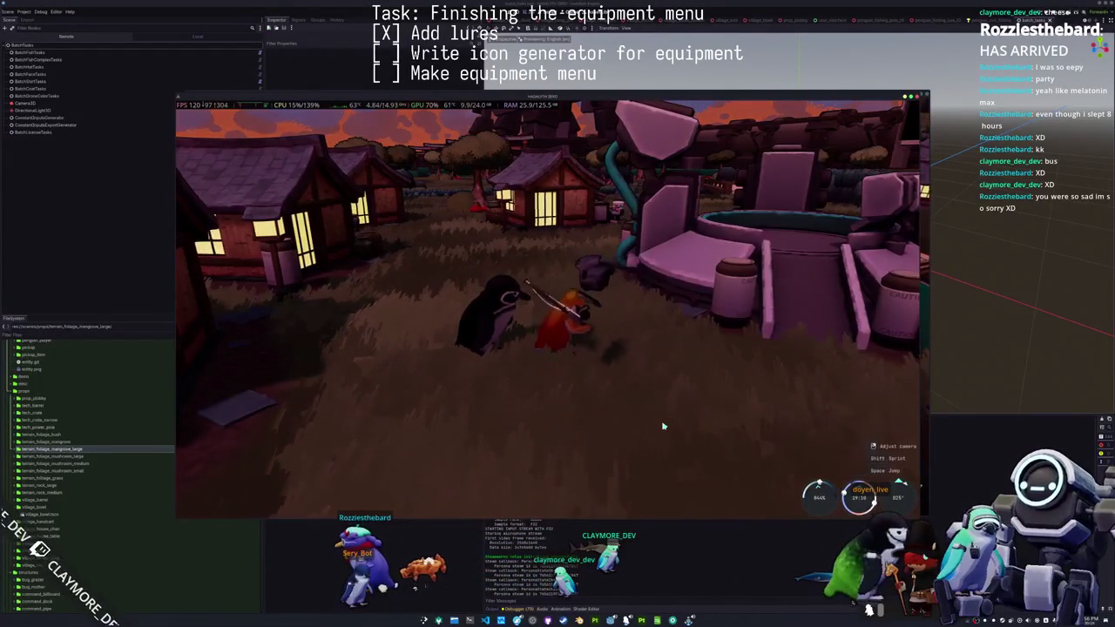
key(w)
key(s)
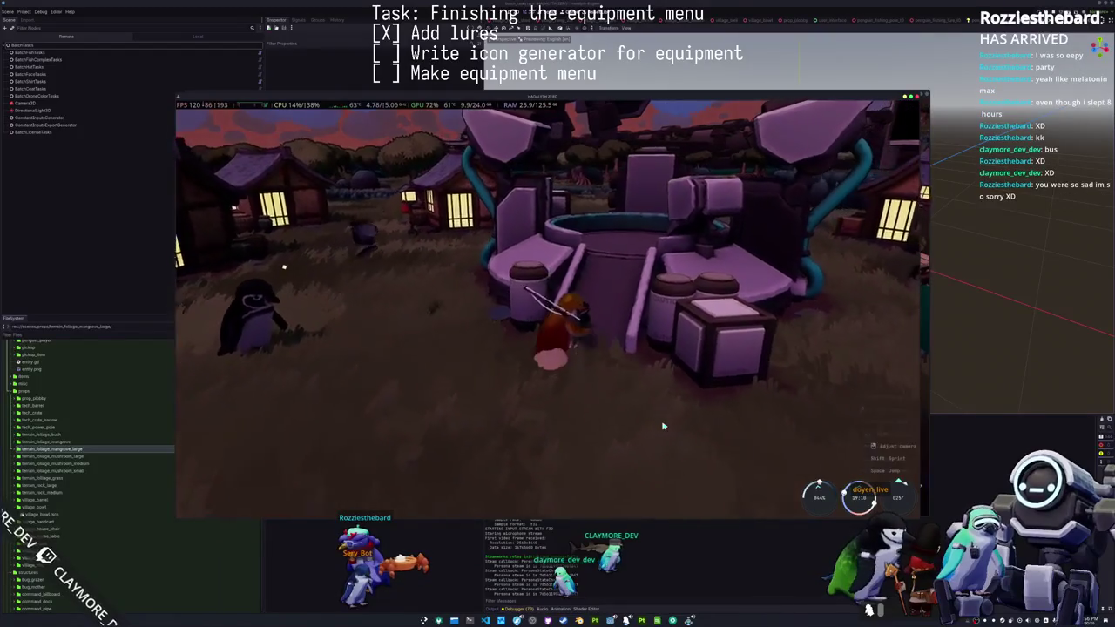
key(s)
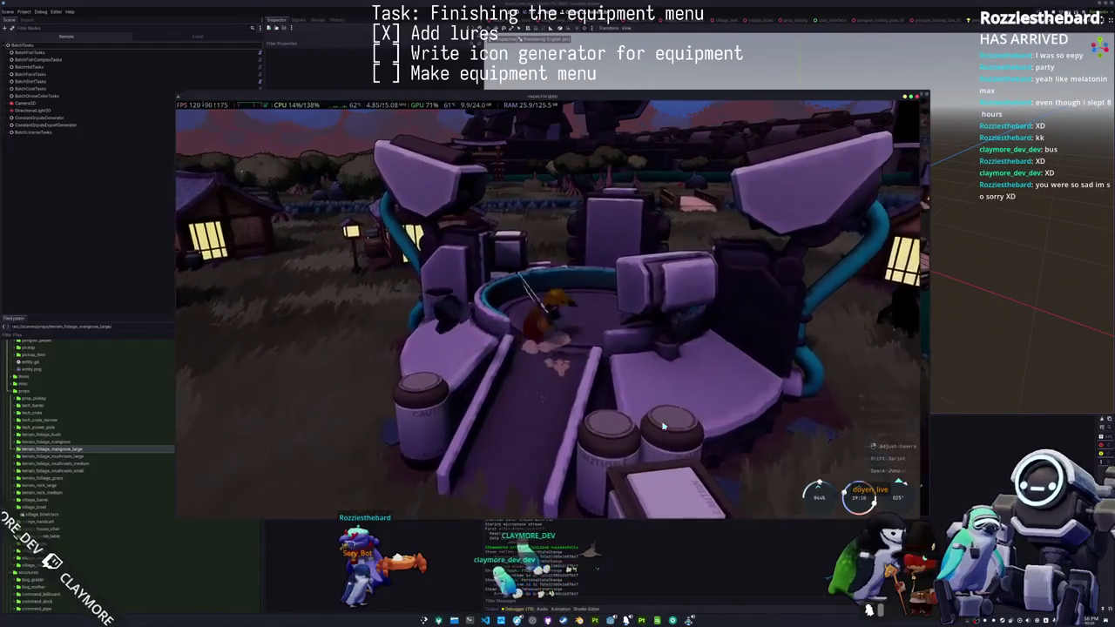
key(s)
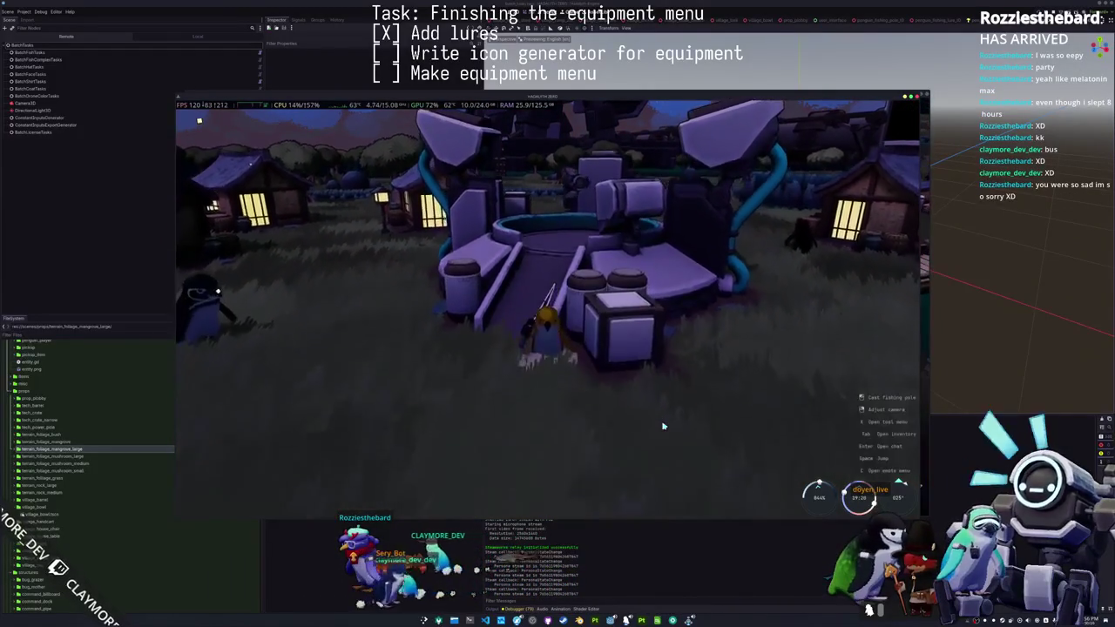
key(w)
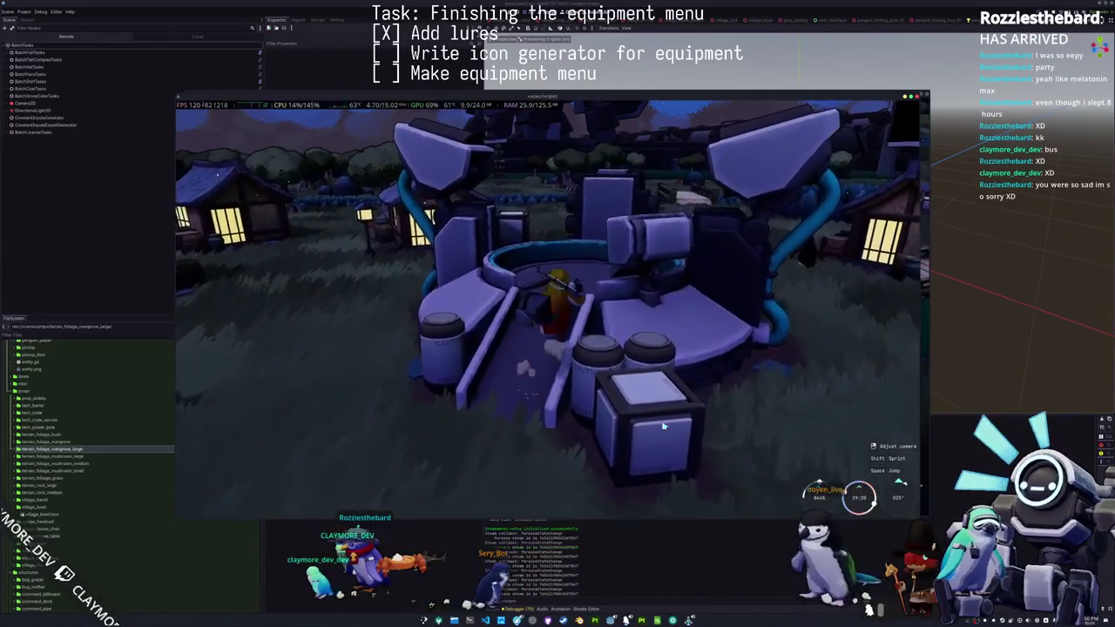
key(s)
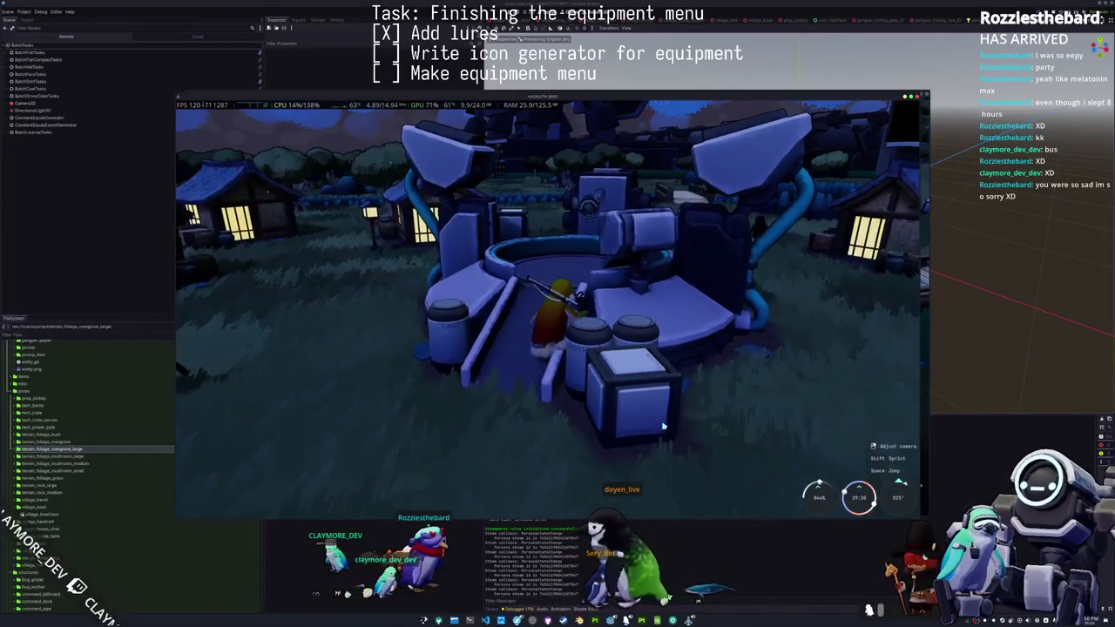
key(d)
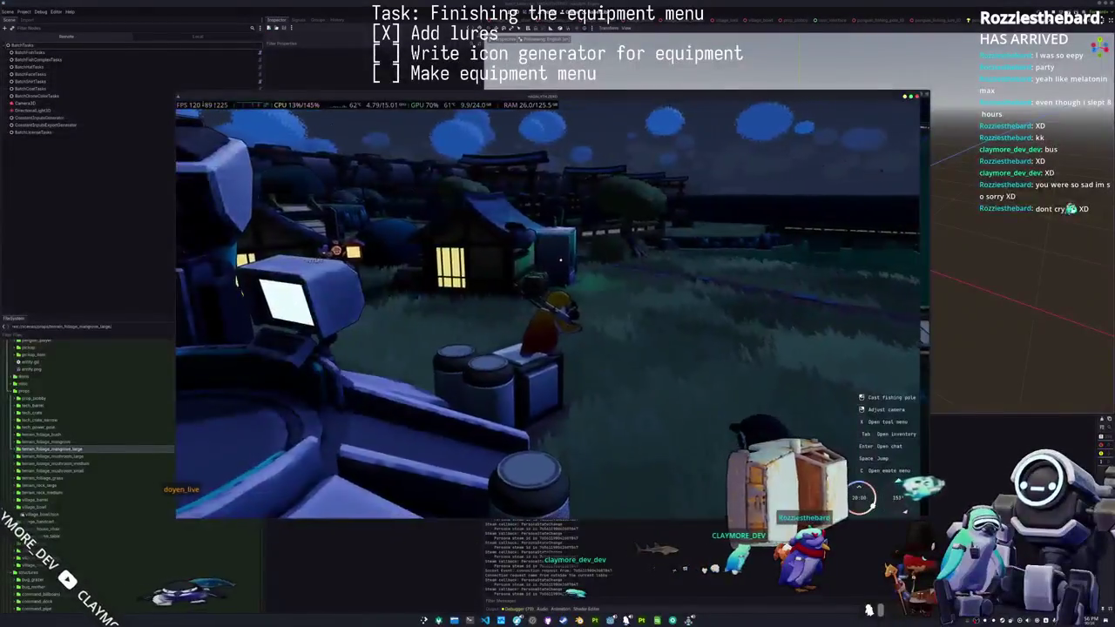
mouse_move(558, 349)
mouse_down()
mouse_move(638, 409)
mouse_move(733, 409)
mouse_move(653, 408)
mouse_up()
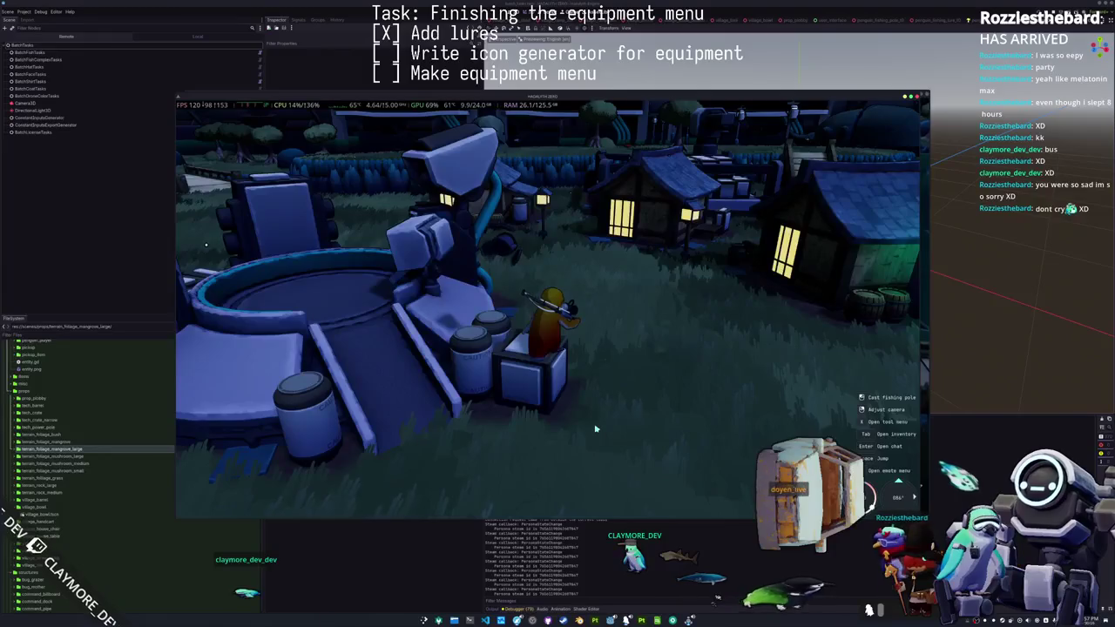
scroll(596, 428, down, 5)
drag(701, 407, 360, 441)
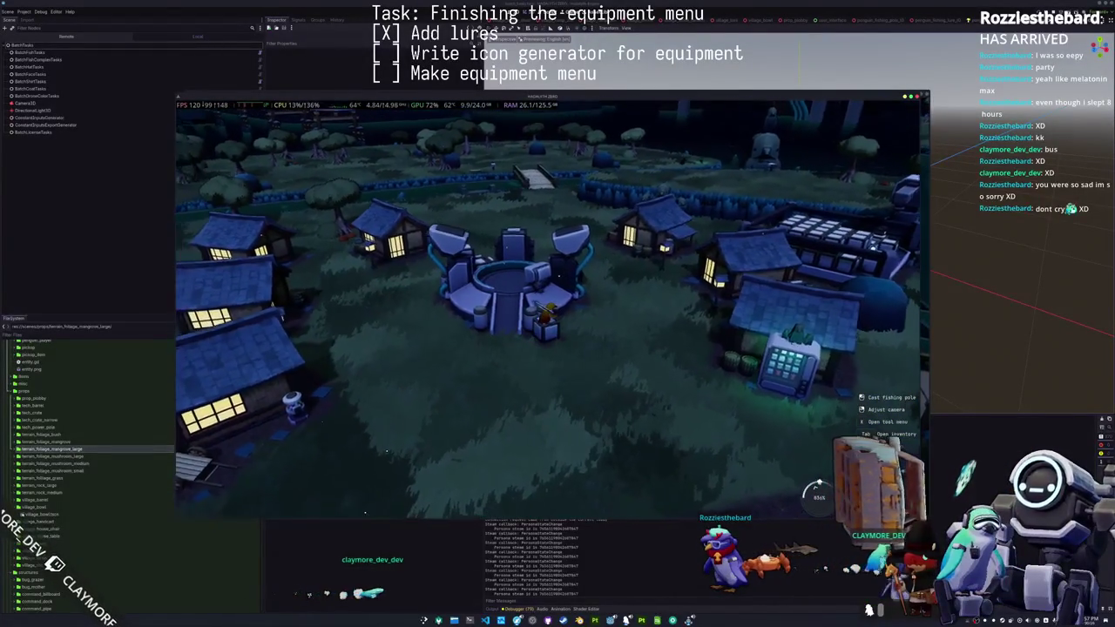
scroll(547, 309, up, 3)
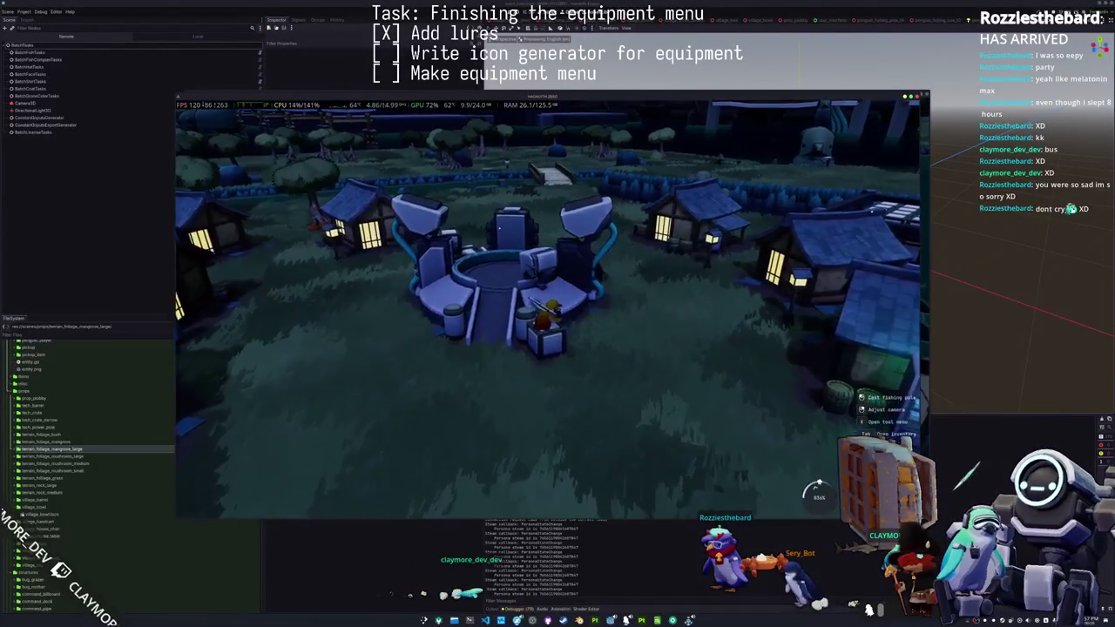
scroll(548, 309, up, 3)
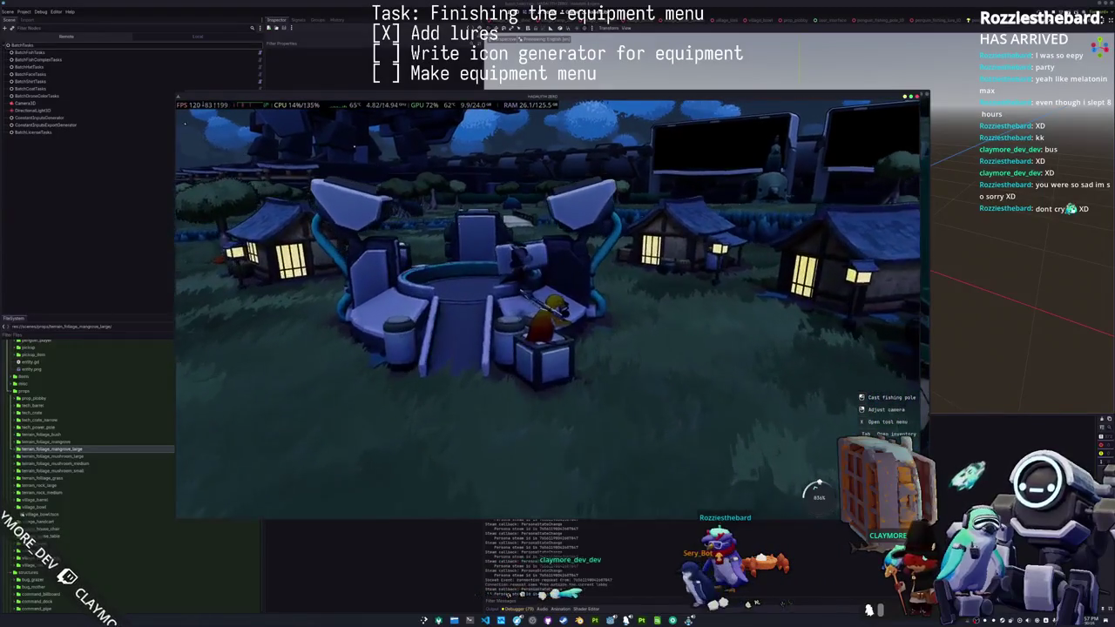
scroll(547, 309, up, 2)
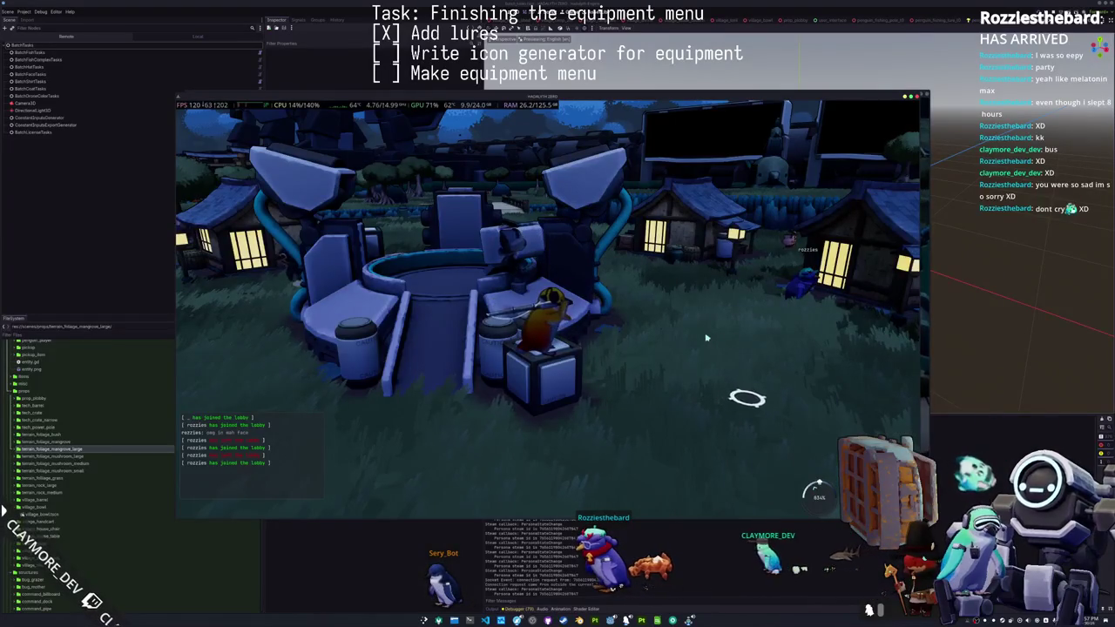
scroll(756, 358, down, 3)
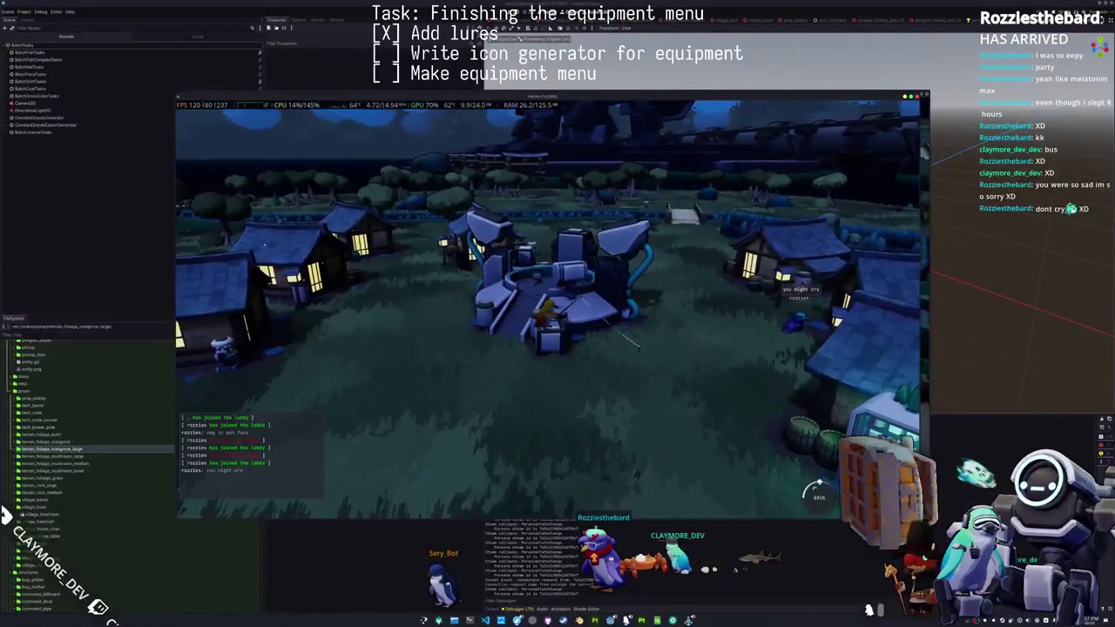
scroll(737, 341, down, 2)
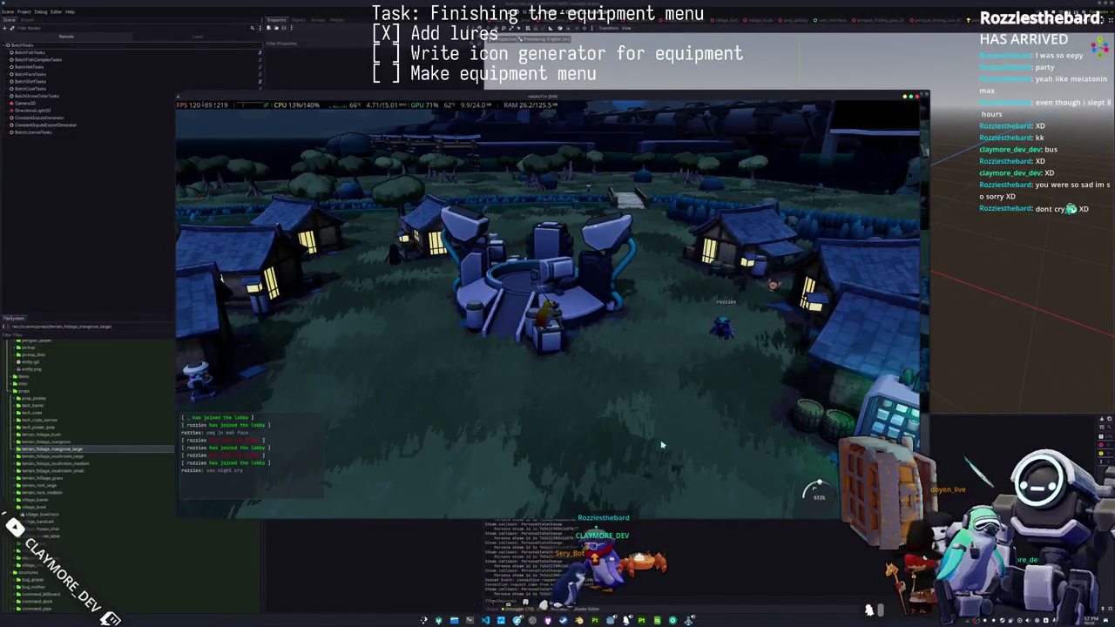
scroll(676, 386, up, 3)
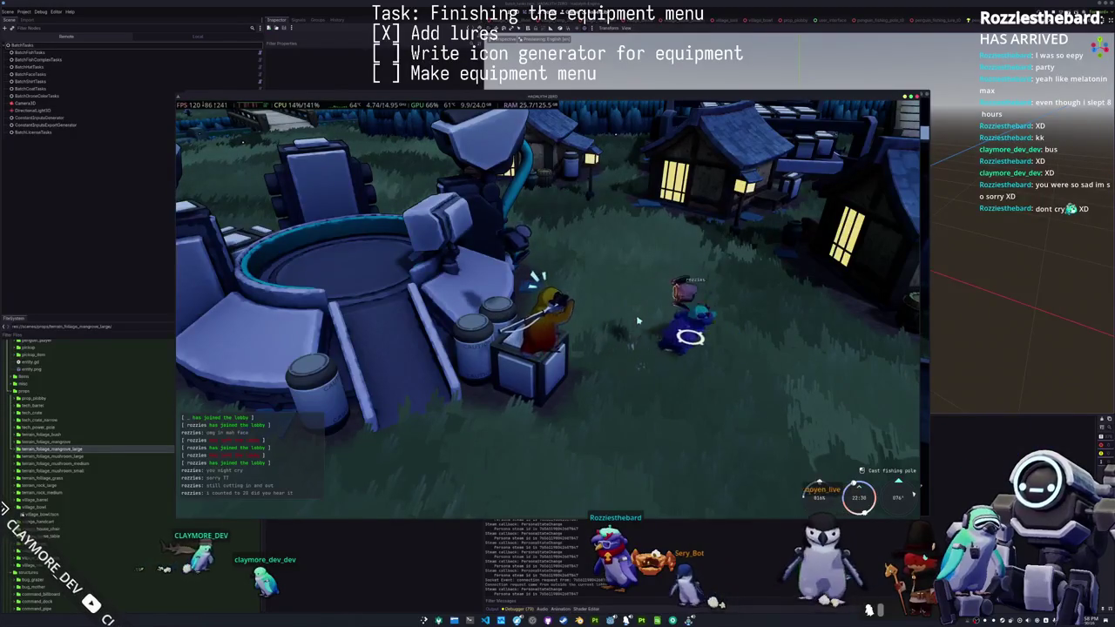
- Cast the fishing line onto the grass beside the hub
click(695, 373)
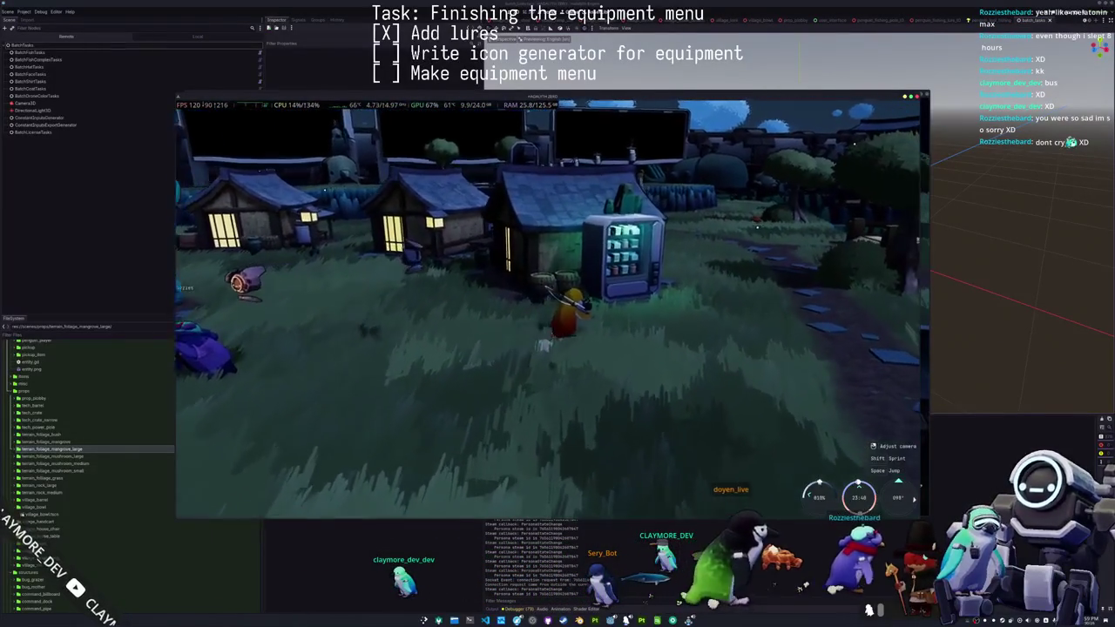
- Check the vending machine's items and Seal Milk actions, then walk the penguin to the machine structure
key(w)
key(e)
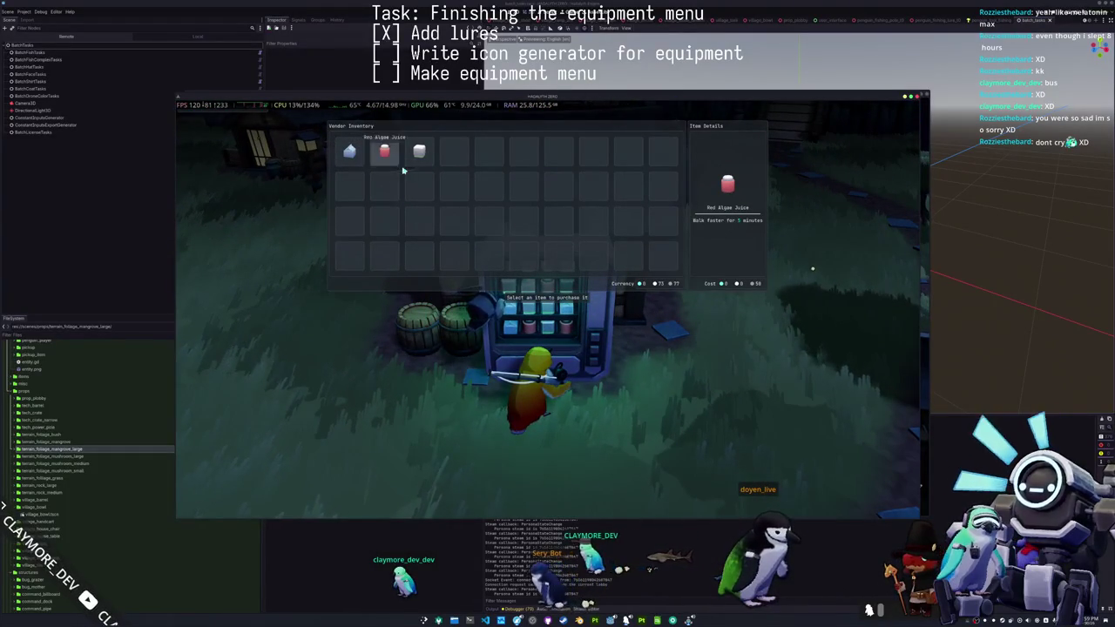
key(Escape)
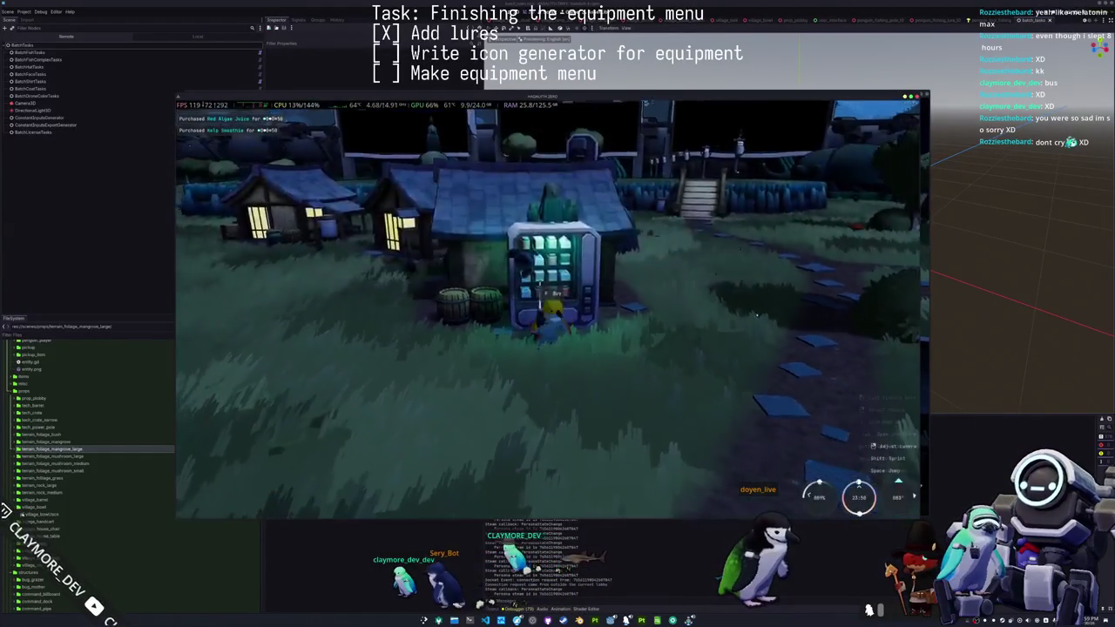
right_click(353, 161)
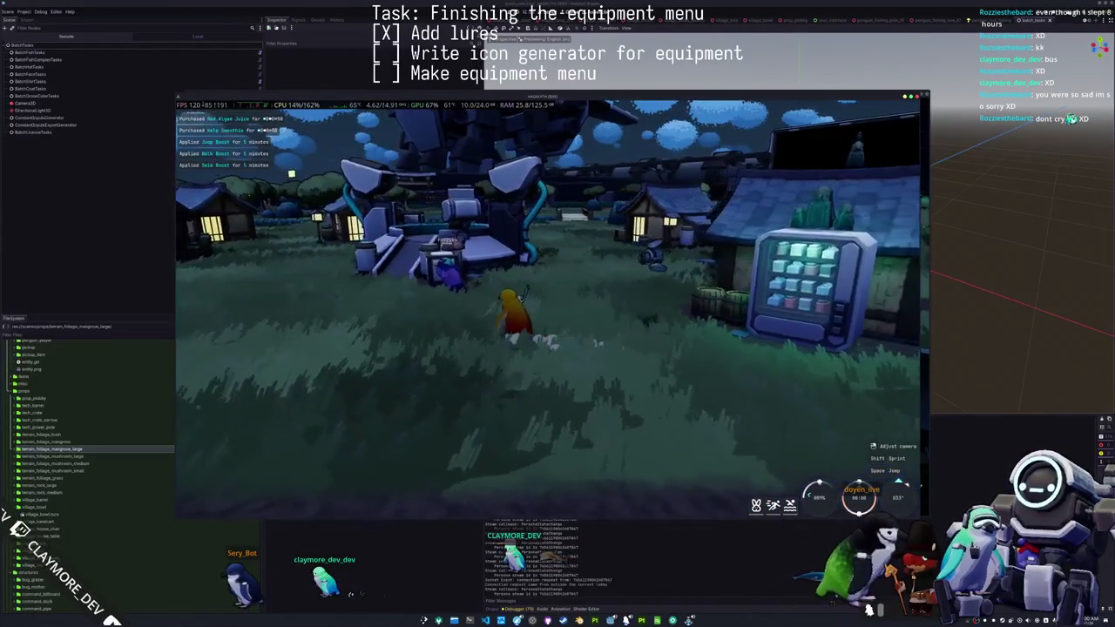
key(w)
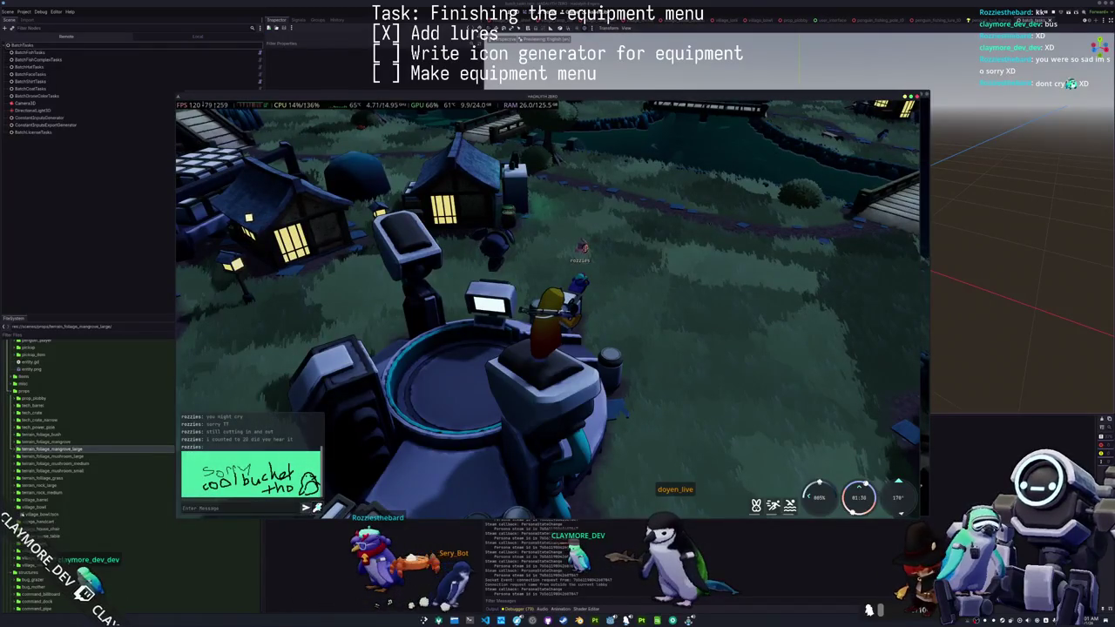
- Open Picture Chat and bucket-fill the whole canvas black
key(p)
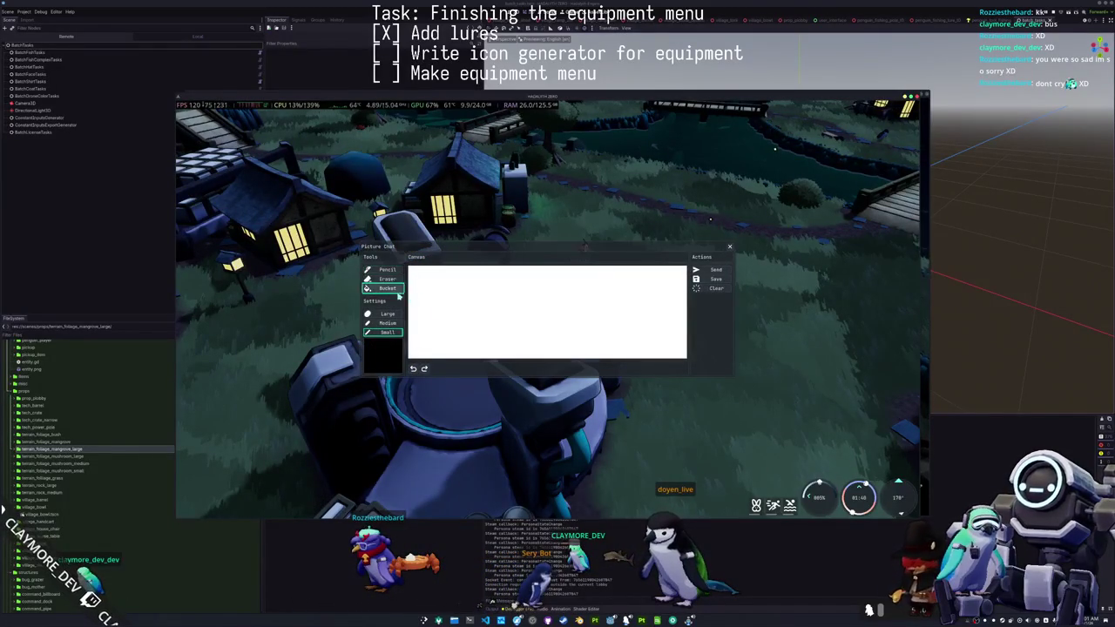
click(389, 288)
click(513, 308)
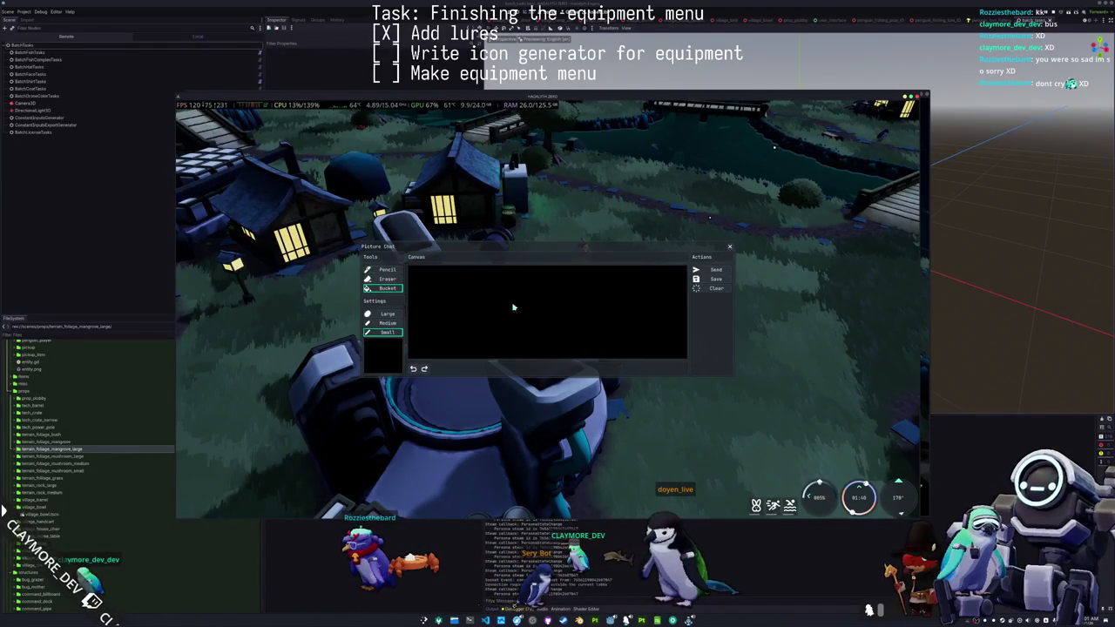
- Set the drawing colour to bright green and draw the fish's back as an arc
click(383, 353)
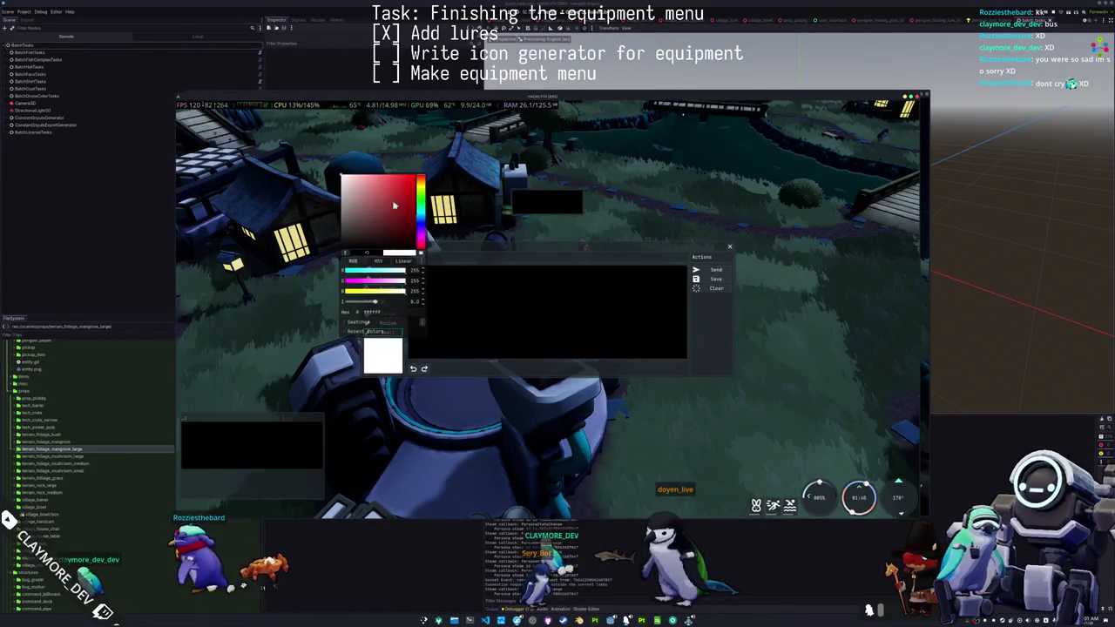
click(420, 213)
click(383, 353)
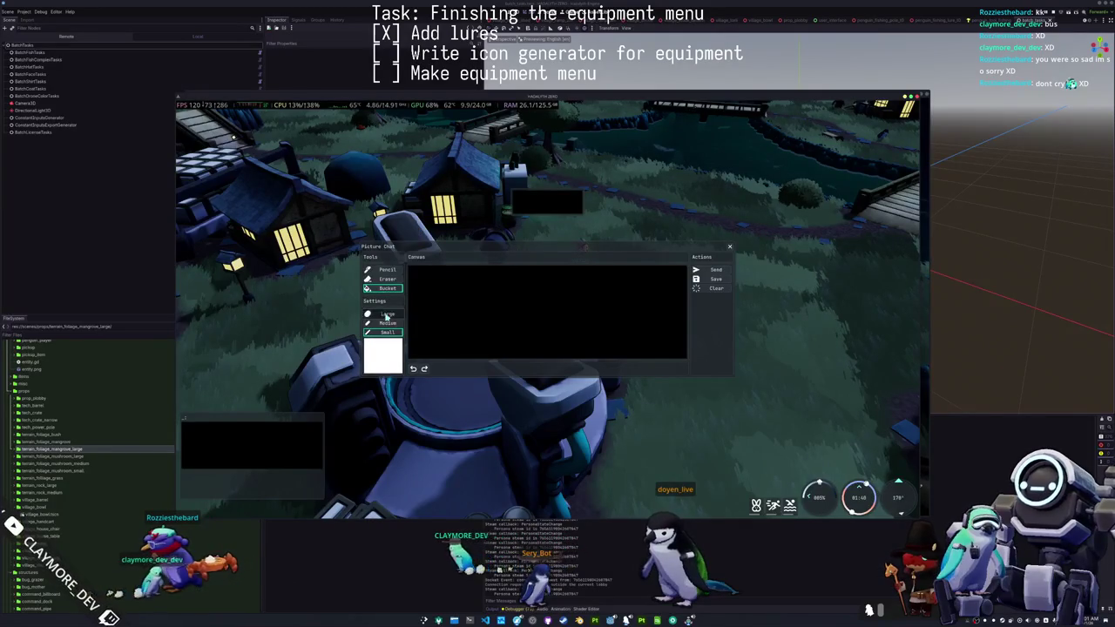
click(383, 353)
click(415, 176)
click(479, 306)
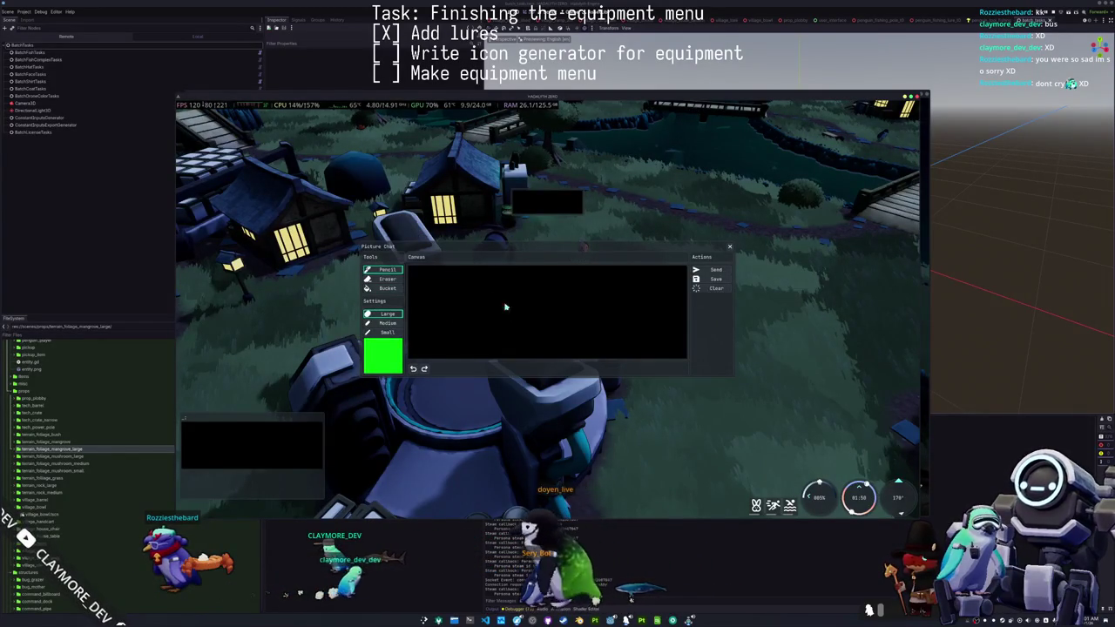
mouse_move(456, 328)
mouse_down()
mouse_move(521, 308)
mouse_move(540, 324)
mouse_move(523, 331)
mouse_move(533, 341)
mouse_move(522, 350)
mouse_move(495, 353)
mouse_move(461, 349)
mouse_move(457, 330)
mouse_up()
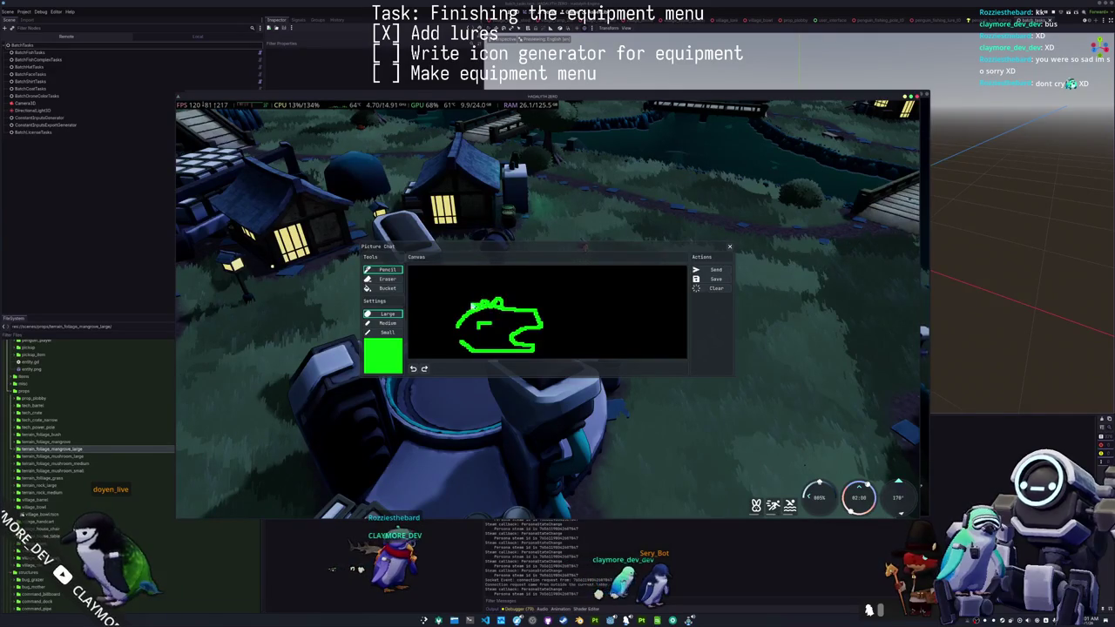
- Extend the green fish outline, then switch to cyan and draw the fish's head
mouse_move(457, 329)
mouse_down()
mouse_move(422, 338)
mouse_move(462, 338)
mouse_move(475, 358)
mouse_up()
mouse_move(412, 324)
mouse_down()
mouse_move(433, 314)
mouse_move(413, 312)
mouse_up()
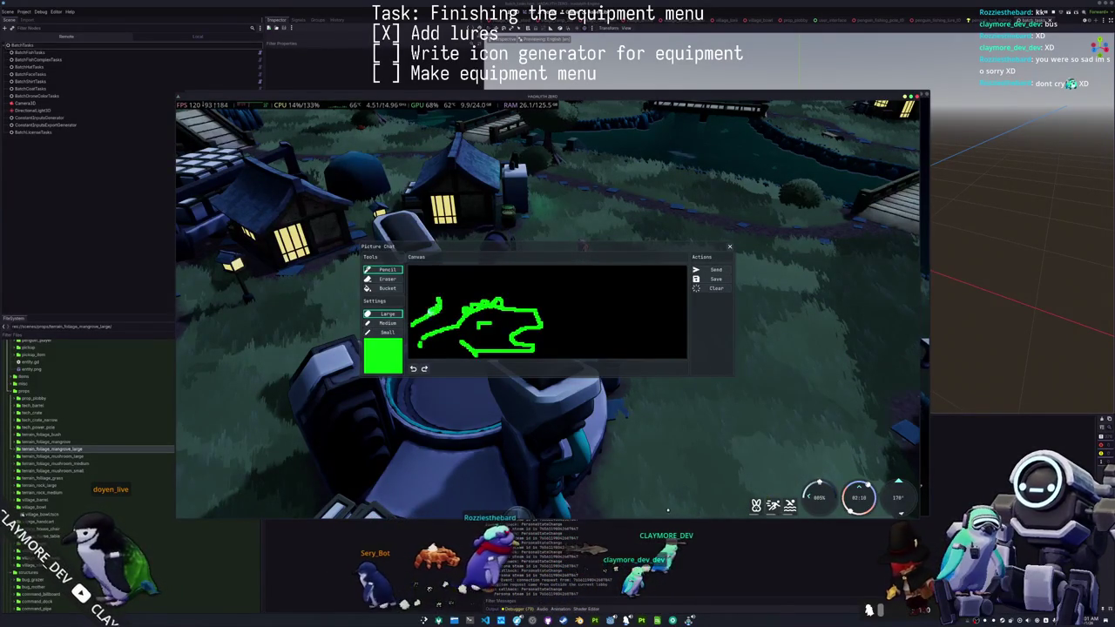
click(383, 353)
click(422, 210)
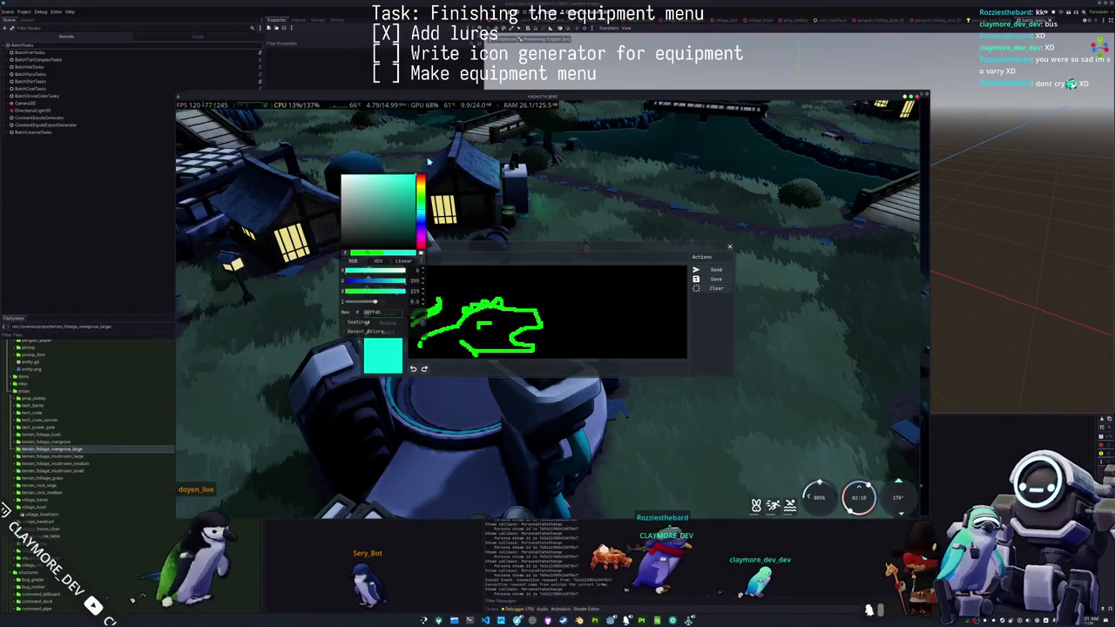
click(405, 348)
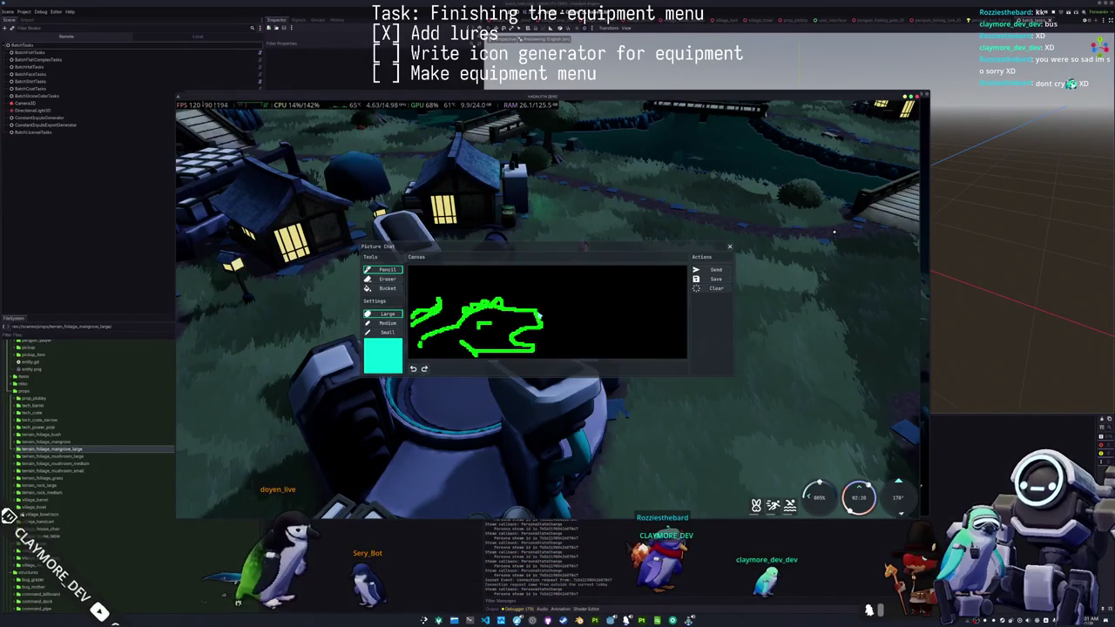
drag(537, 311, 549, 326)
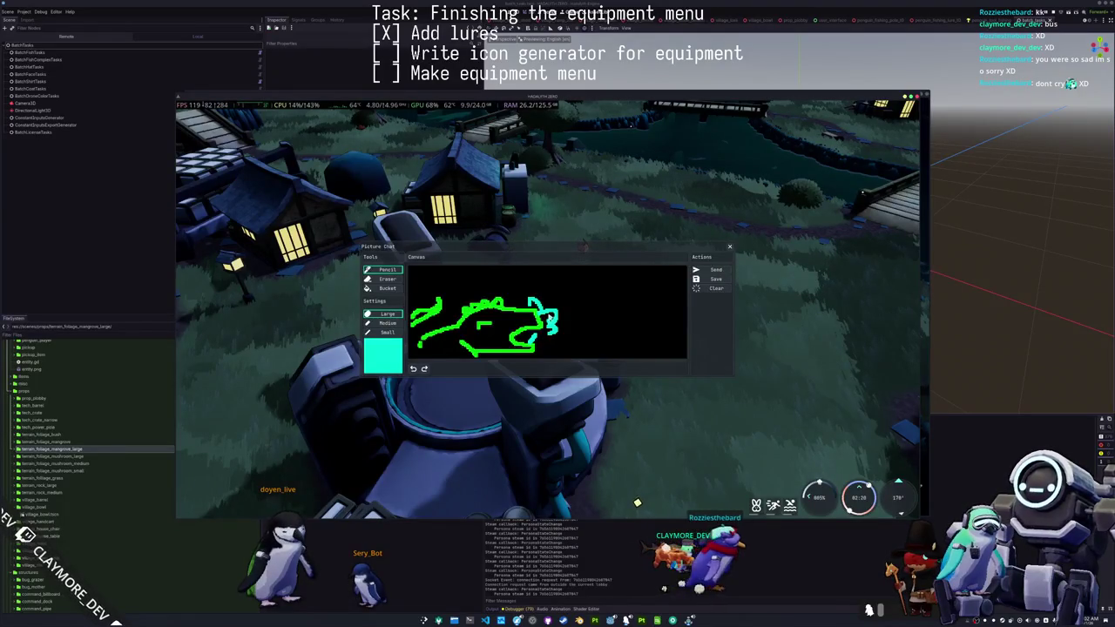
- Draw an orange eye on the fish's head and send the drawing to chat
click(383, 355)
click(421, 187)
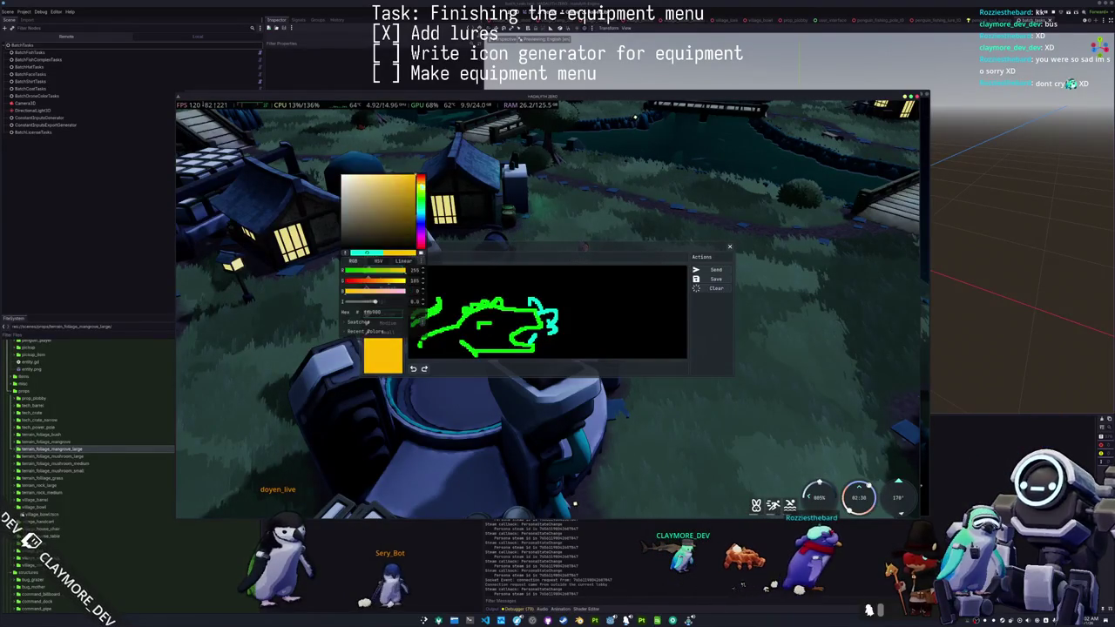
key(Escape)
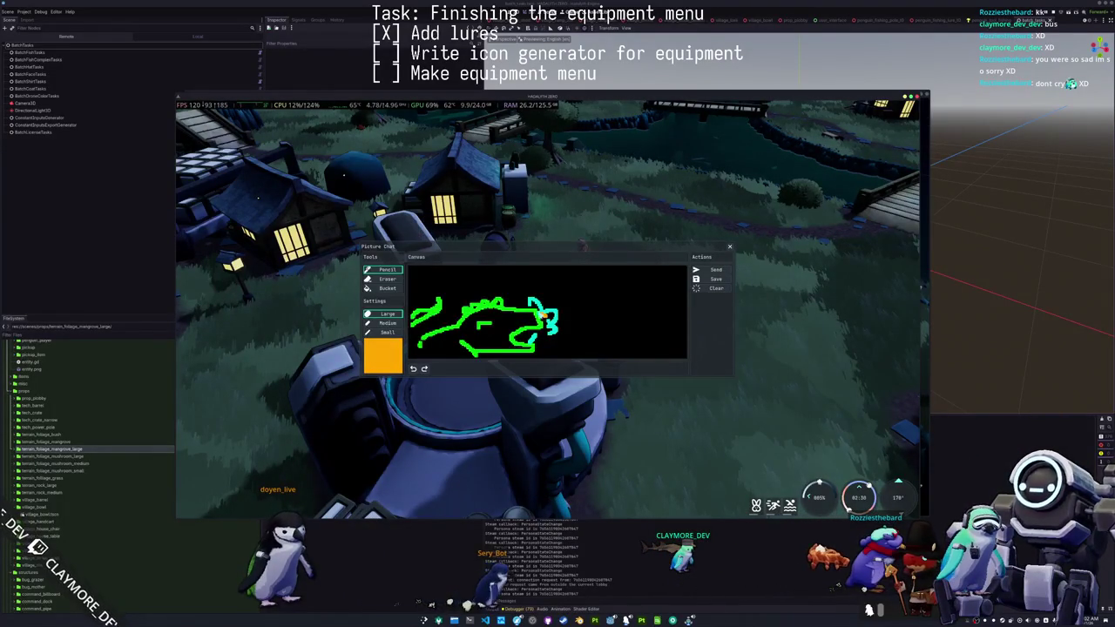
mouse_move(529, 310)
mouse_down()
mouse_move(547, 320)
mouse_move(516, 342)
mouse_move(501, 336)
mouse_up()
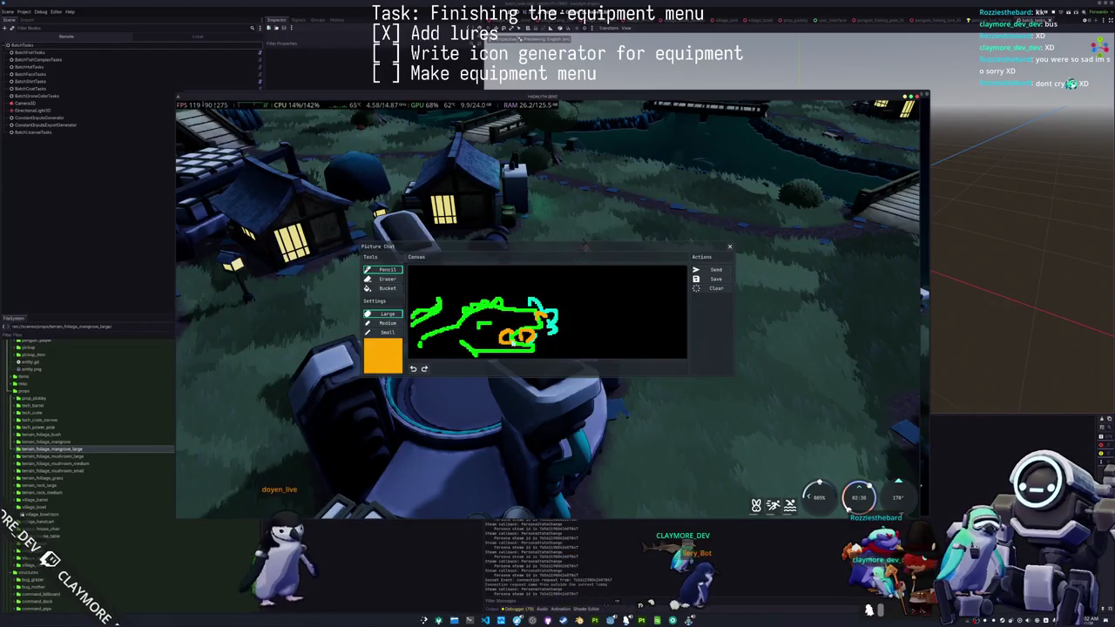
click(709, 270)
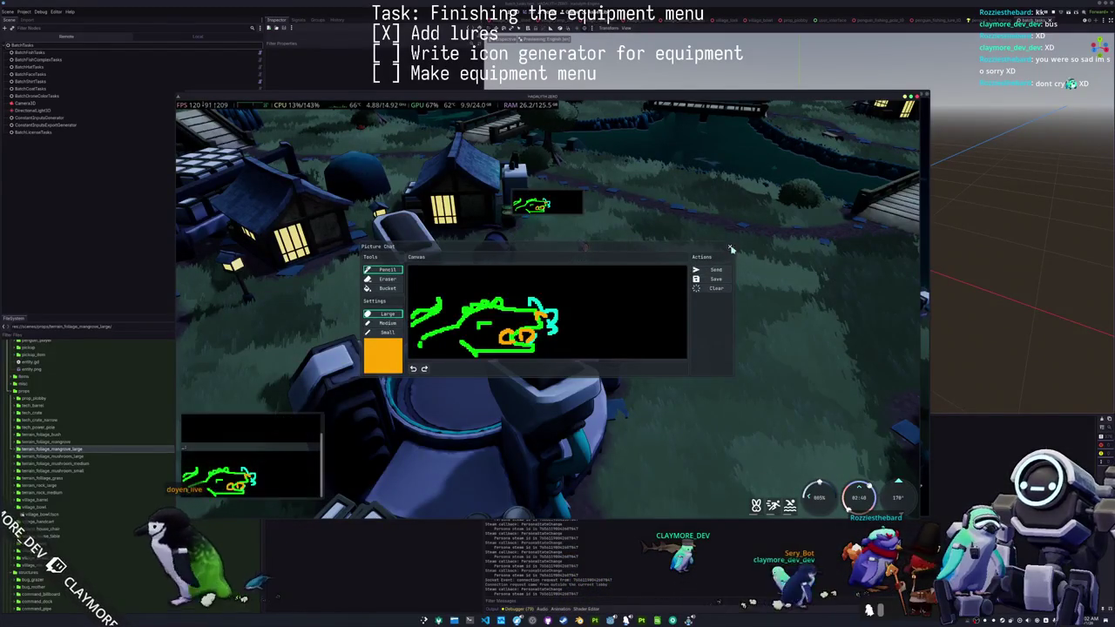
- Close the Picture Chat window with its X button
click(730, 248)
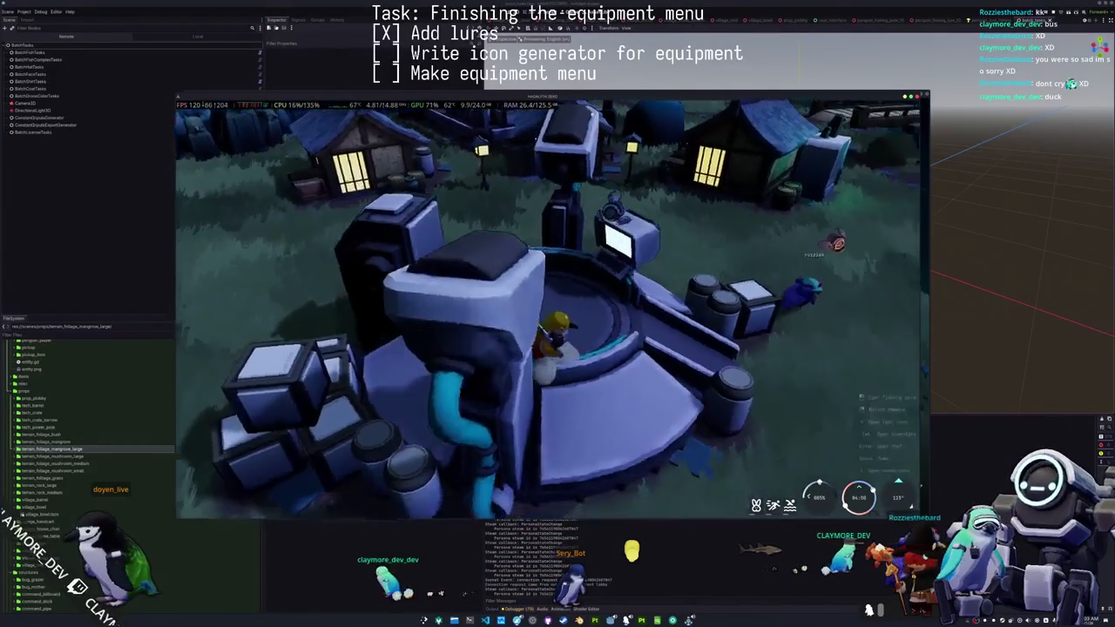
- Walk the penguin onto the machine platform, then switch to VS Code showing penguin_tool_fishing.gd
key(w)
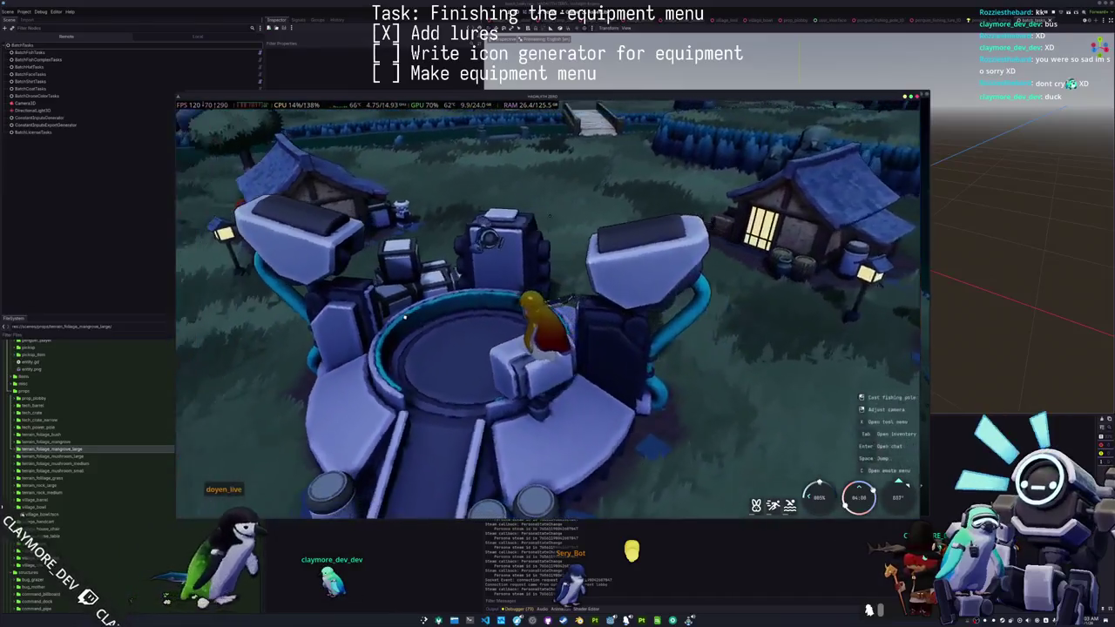
mouse_move(404, 318)
mouse_down()
mouse_move(379, 237)
mouse_move(292, 237)
mouse_move(445, 350)
mouse_up()
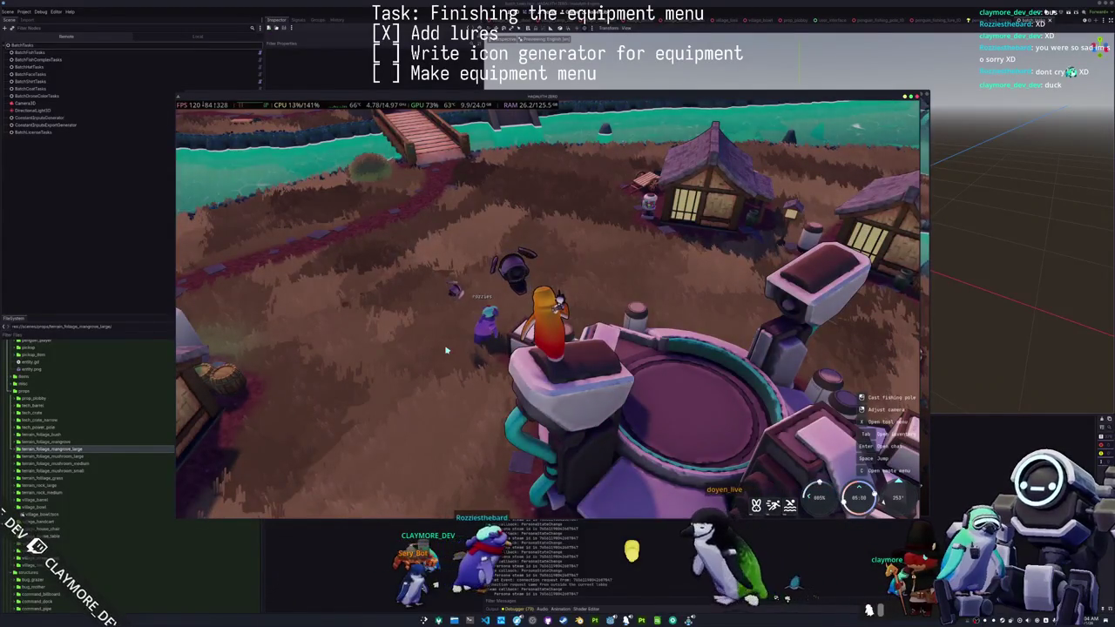
key(alt+Tab)
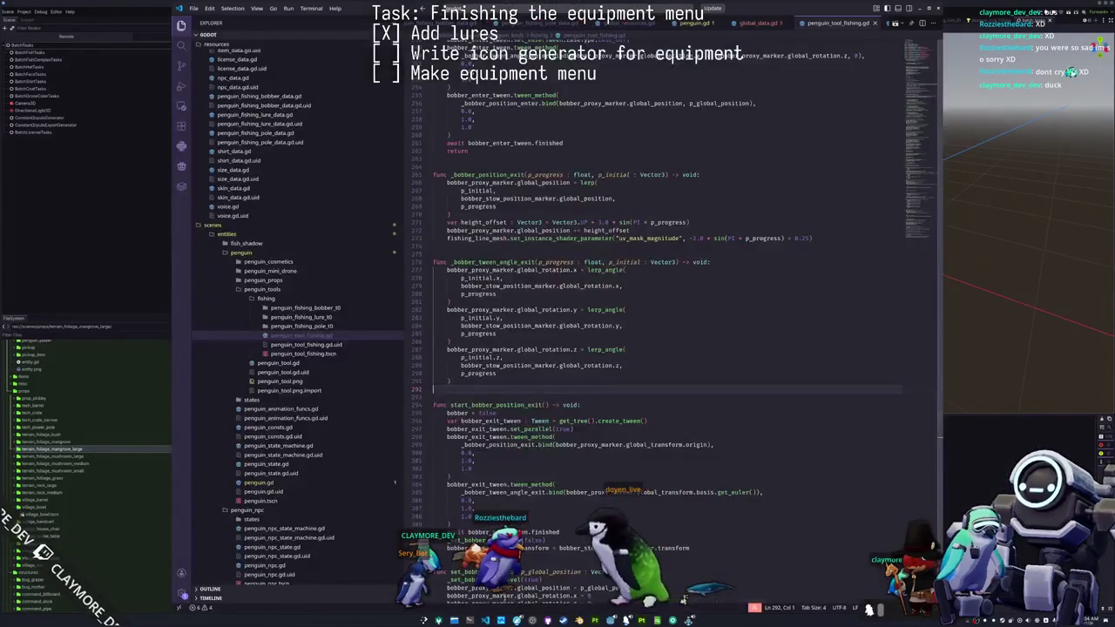
- Open a new VS Code window and browse the Open Folder chooser into Documents
key(alt+Tab)
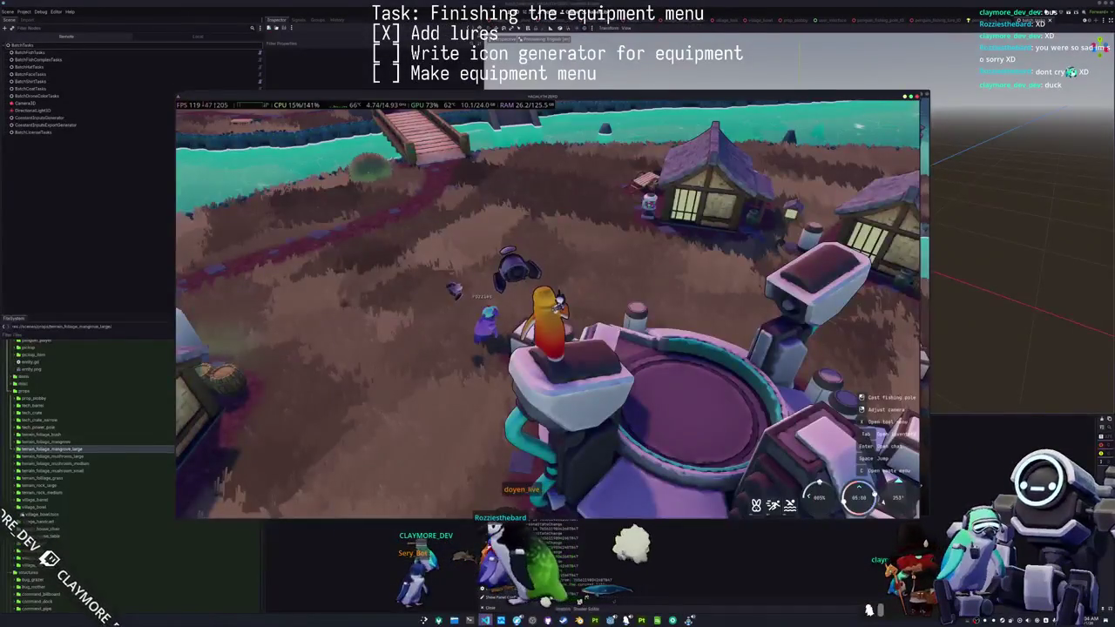
key(Tab)
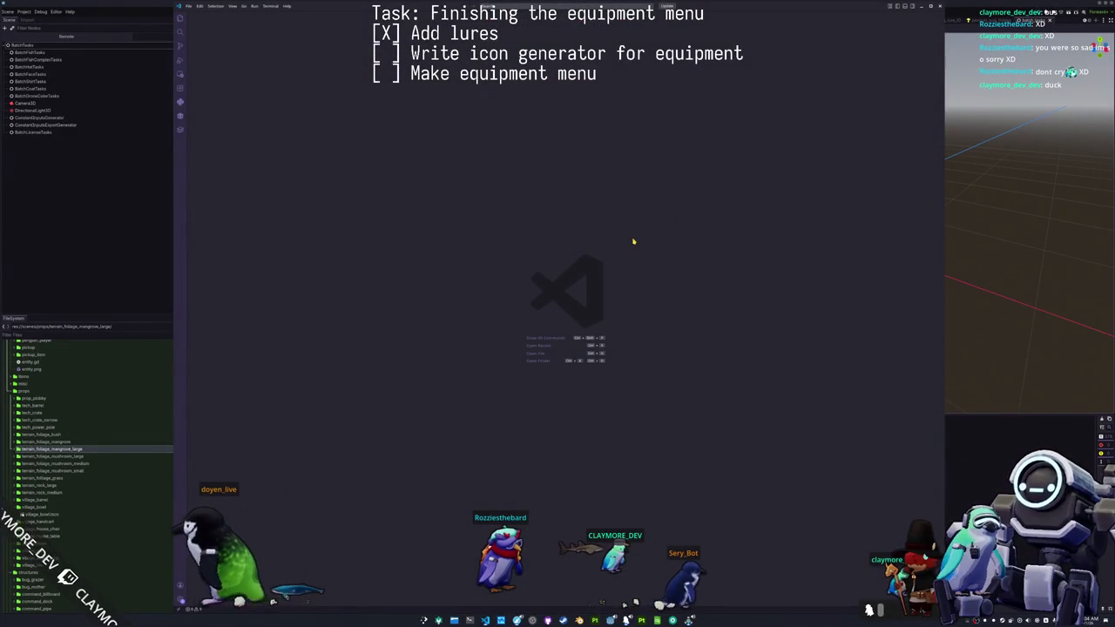
key(ctrl+k)
key(ctrl+o)
key(Down)
key(Down)
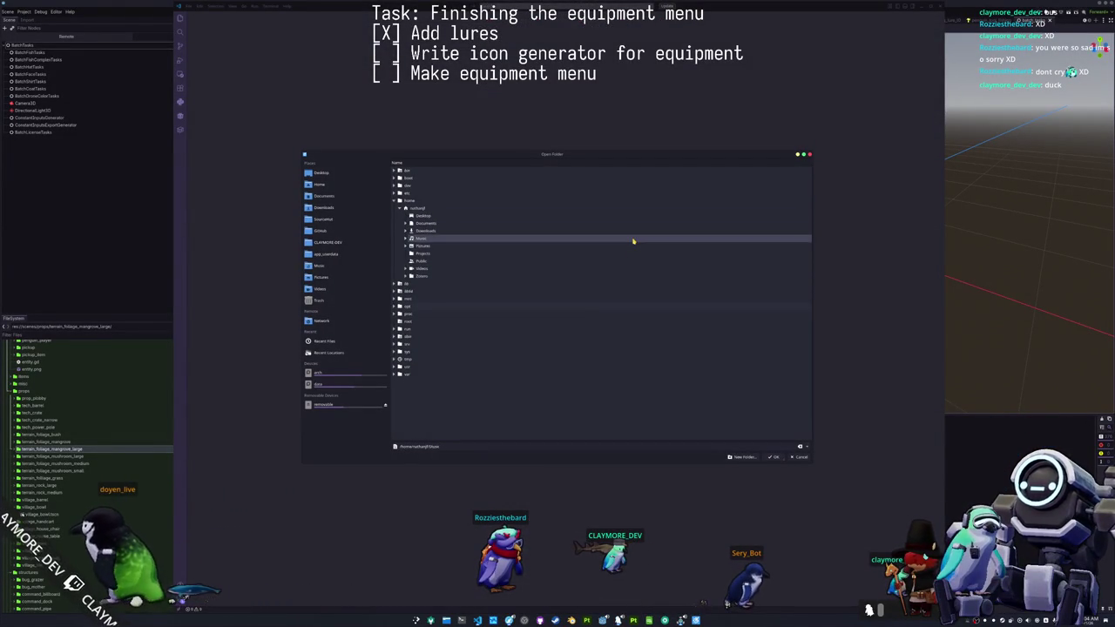
key(Right)
key(Up)
key(Right)
- Open the hadalyth-zero project from SourceHut and open hadalyth_audio.rs at start_device
key(Down)
key(Down)
key(Down)
key(Right)
key(Down)
key(Down)
key(Down)
key(Right)
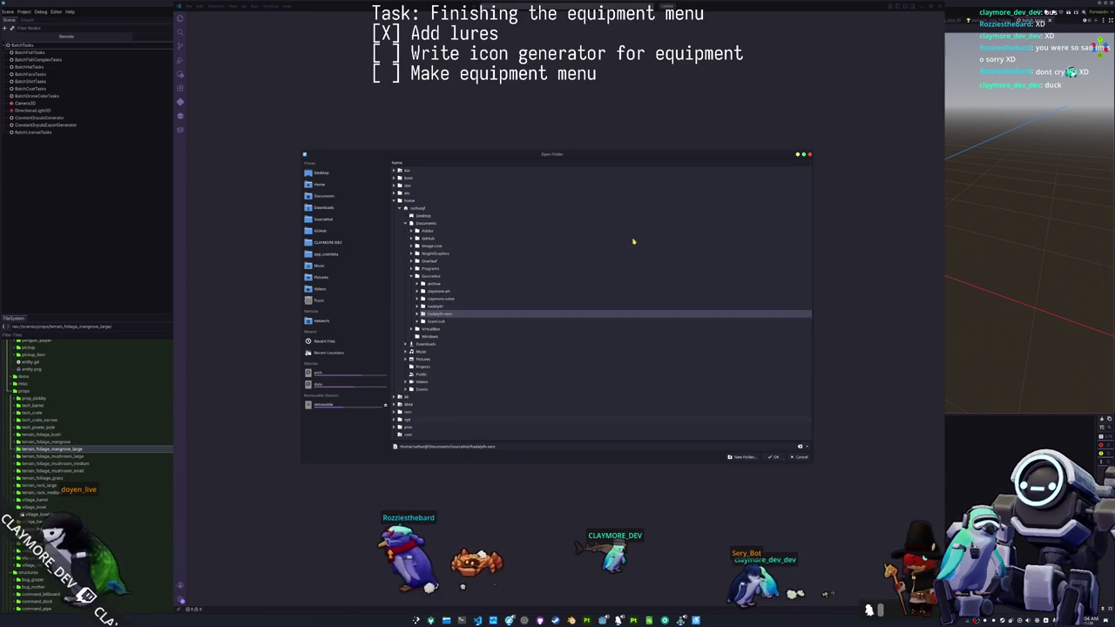
key(Down)
key(Down)
key(Down)
key(Return)
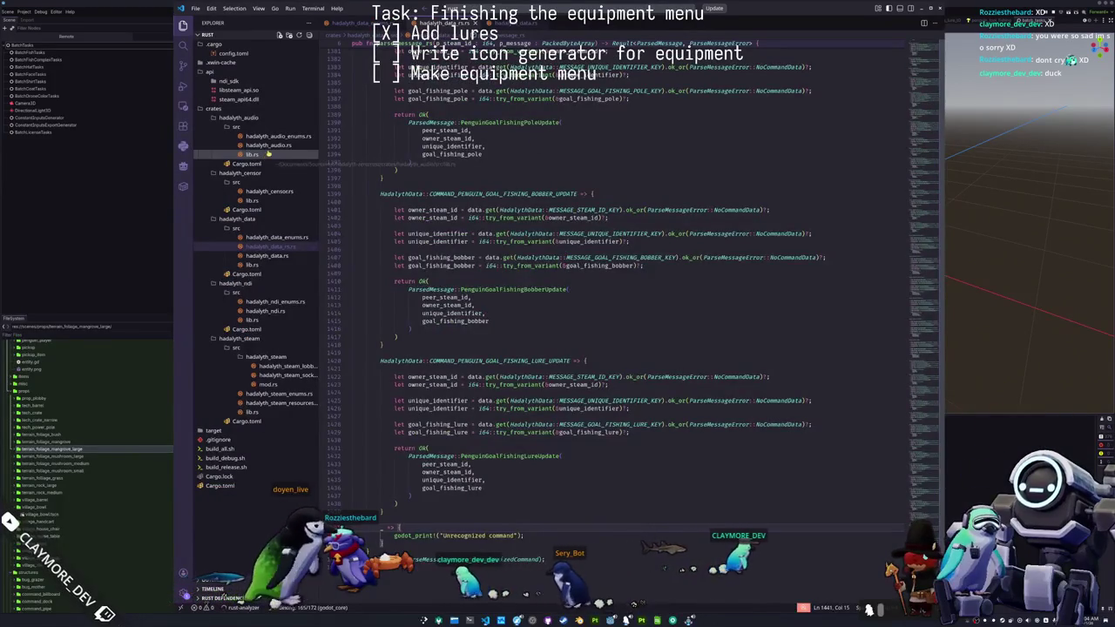
click(268, 145)
scroll(451, 295, down, 20)
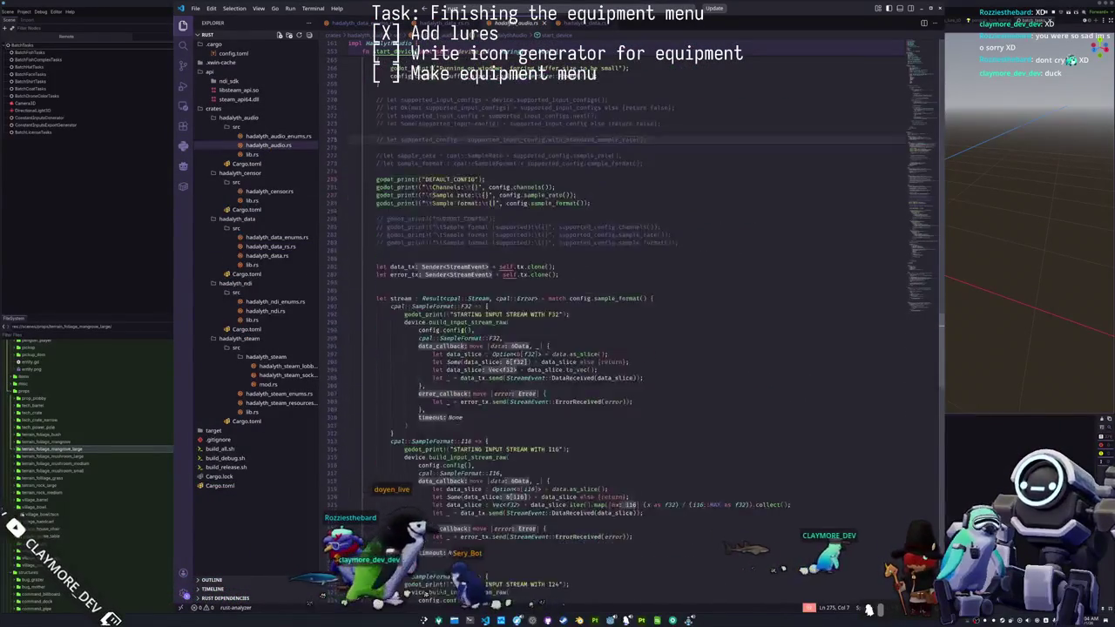
scroll(442, 293, up, 20)
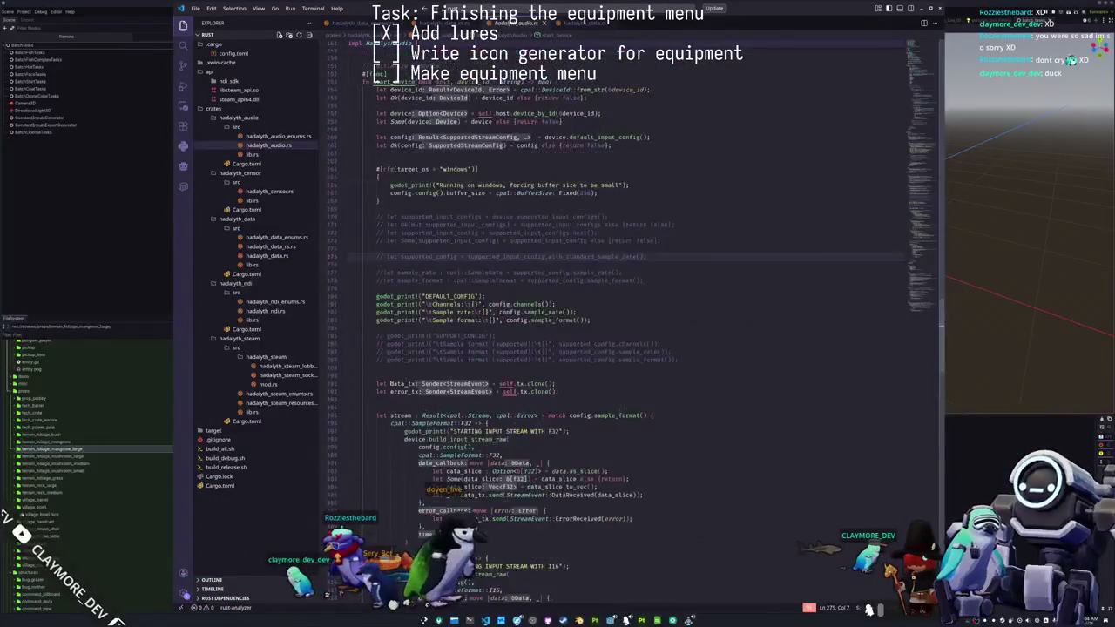
click(407, 309)
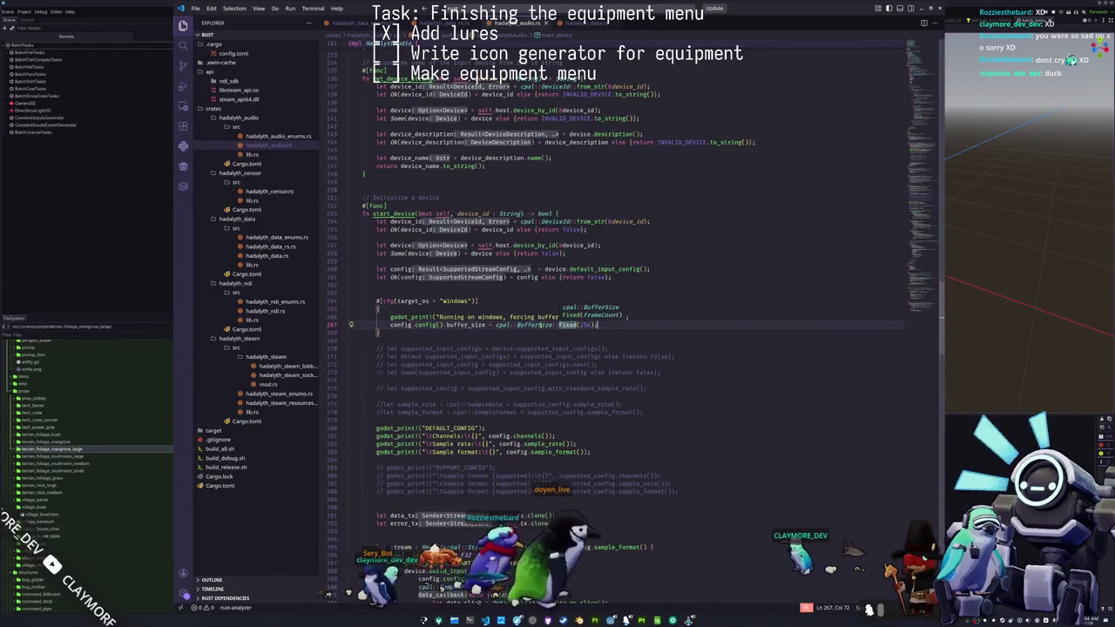
mouse_move(533, 325)
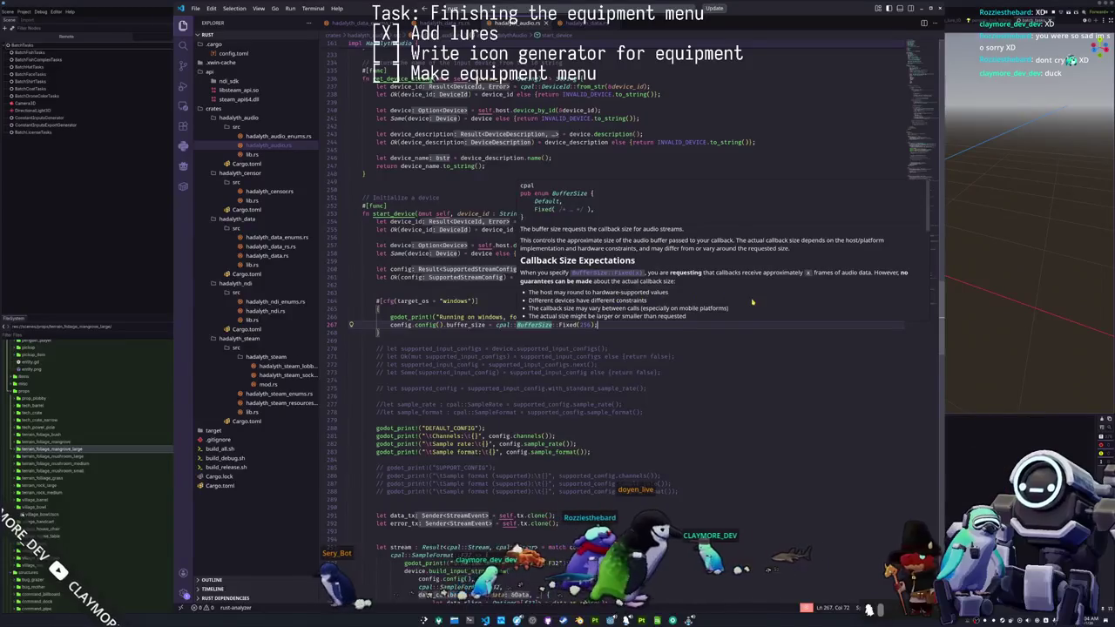
scroll(766, 299, down, 1)
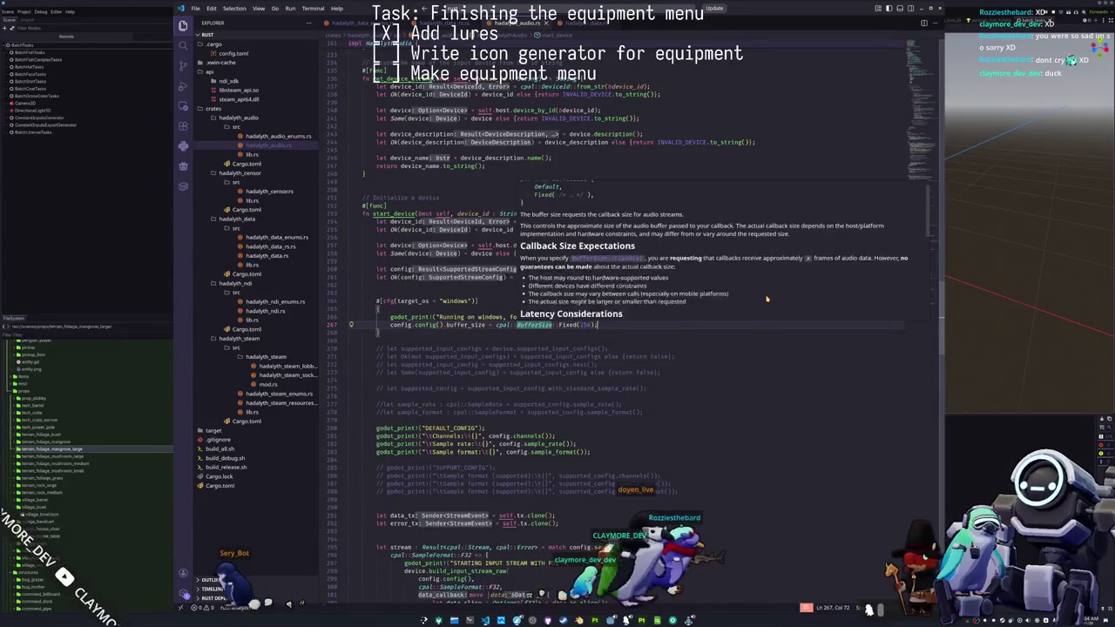
scroll(767, 300, down, 1)
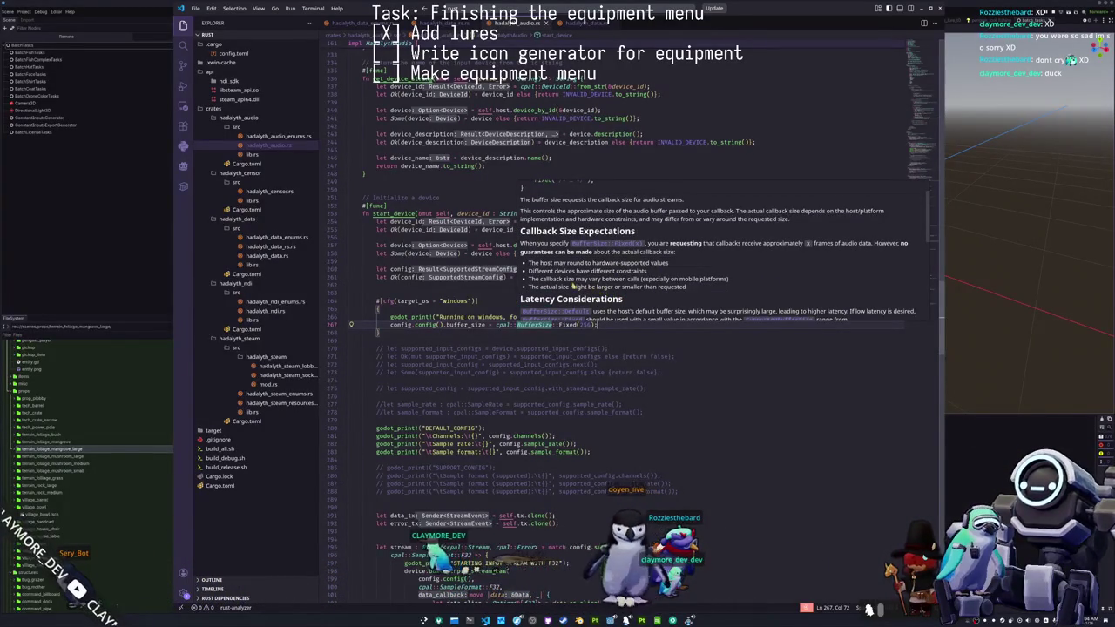
scroll(713, 276, down, 5)
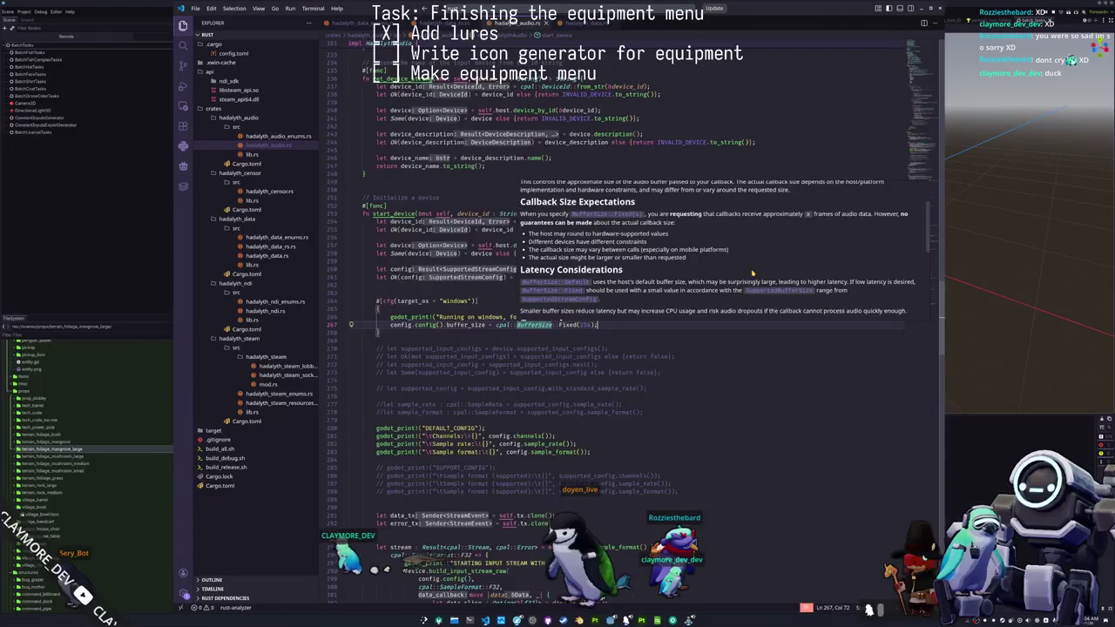
scroll(718, 278, down, 1)
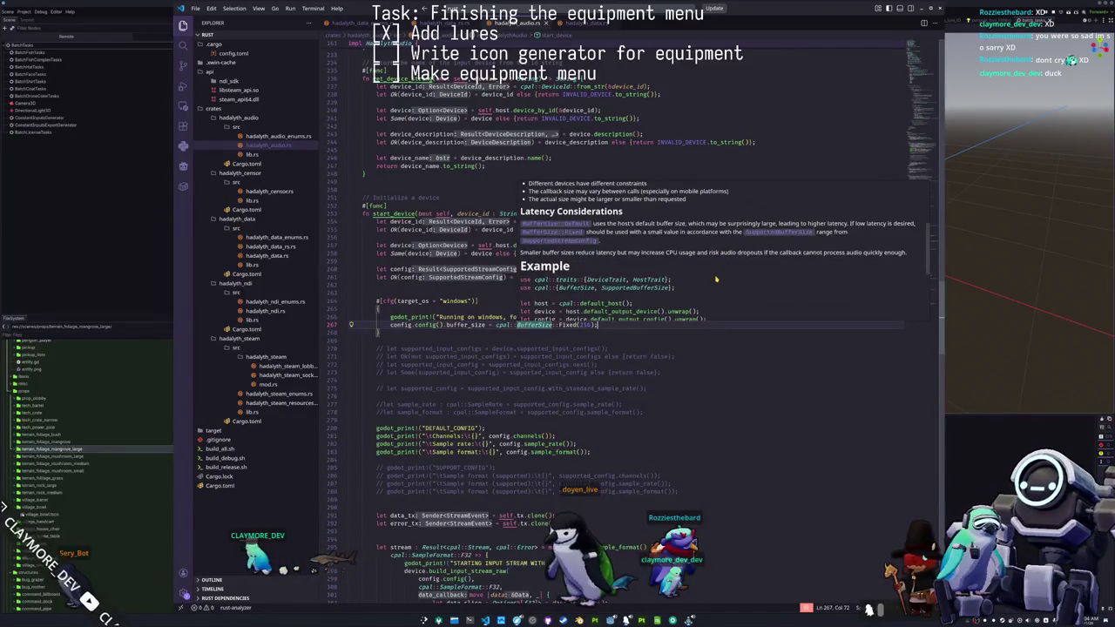
scroll(741, 276, down, 4)
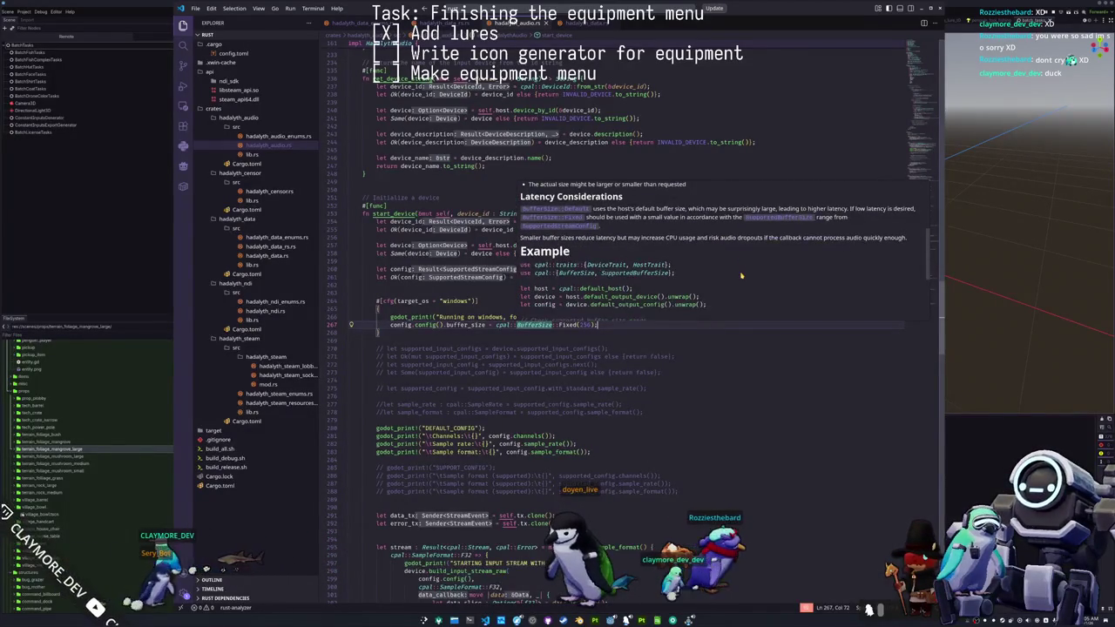
scroll(745, 279, down, 4)
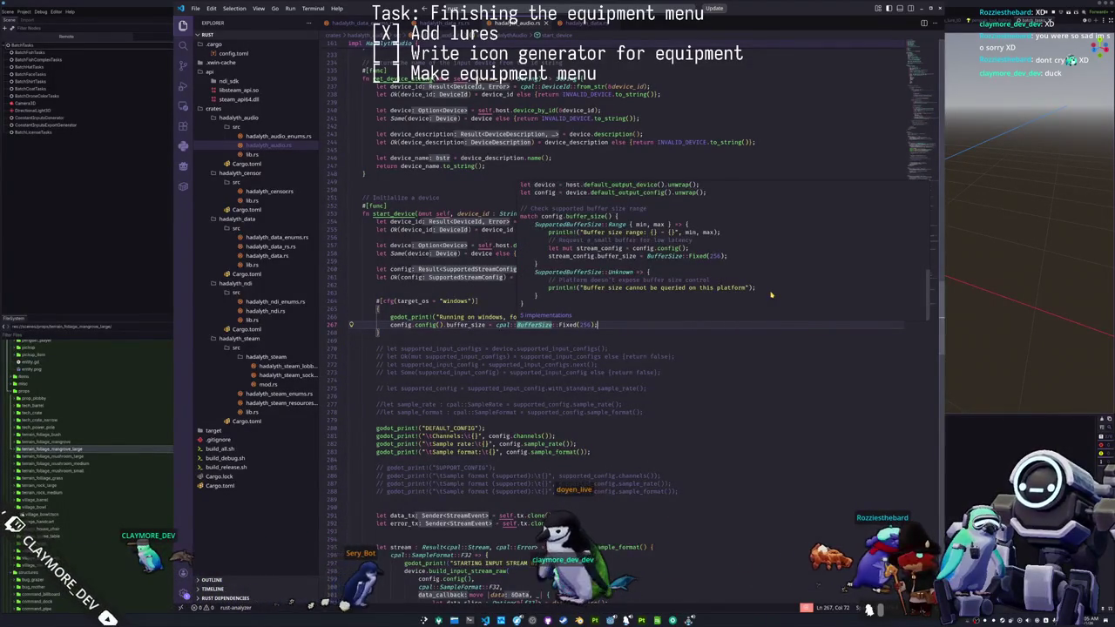
scroll(771, 294, up, 1)
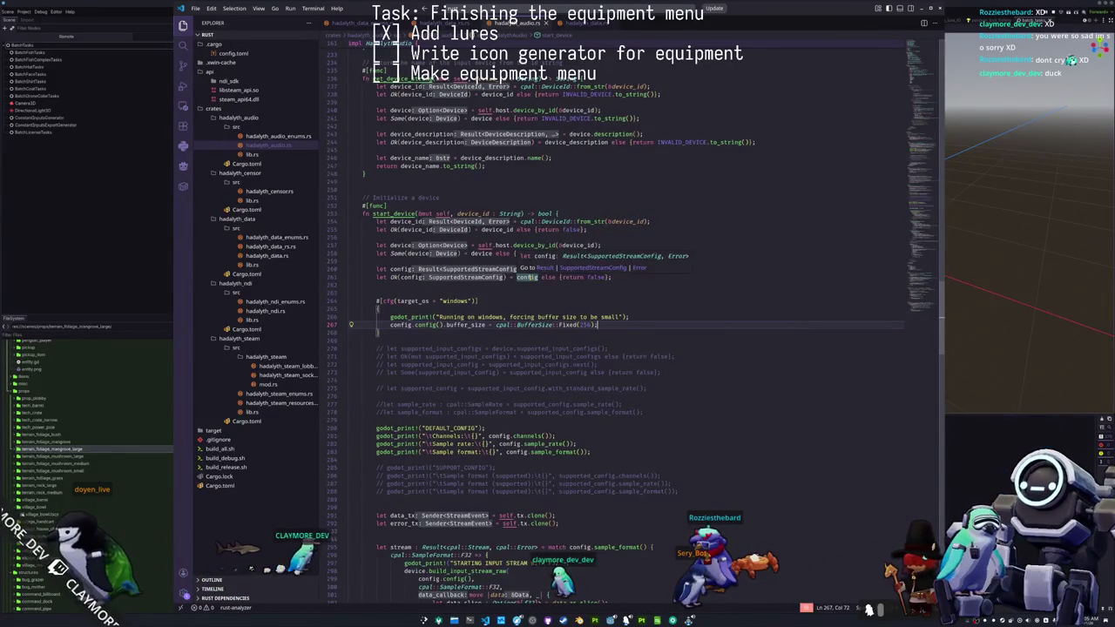
click(399, 277)
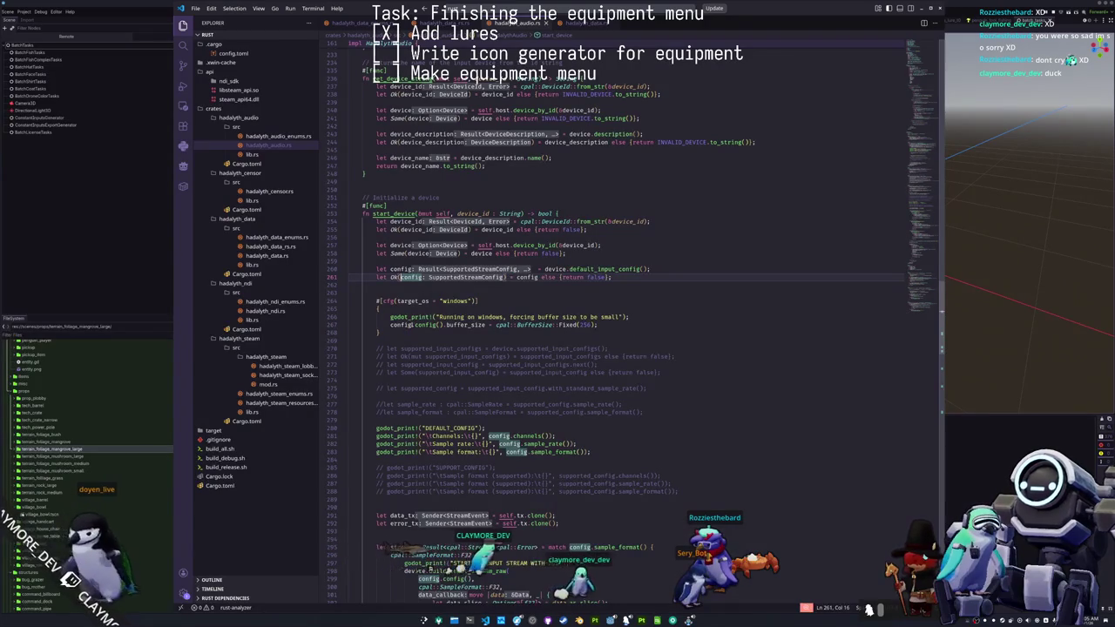
- Make the config binding on line 261 mutable by adding mut
click(466, 324)
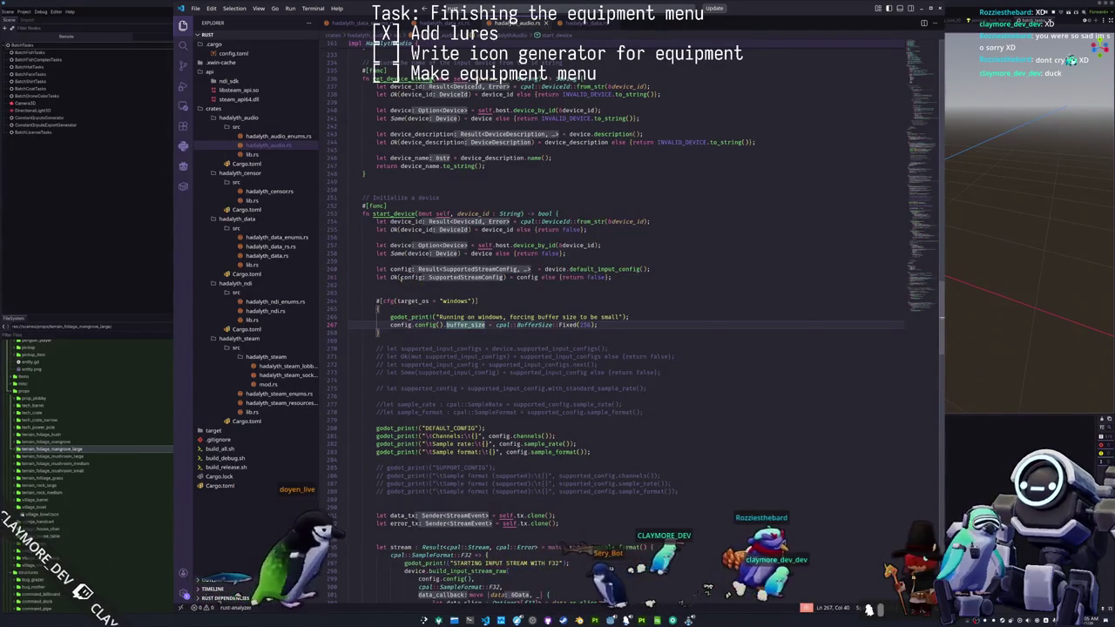
click(399, 277)
text(mut)
- Insert config.config().buffer_size = cpal::BufferSize::Fixed(256); above the Windows-only block
click(362, 285)
key(Return)
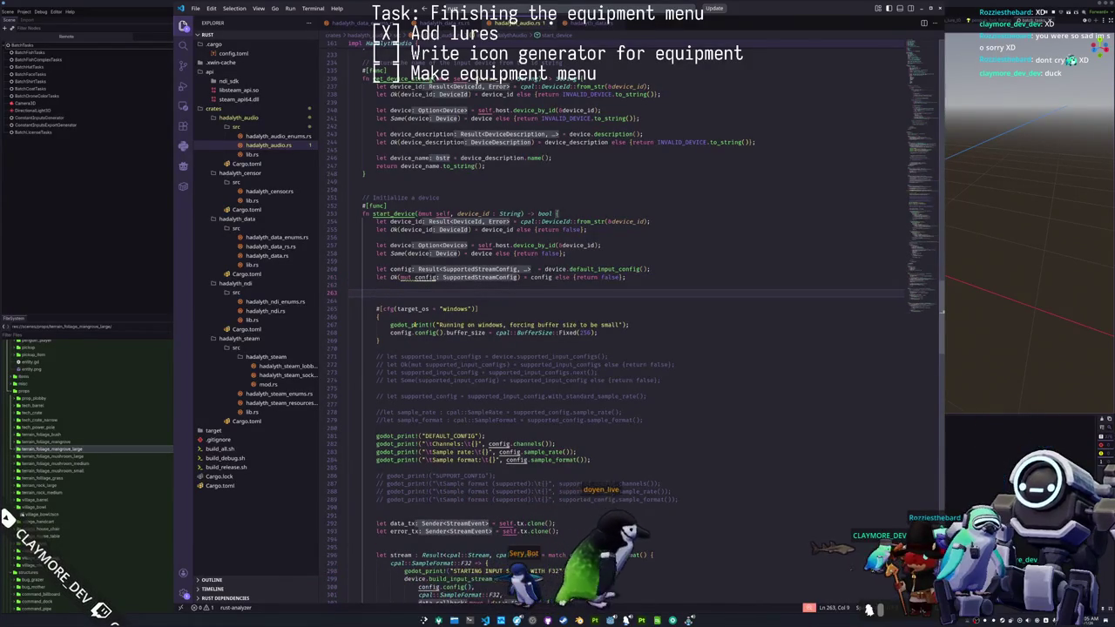
text(config.config())
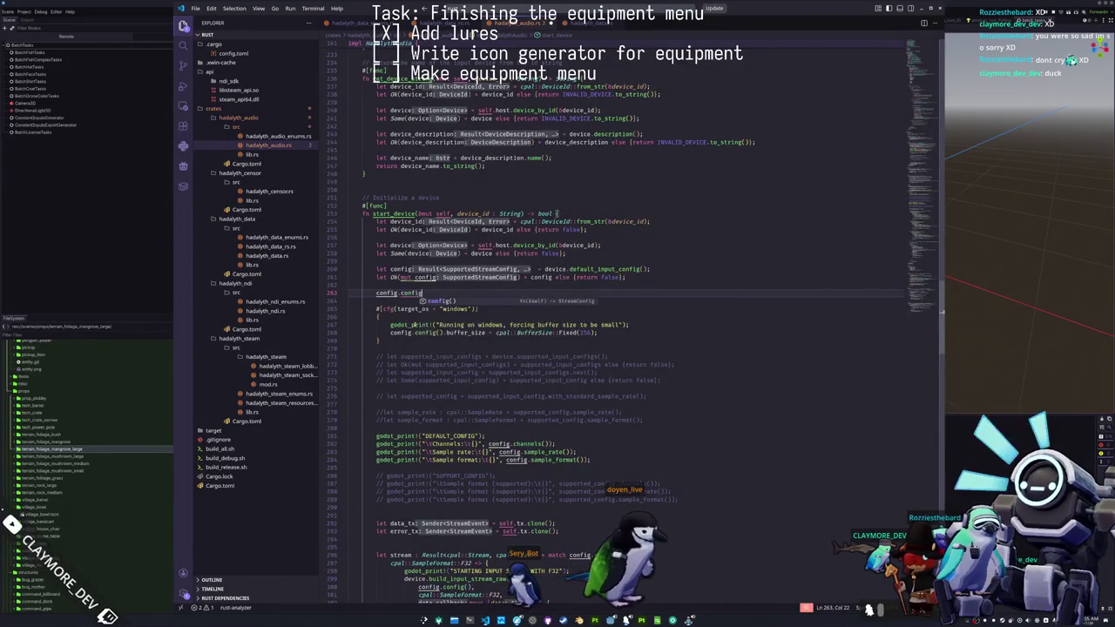
text(.buffer_size = )
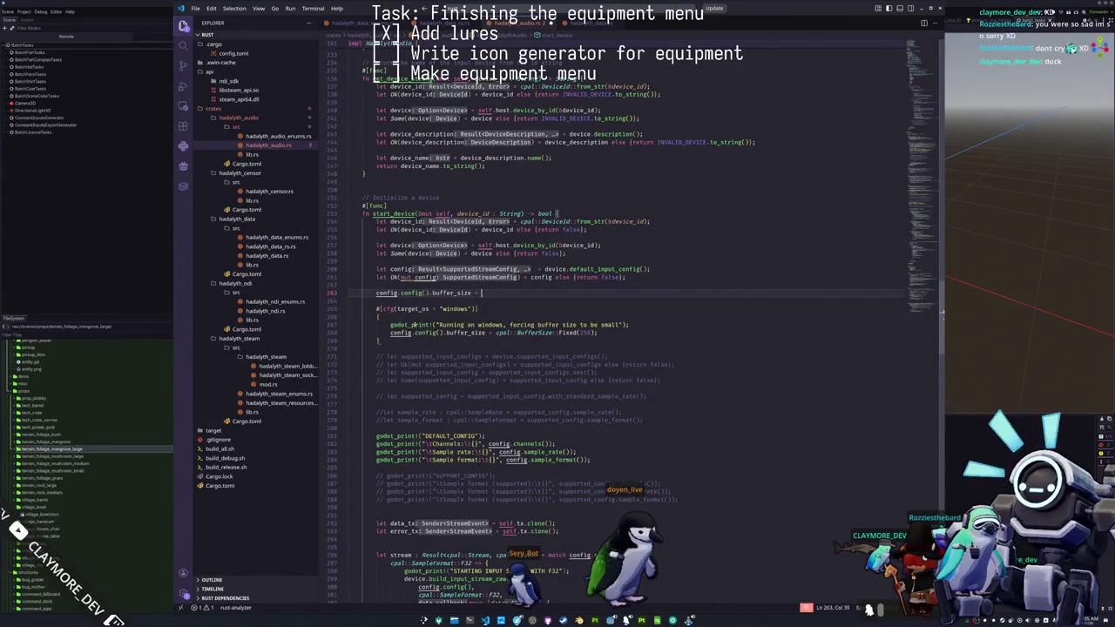
text(cpal::B)
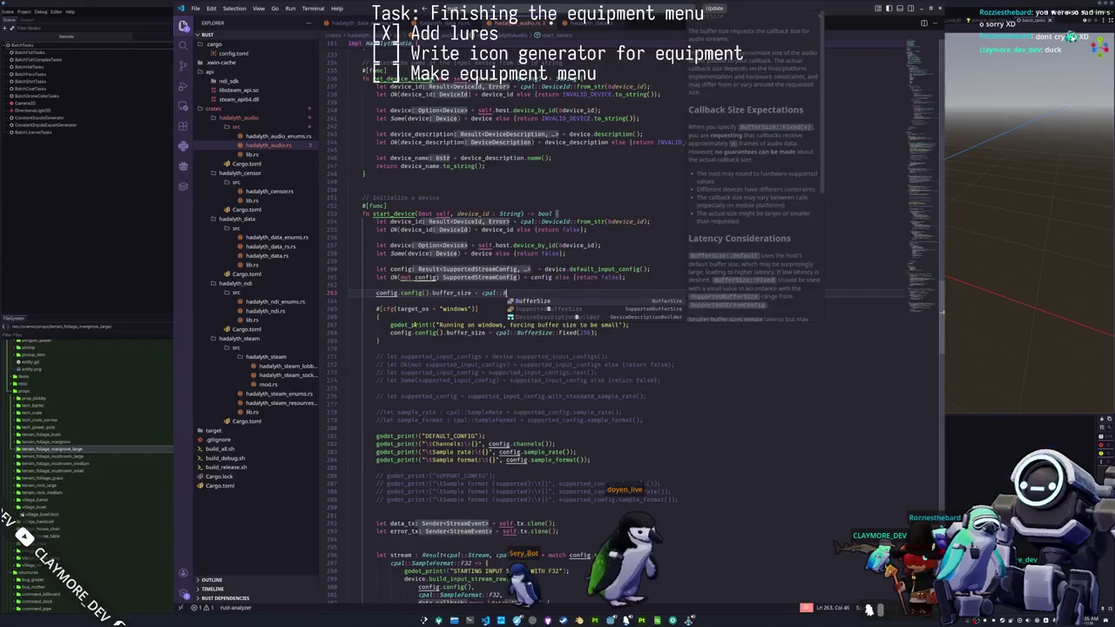
text(ufferSize::F)
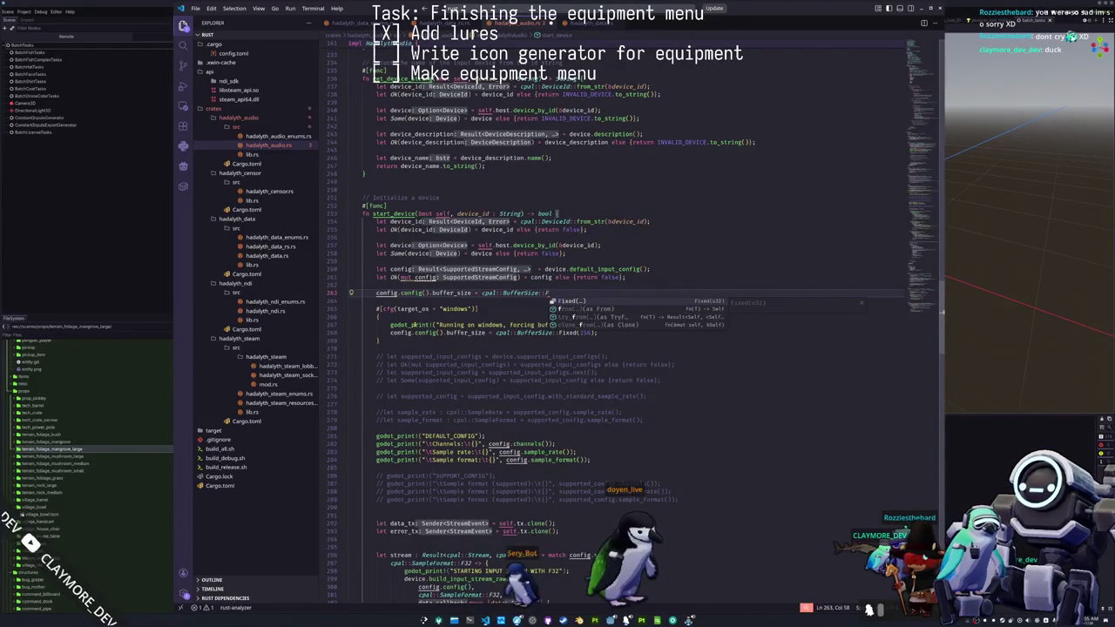
key(Return)
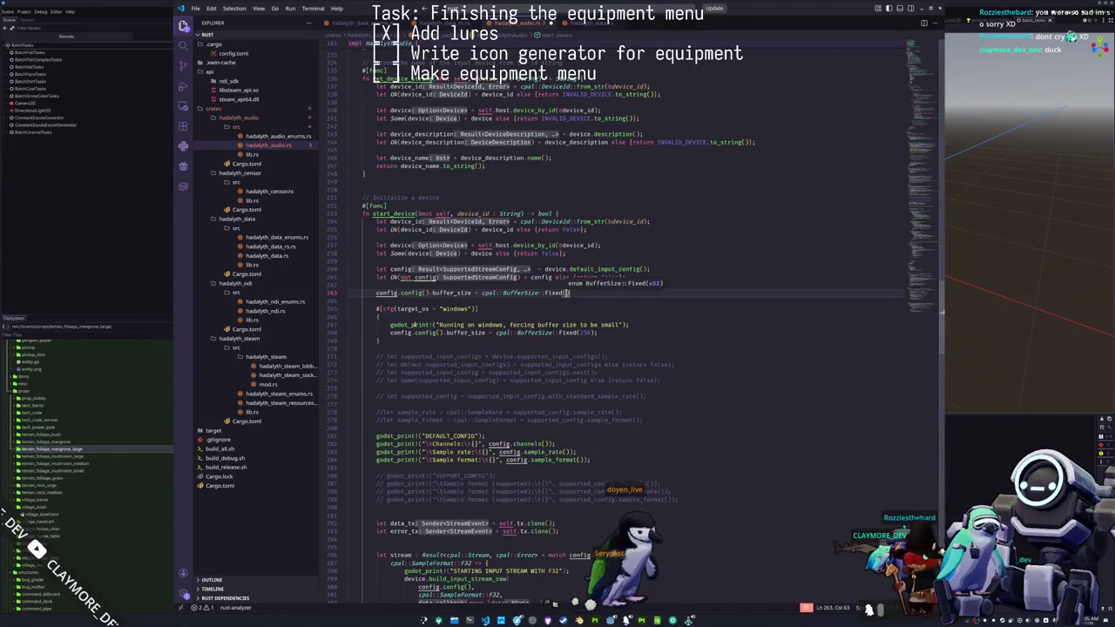
key(Down)
key(Up)
key(Up)
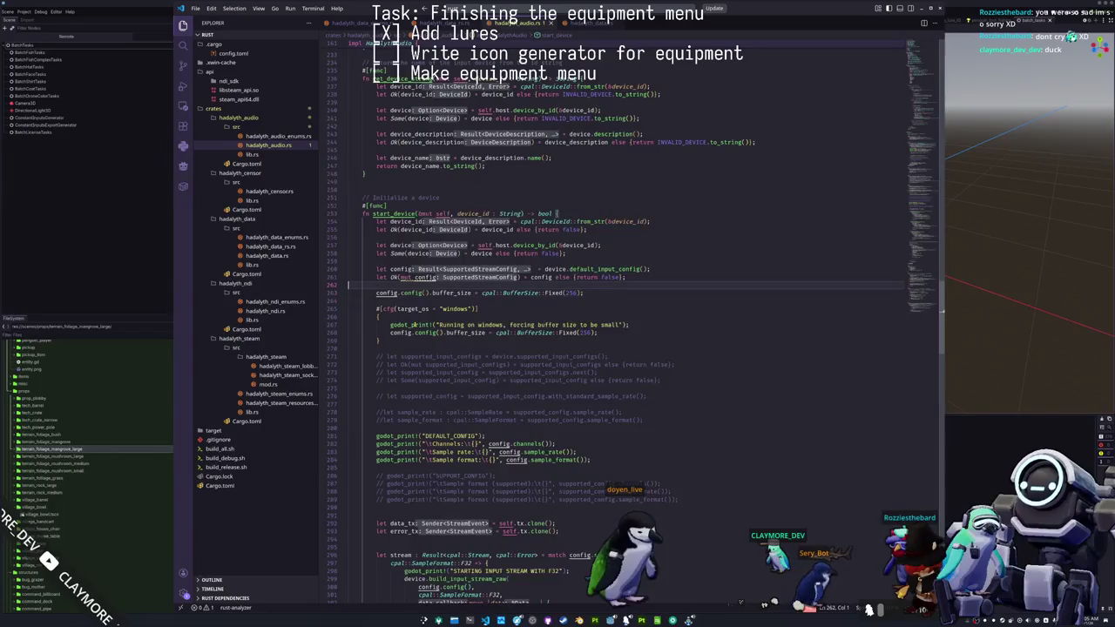
key(Delete)
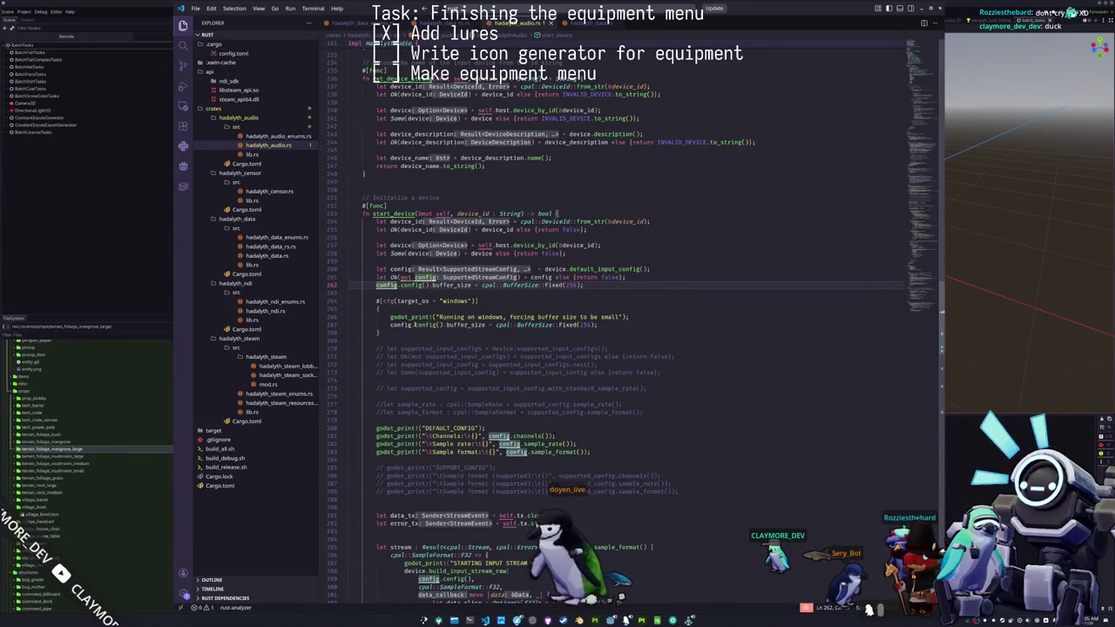
key(Return)
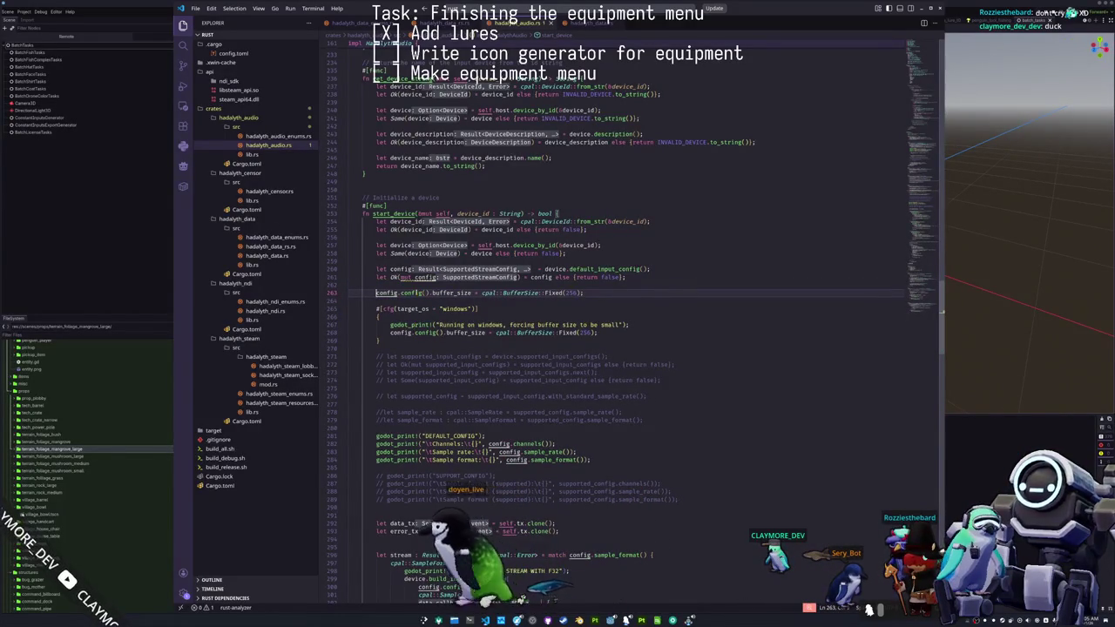
scroll(616, 329, down, 2)
scroll(435, 332, down, 1)
mouse_move(527, 370)
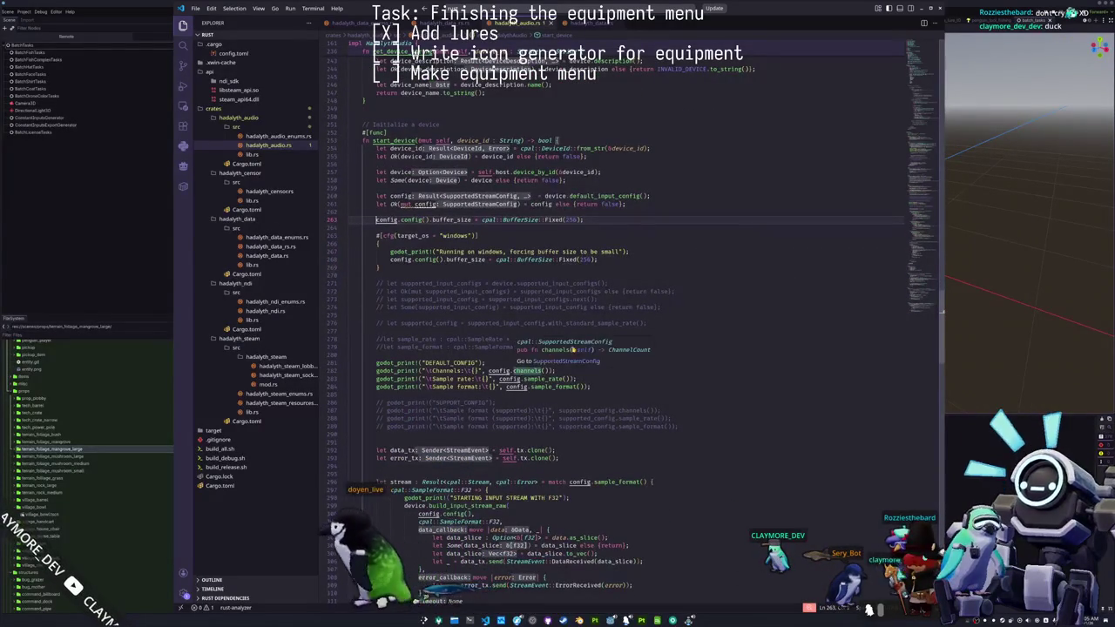
scroll(605, 389, down, 3)
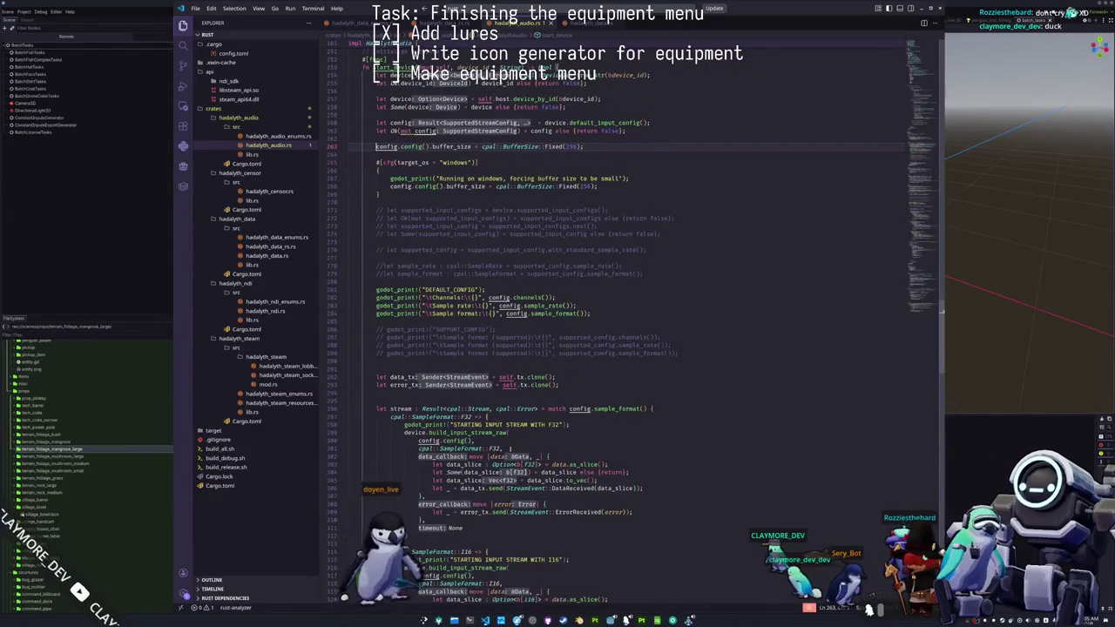
mouse_move(466, 433)
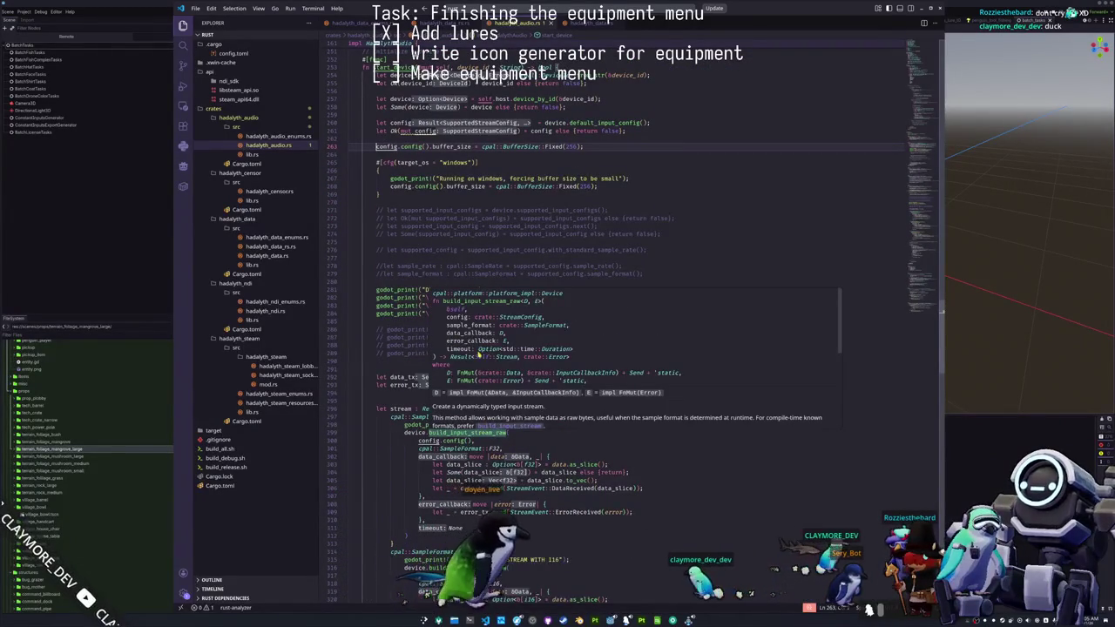
scroll(515, 368, down, 2)
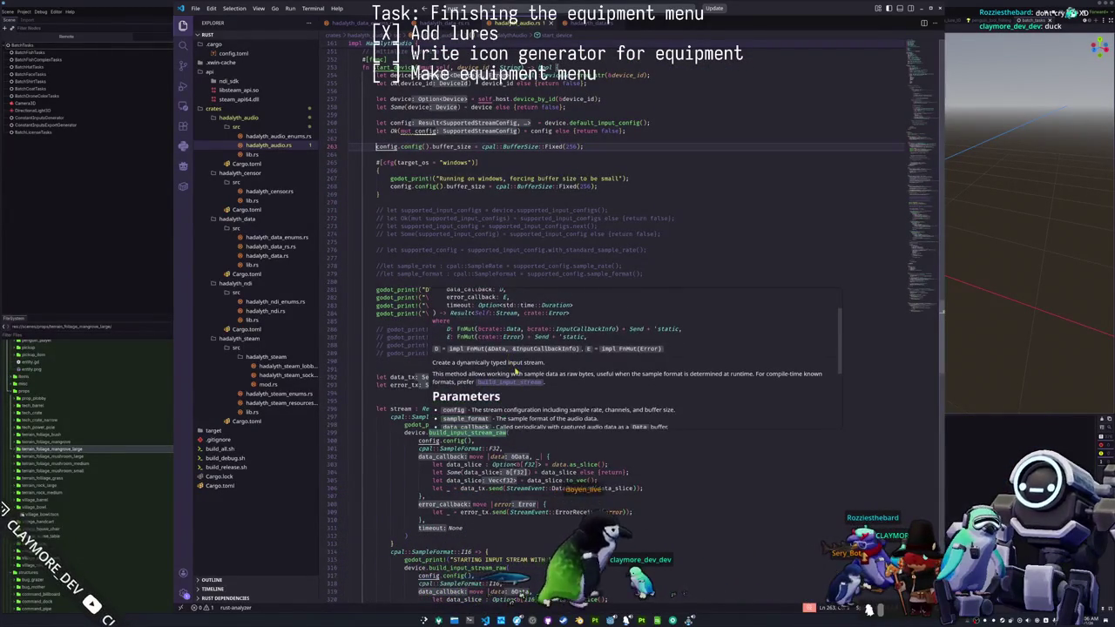
scroll(517, 372, down, 2)
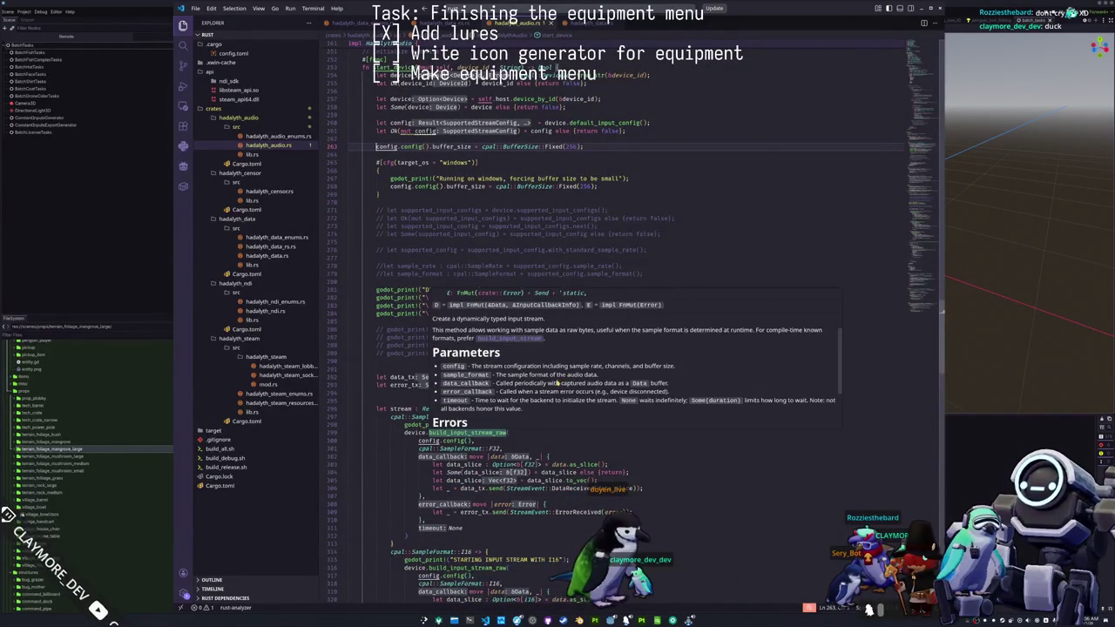
scroll(551, 411, down, 2)
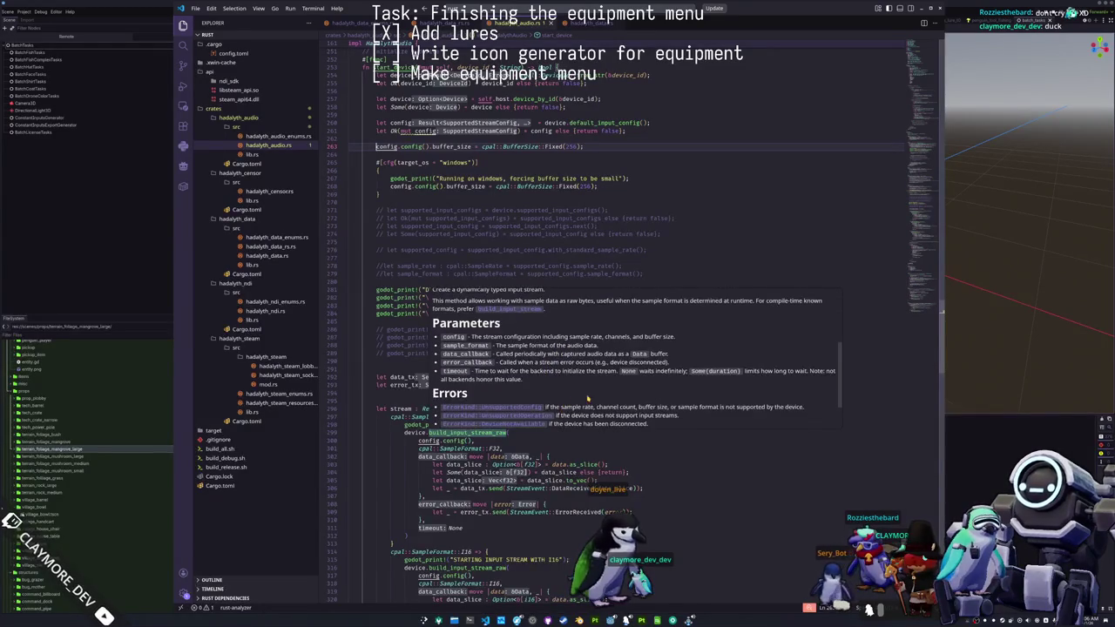
scroll(588, 399, down, 2)
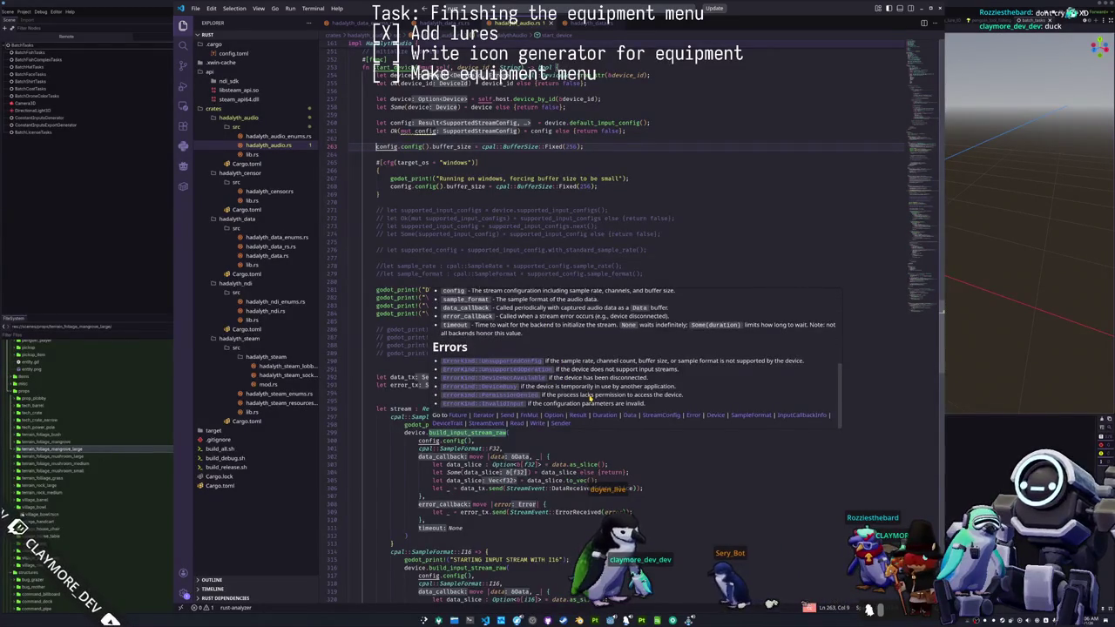
scroll(589, 397, up, 5)
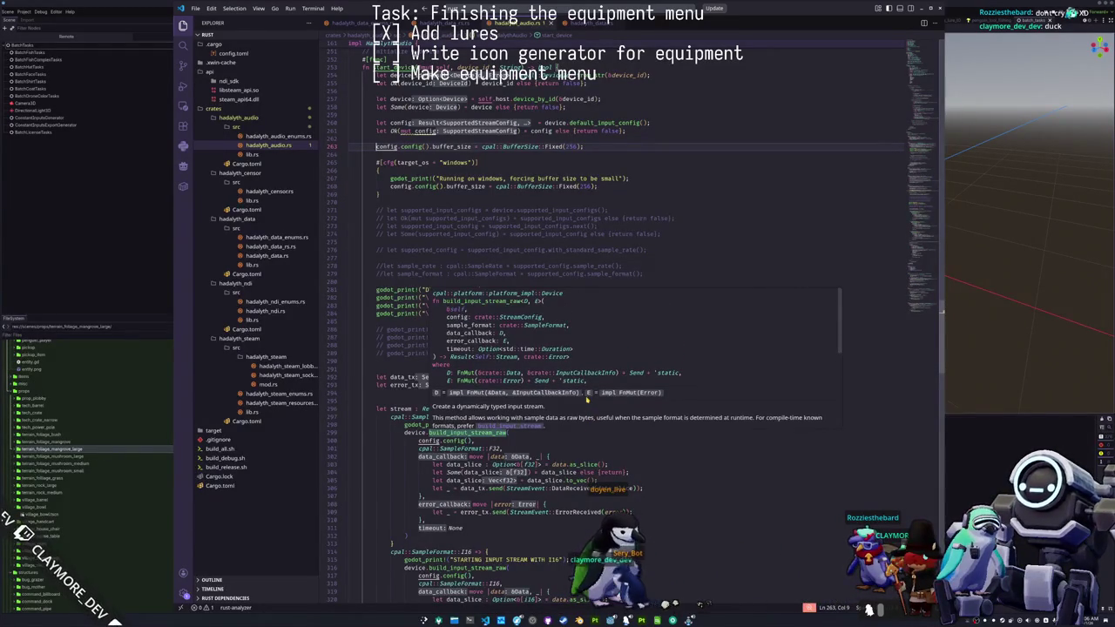
scroll(708, 250, up, 5)
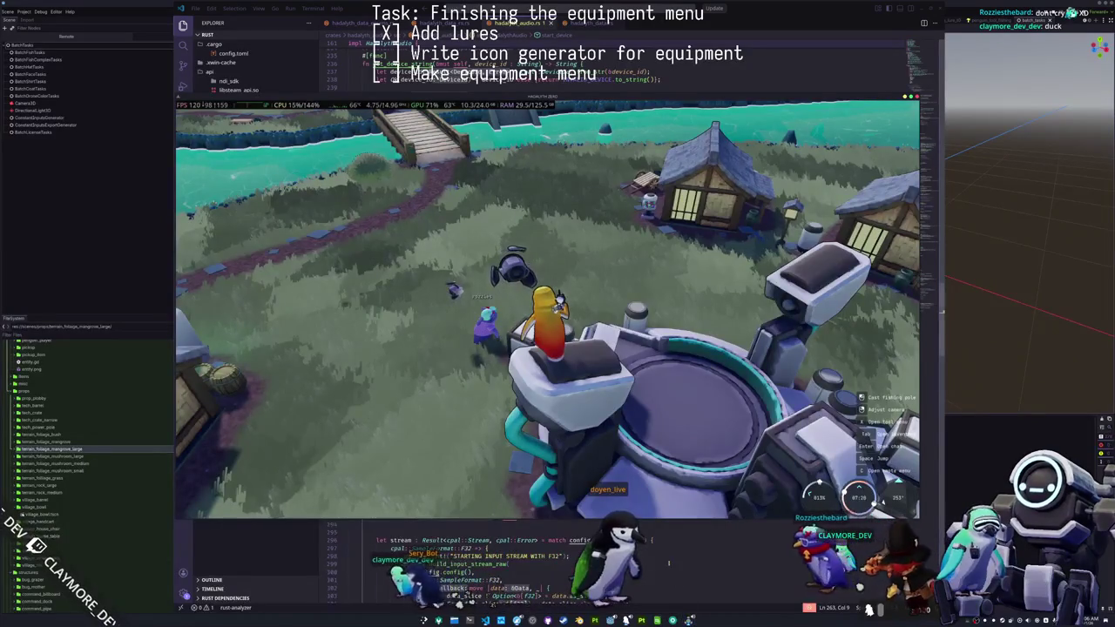
click(669, 563)
click(461, 325)
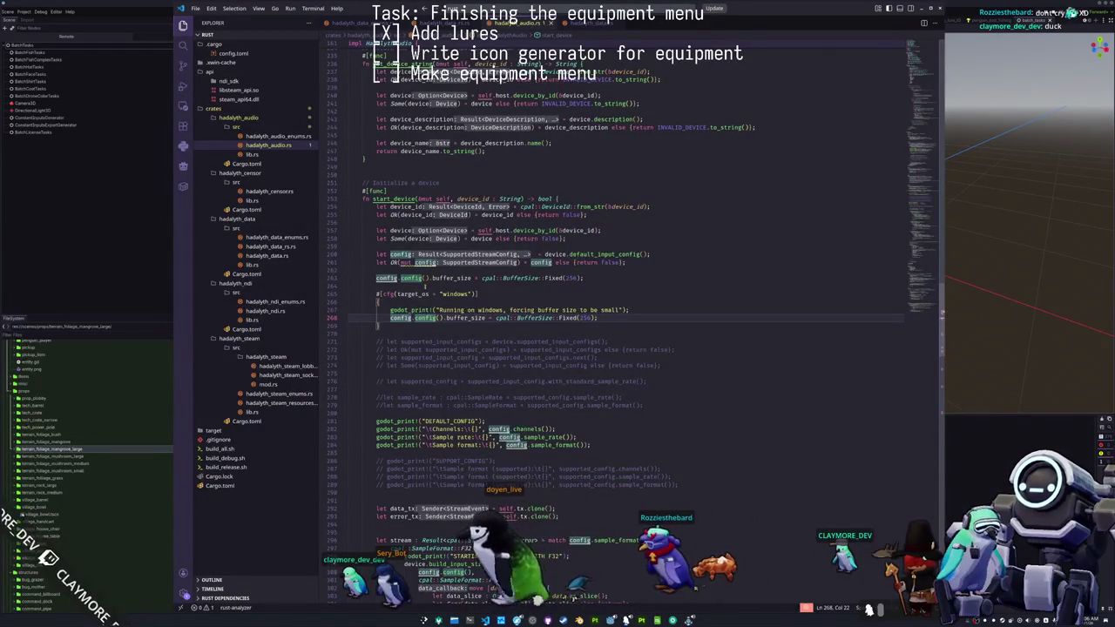
click(425, 285)
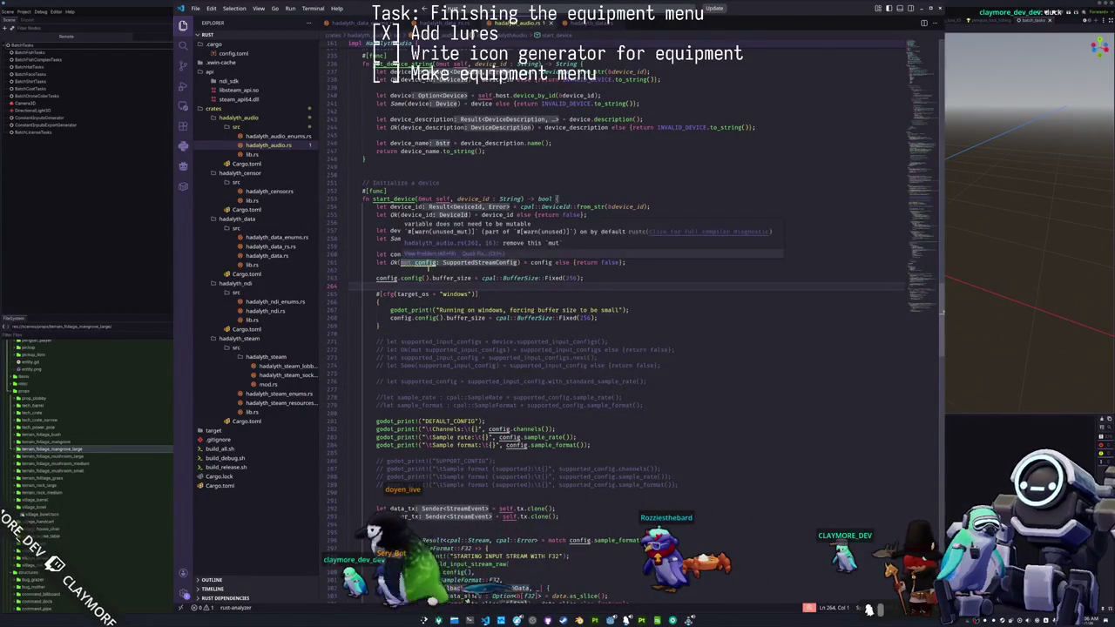
click(428, 271)
mouse_move(406, 262)
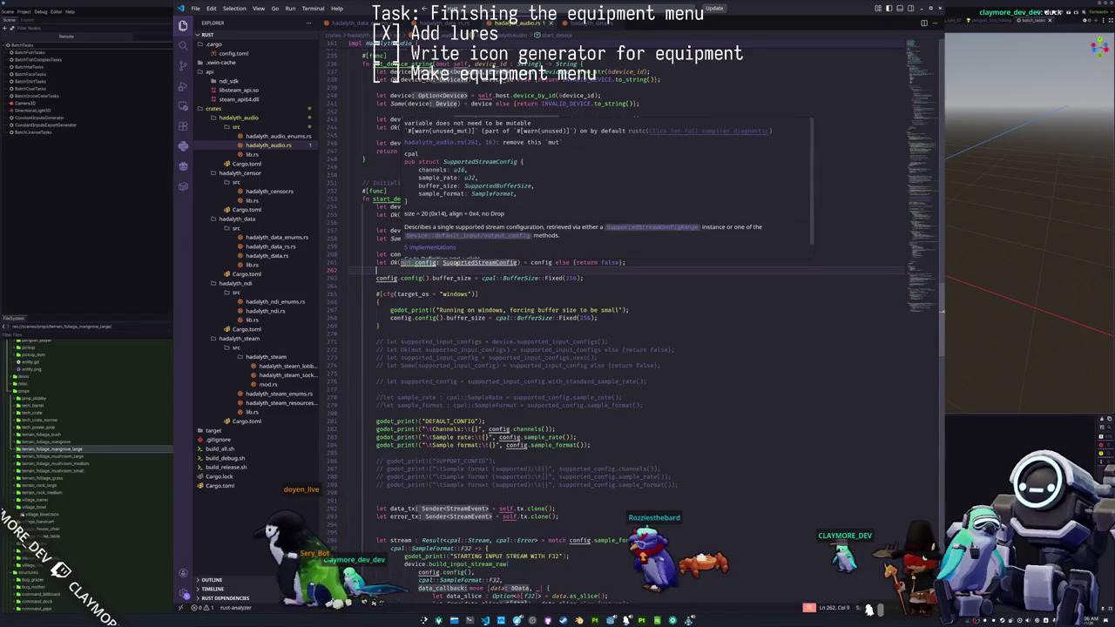
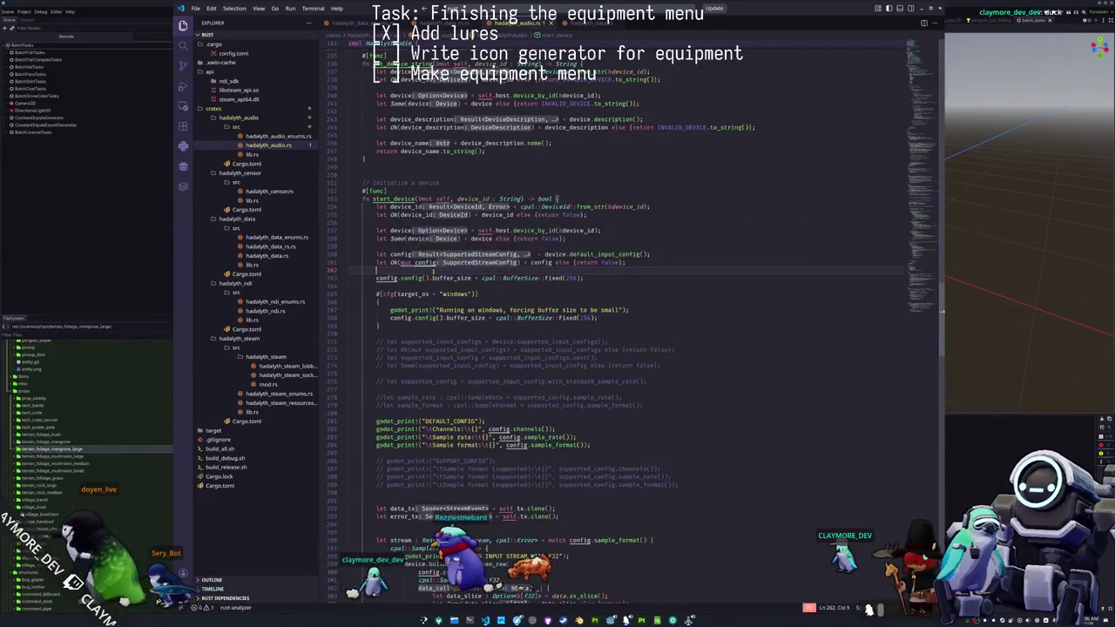
- Add 'let mut config: StreamConfig = config.config();', then drop '.config()' and the empty line from the buffer_size line
key(Return)
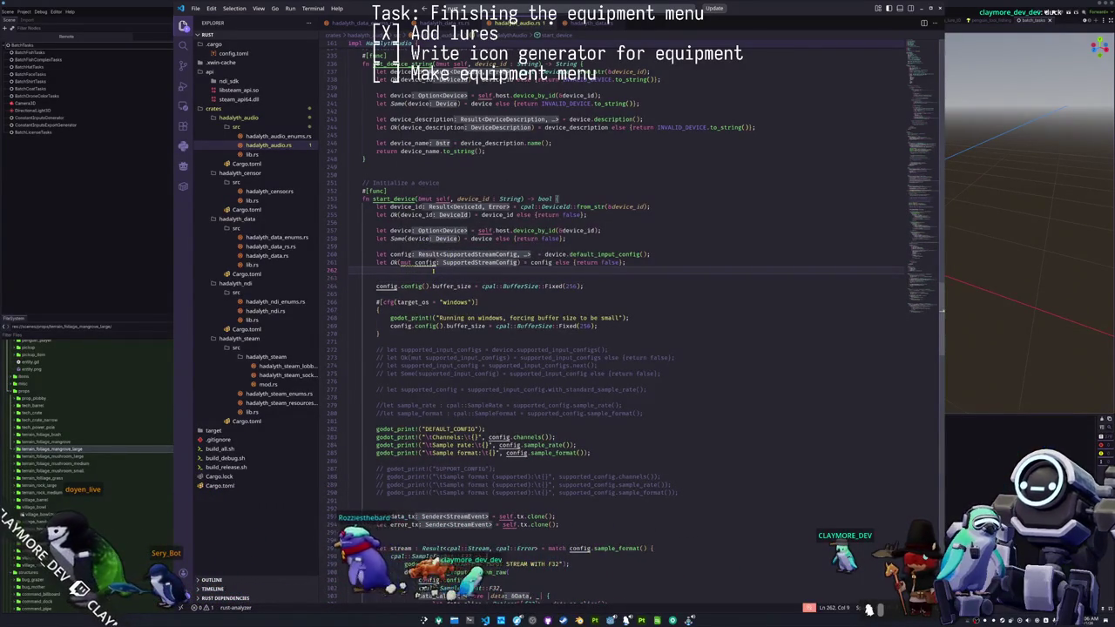
text(et mut confi)
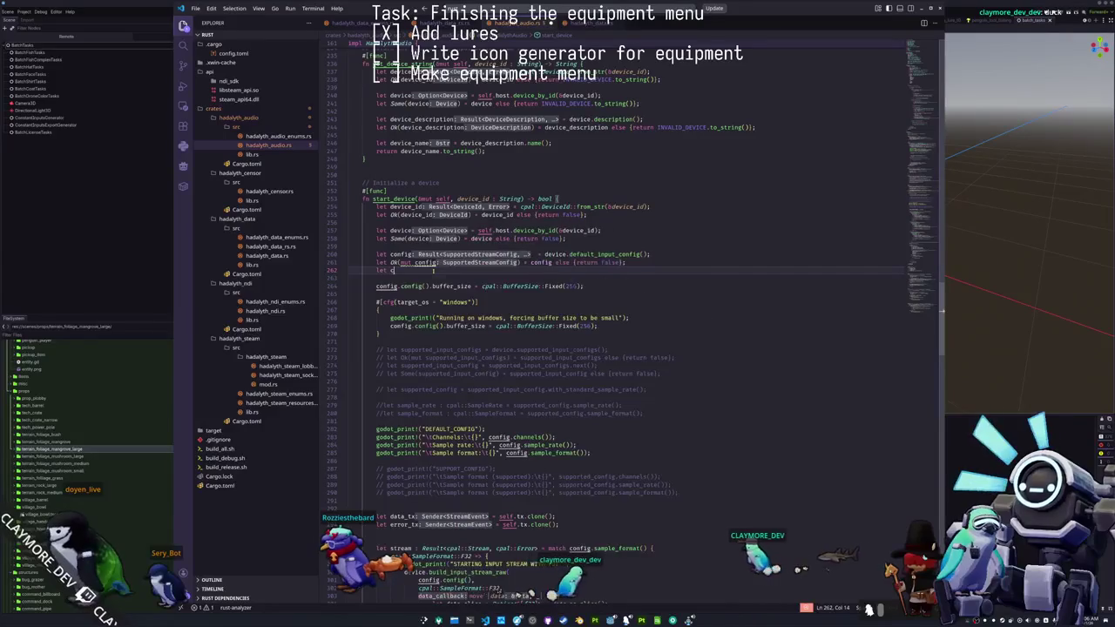
text(g: )
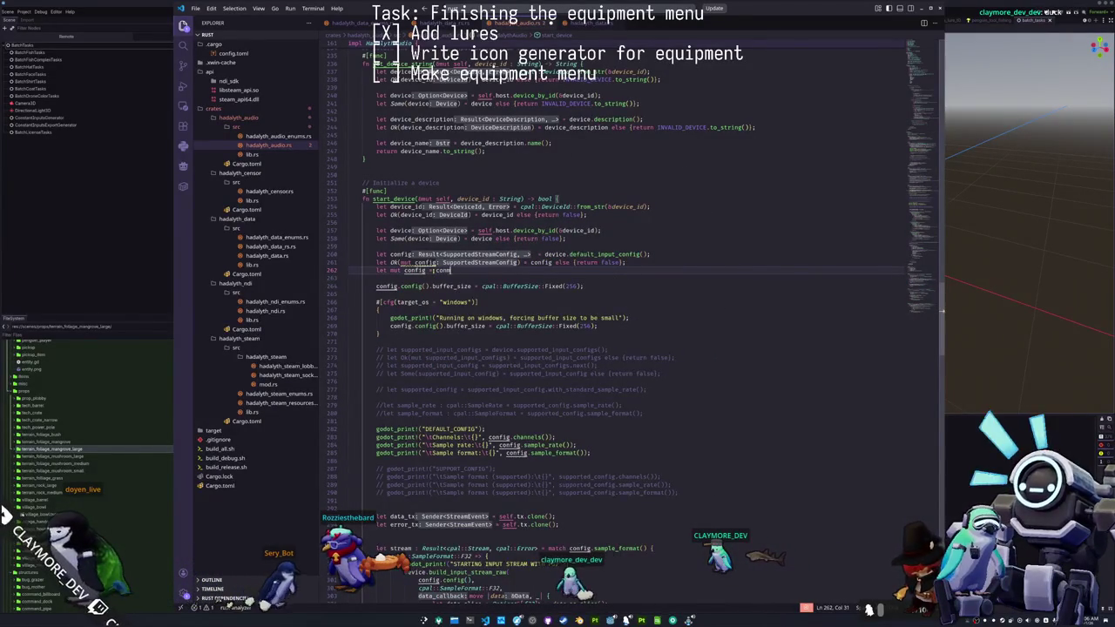
text(ig.config();)
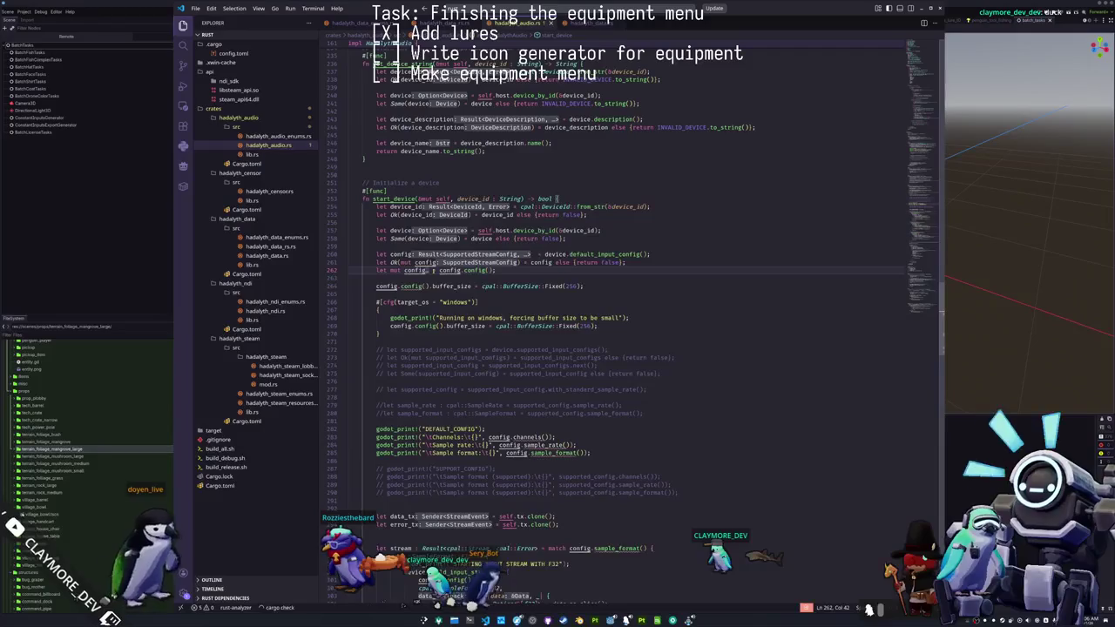
click(450, 286)
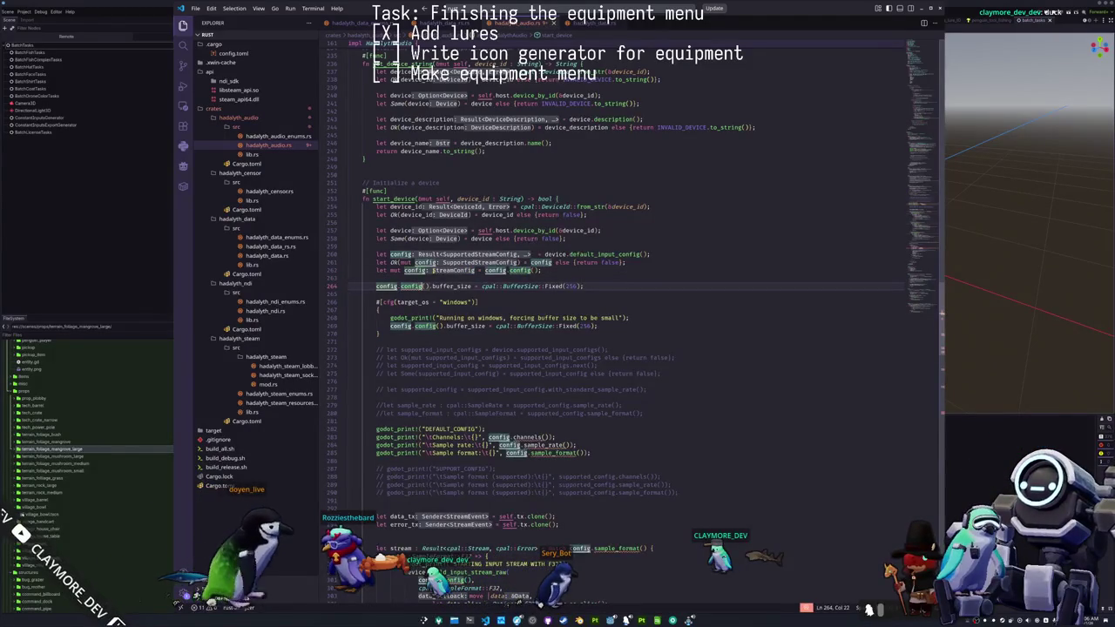
key(BackSpace)
key(BackSpace)
key(BackSpace)
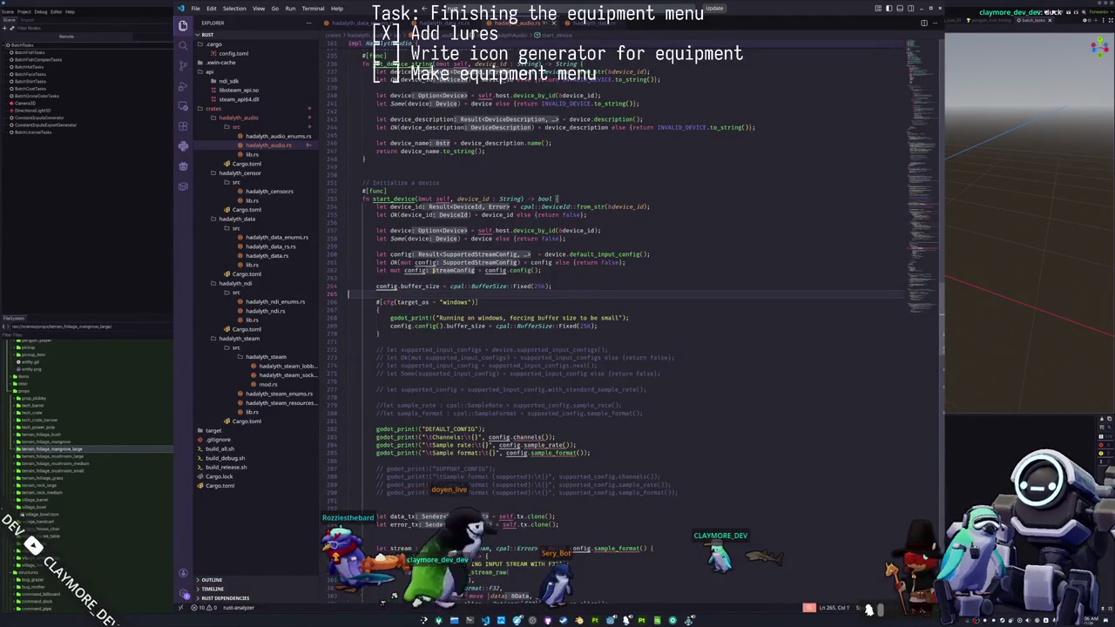
key(BackSpace)
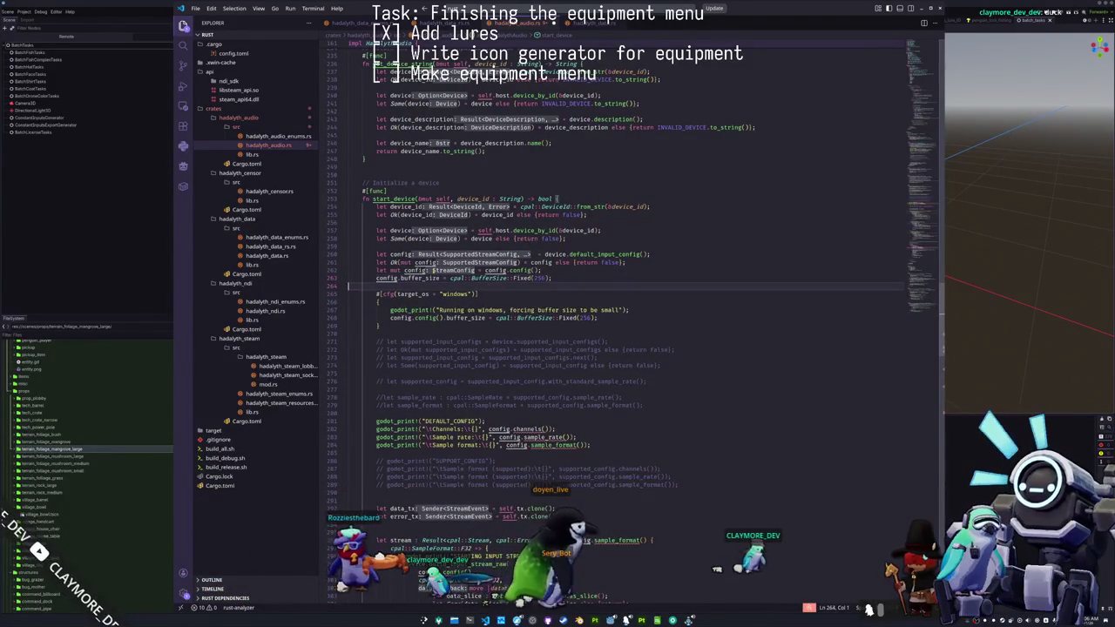
key(shift+Home)
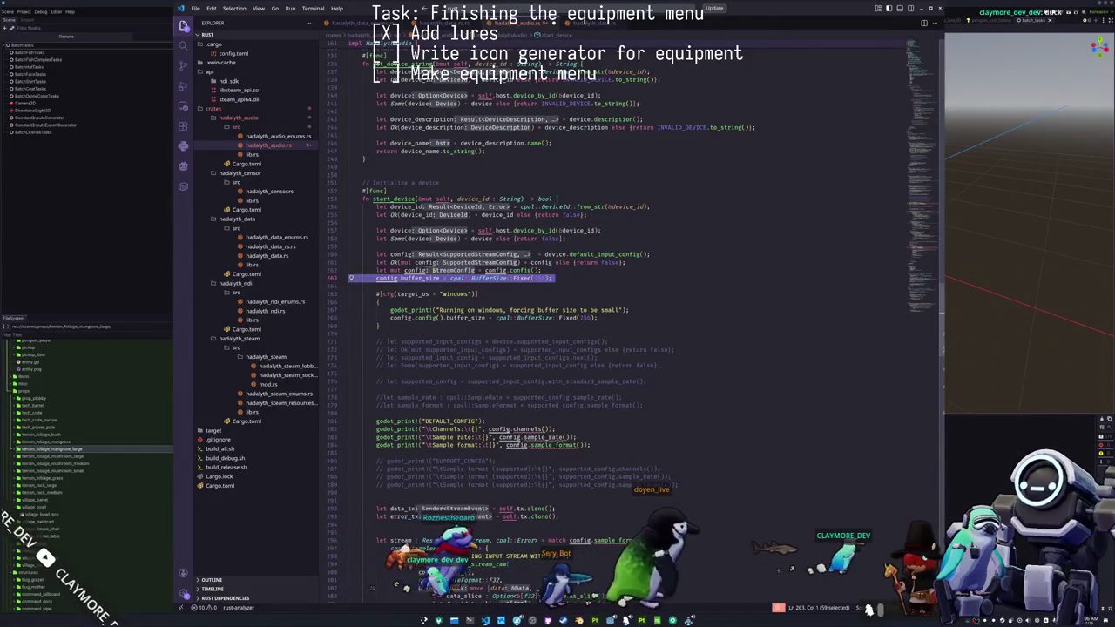
- Inspect the config.config() buffer-size line inside the Windows-only block
key(Down)
key(Down)
key(Down)
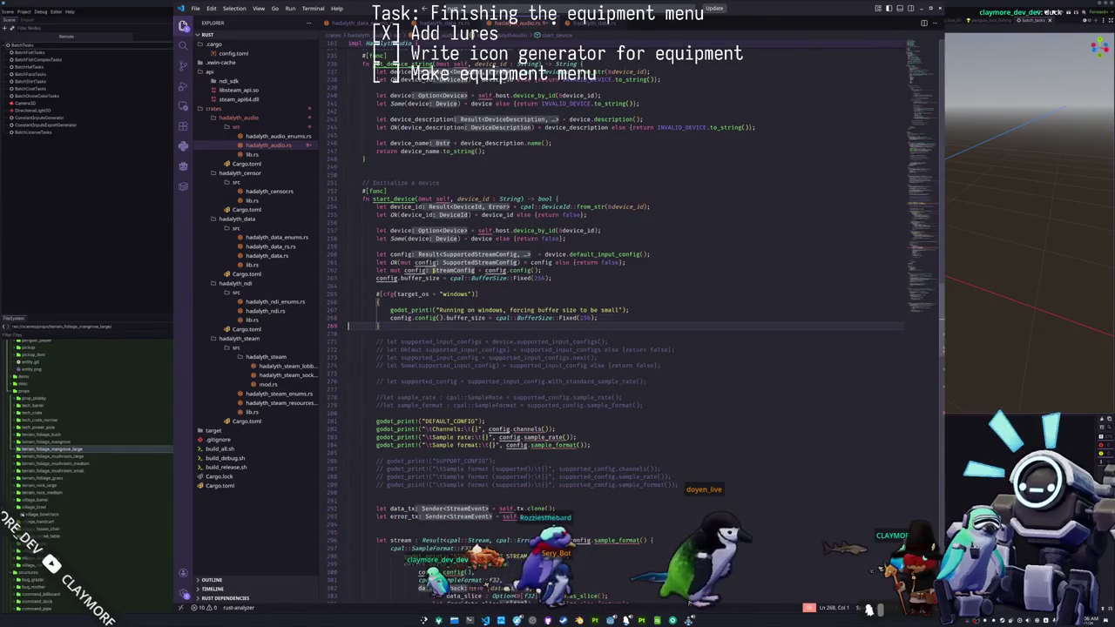
key(Up)
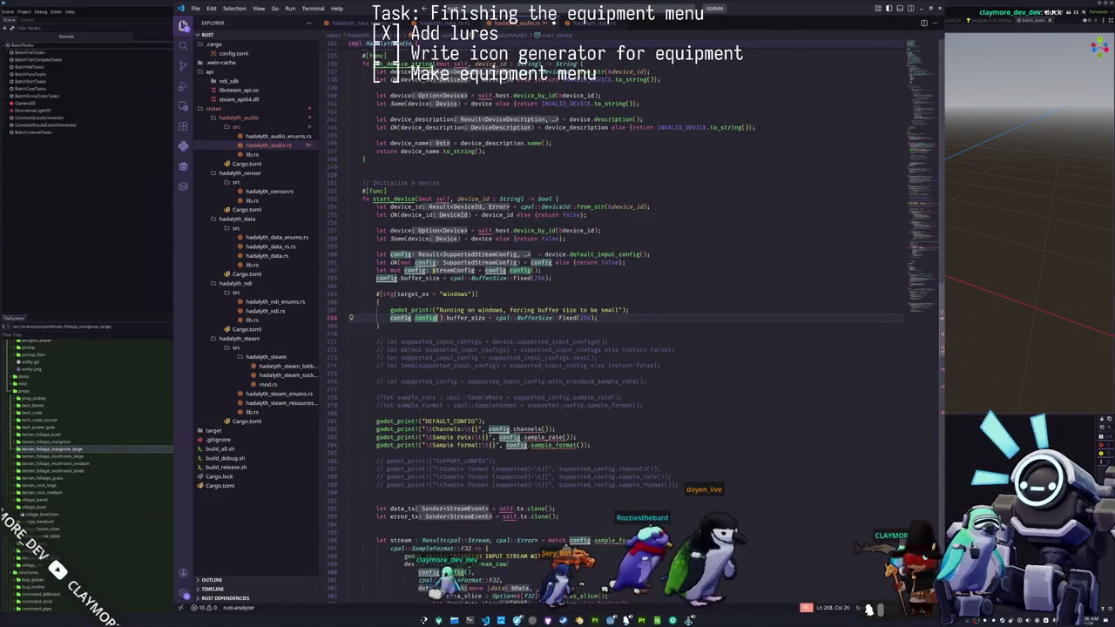
key(Left)
key(shift+ctrl+Right)
key(shift+ctrl+Right)
key(shift+ctrl+Right)
key(shift+Left)
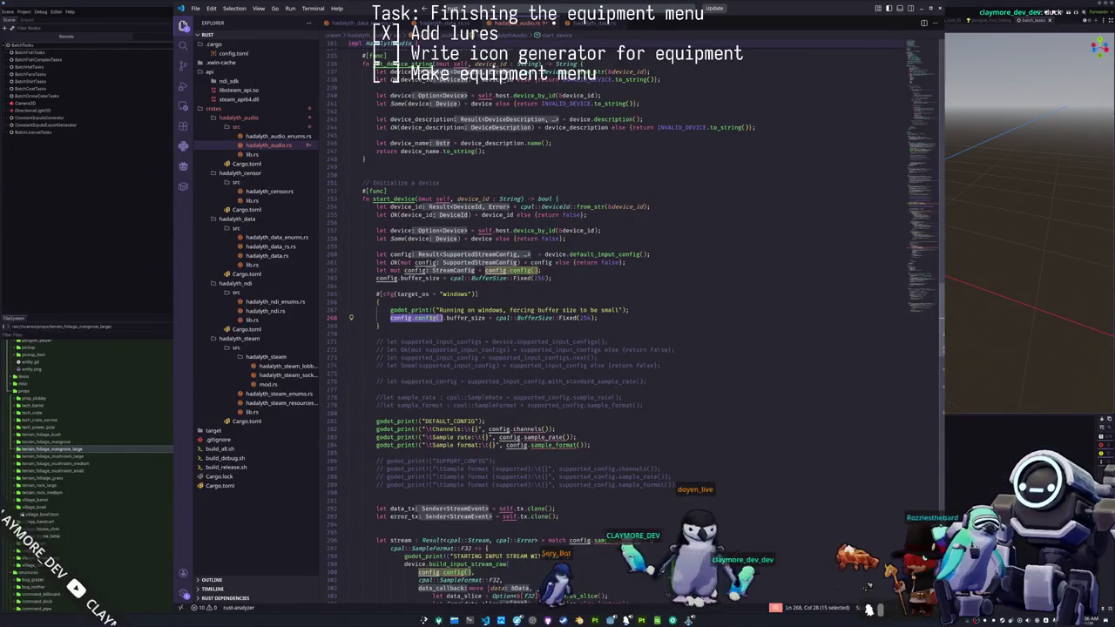
key(Right)
key(Left)
key(Left)
key(Left)
click(527, 429)
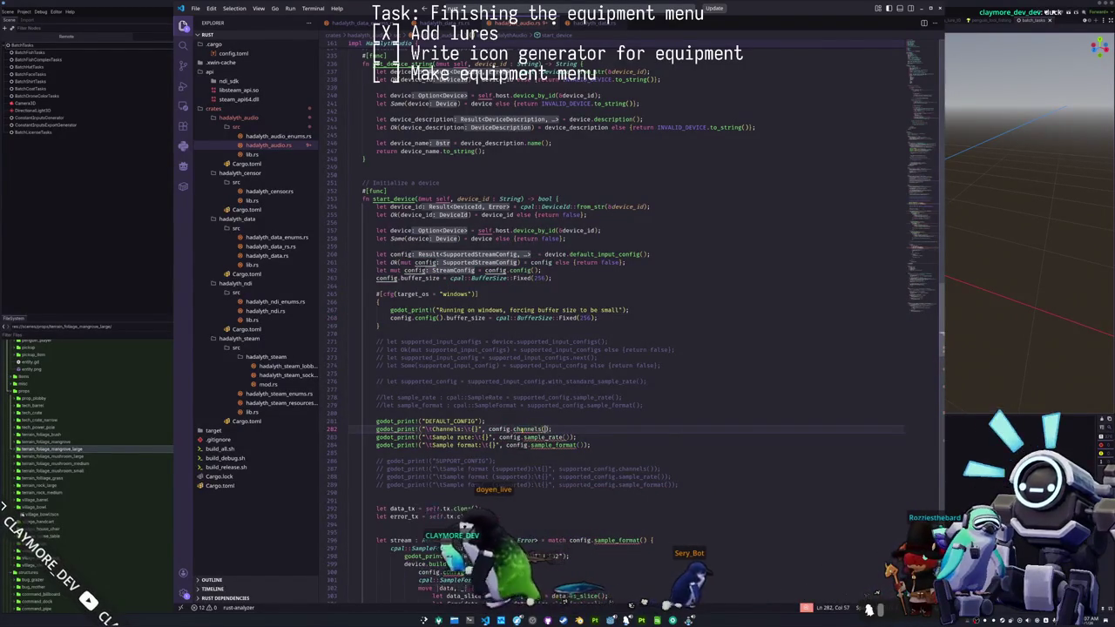
key(ctrl+d)
text(c)
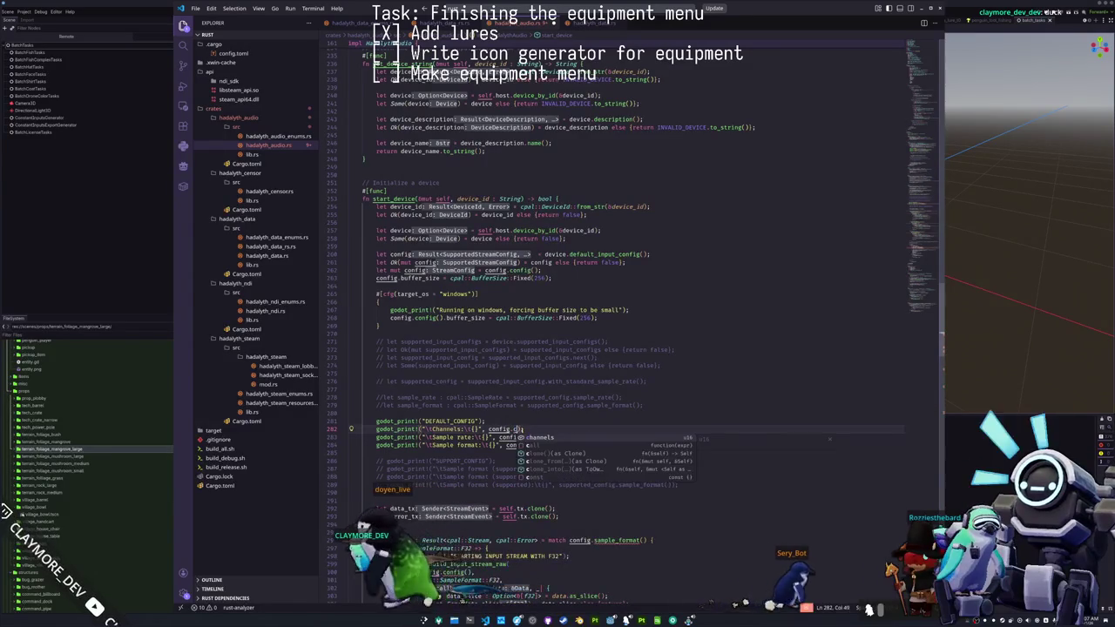
key(Tab)
key(Down)
key(Down)
key(ctrl+d)
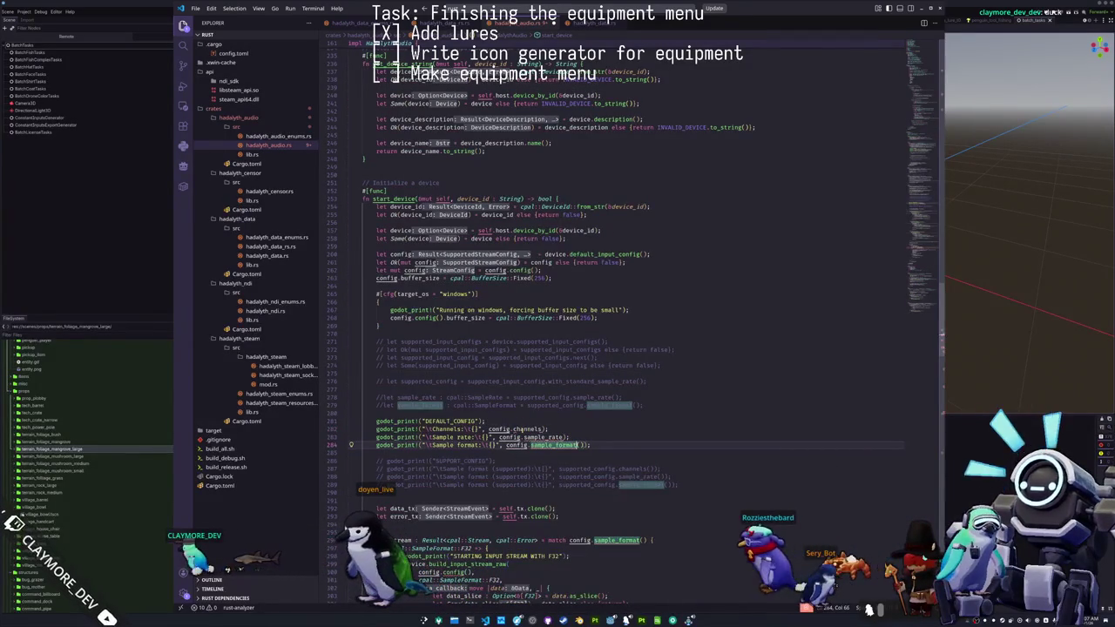
key(Right)
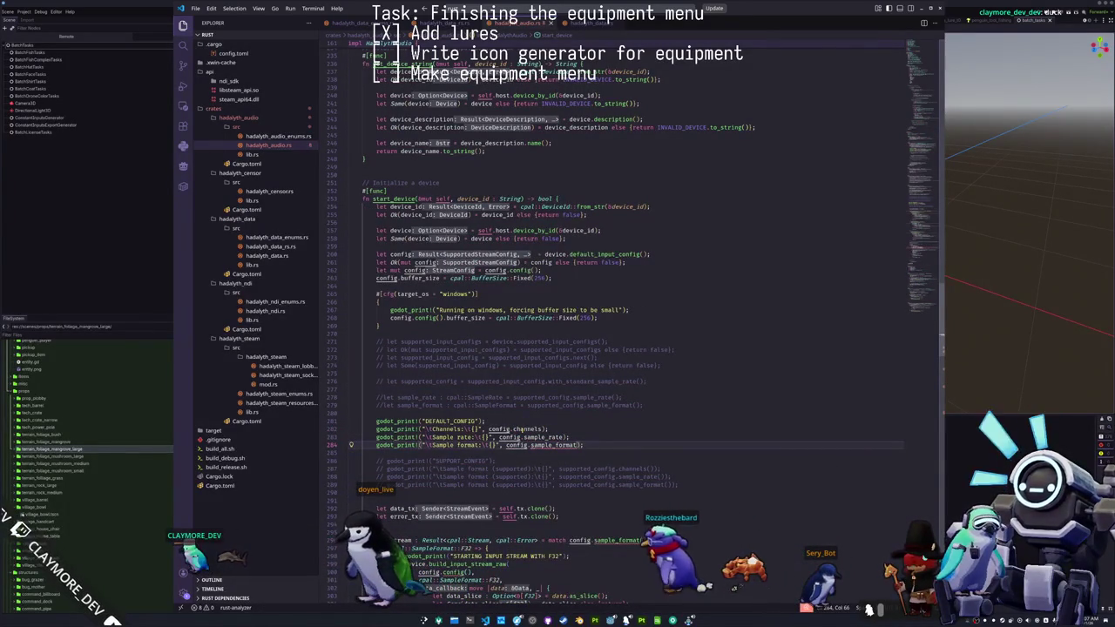
key(ctrl+d)
key(BackSpace)
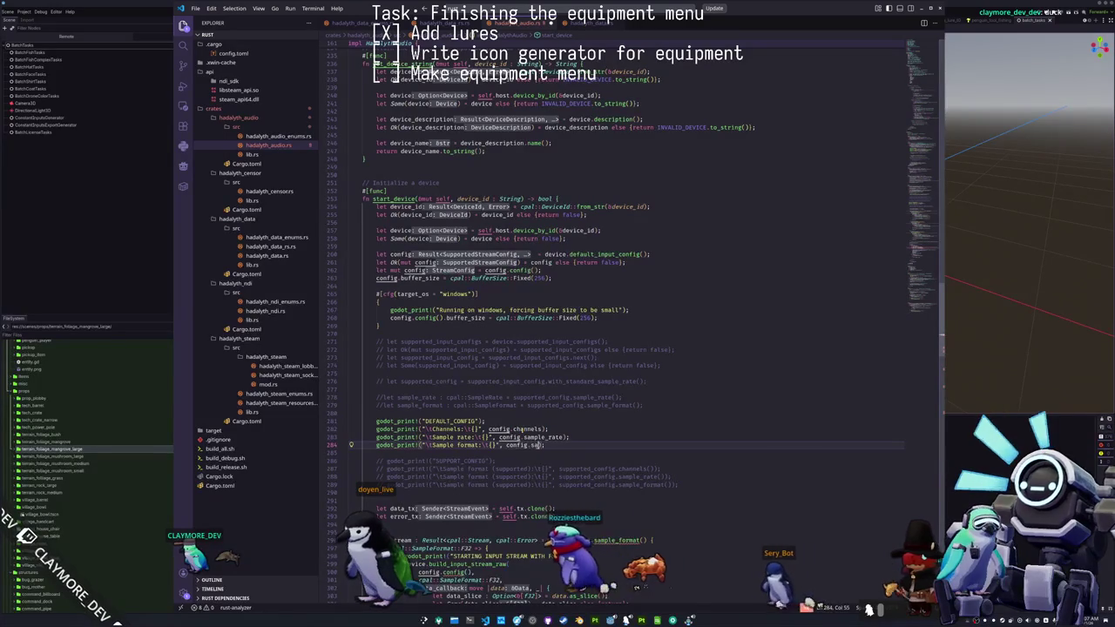
text(sampl)
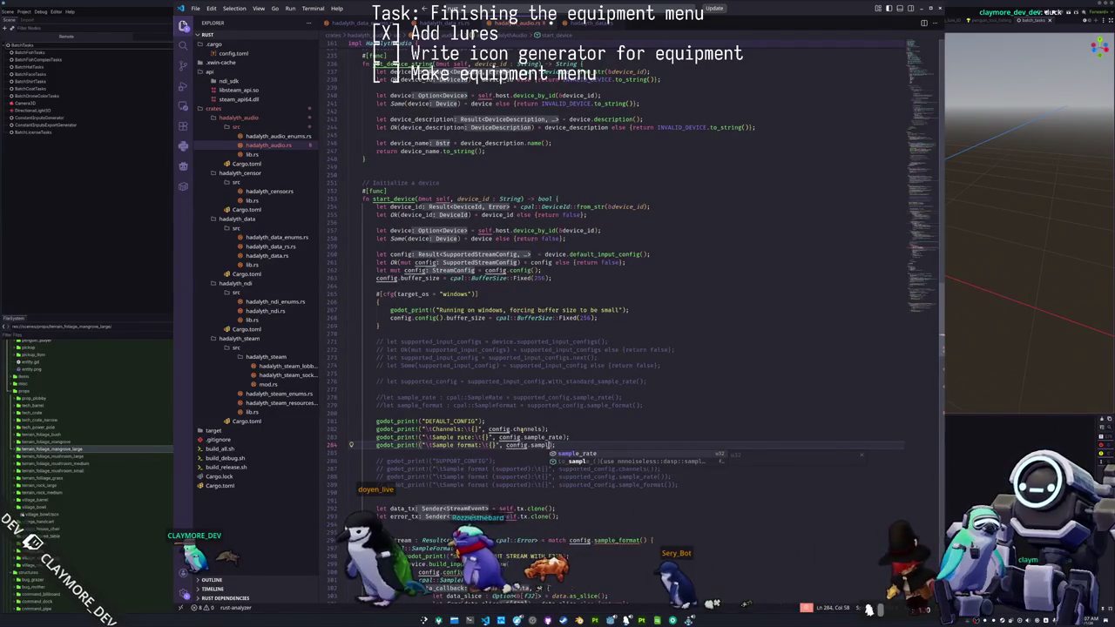
key(BackSpace)
key(BackSpace)
key(BackSpace)
text(f)
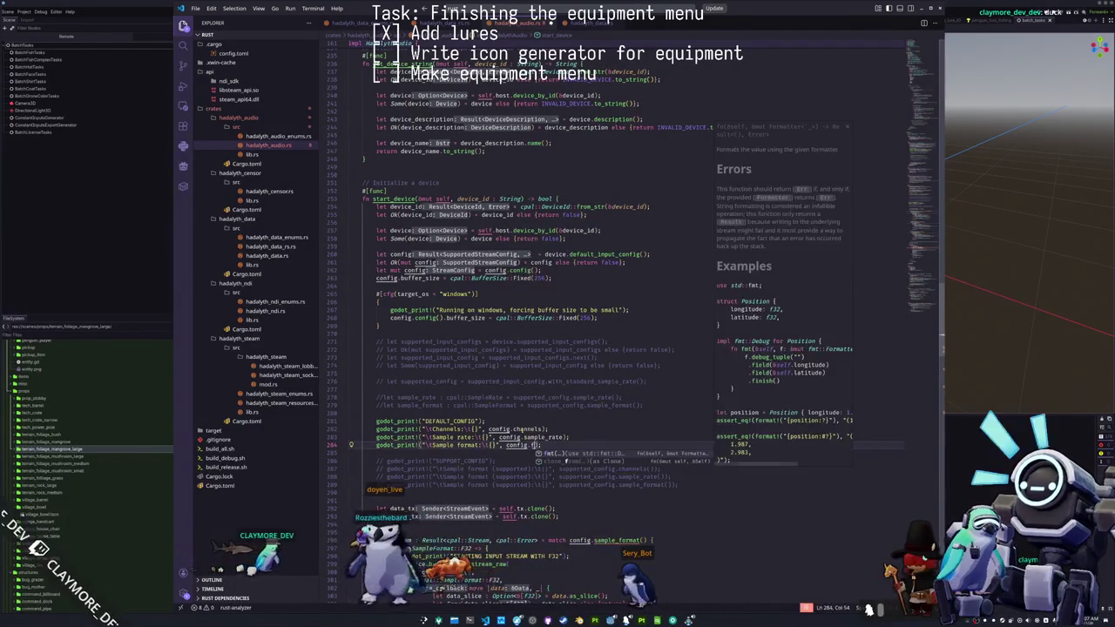
key(BackSpace)
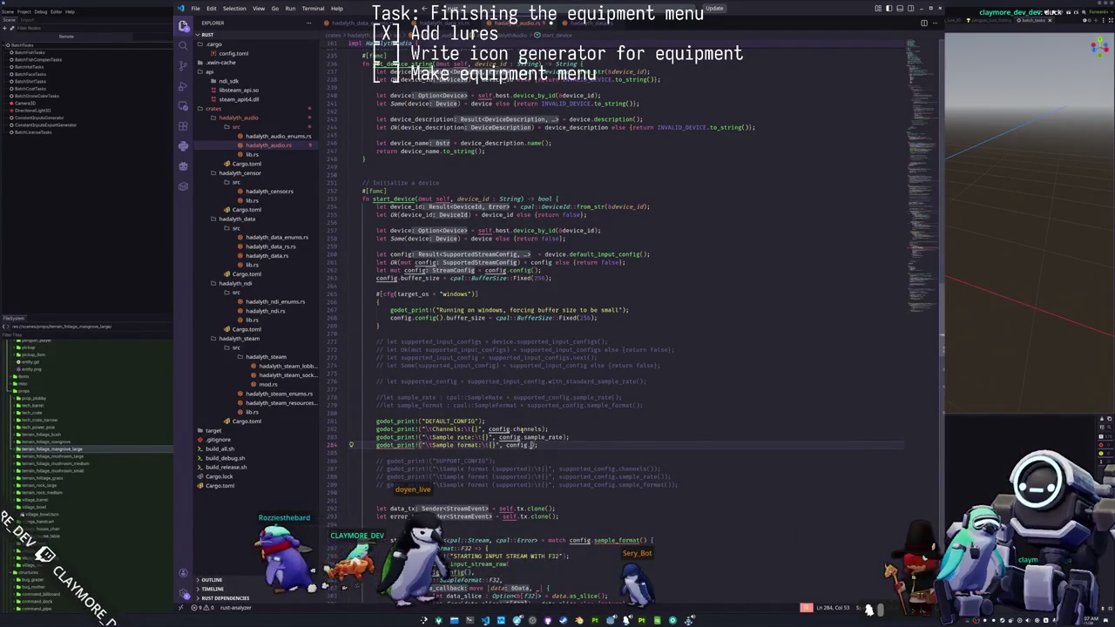
text(sample_format)
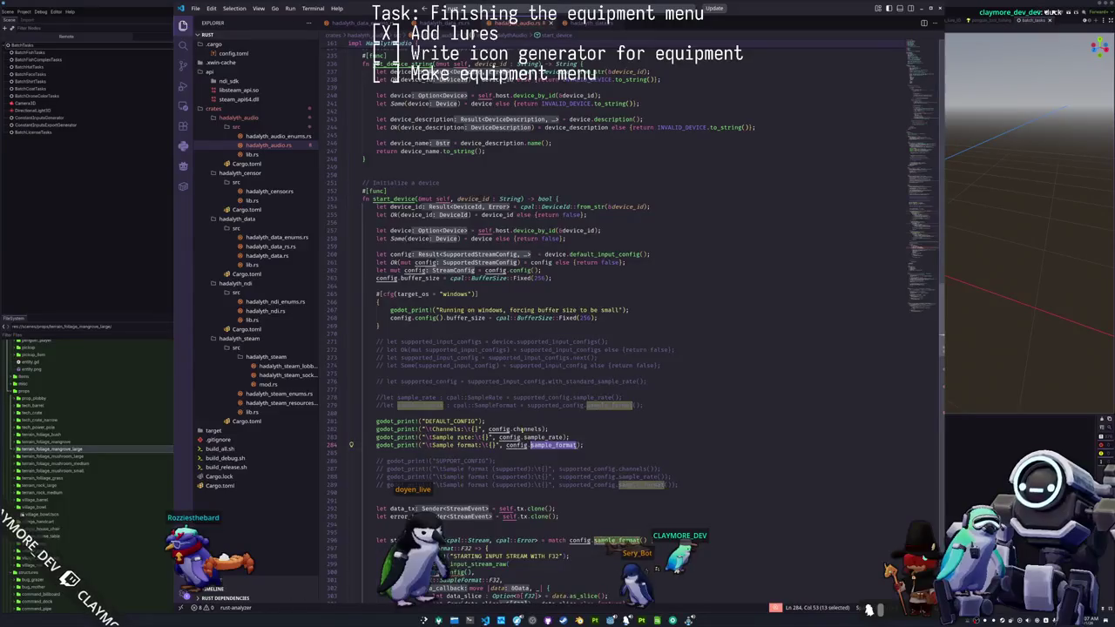
text(())
key(Up)
text(())
key(Up)
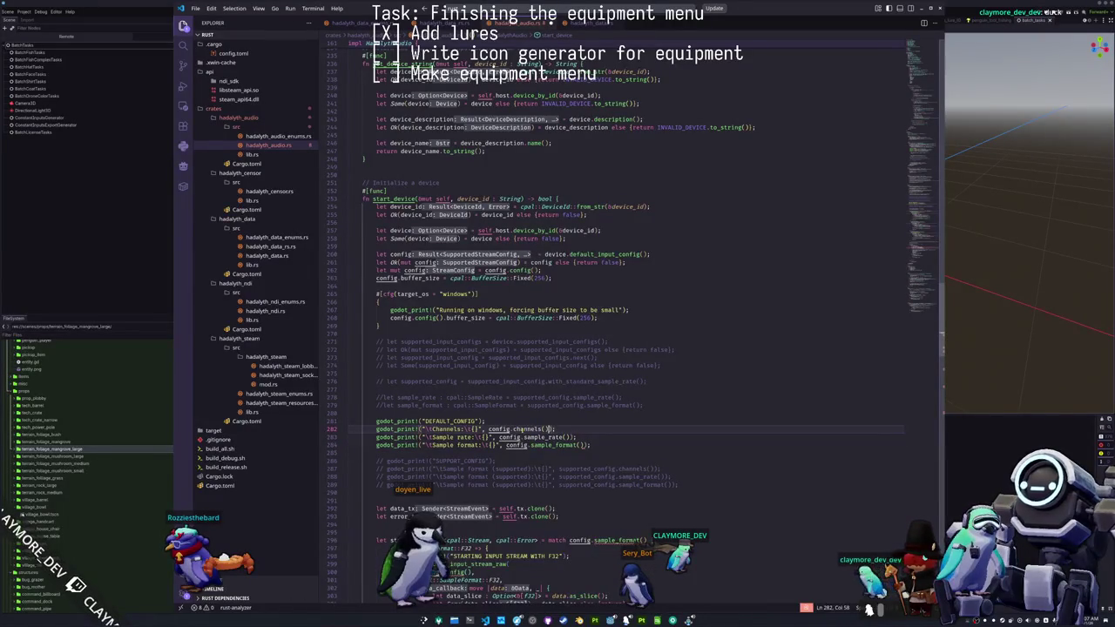
click(376, 412)
key(Up)
key(Up)
key(Up)
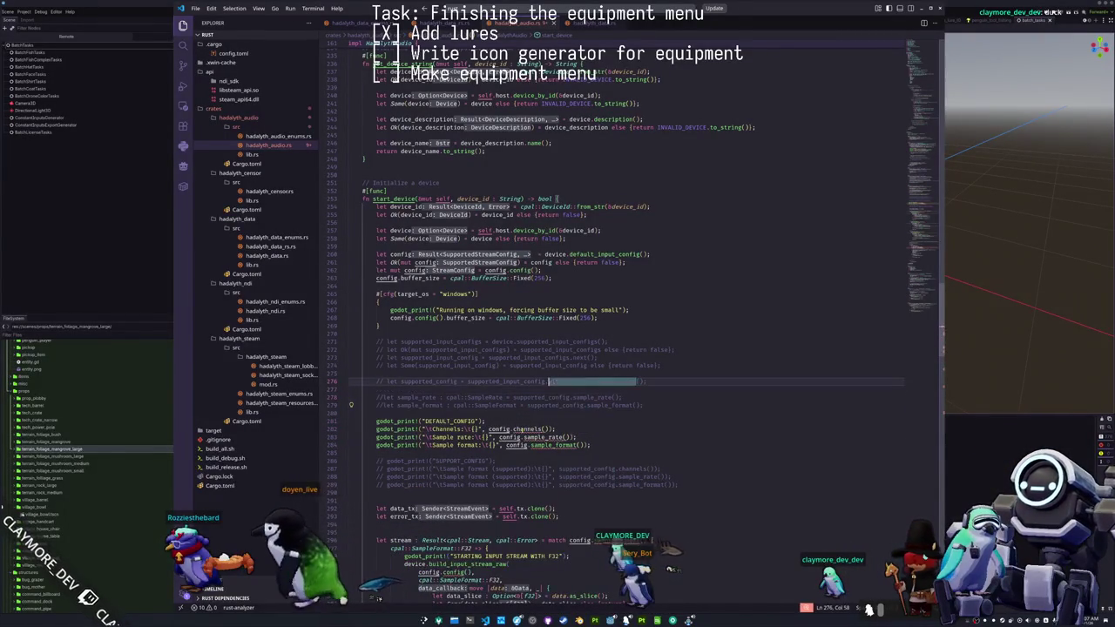
- Copy the Windows config.config().buffer_size Fixed(256) line and paste it above the #[cfg] block
click(533, 318)
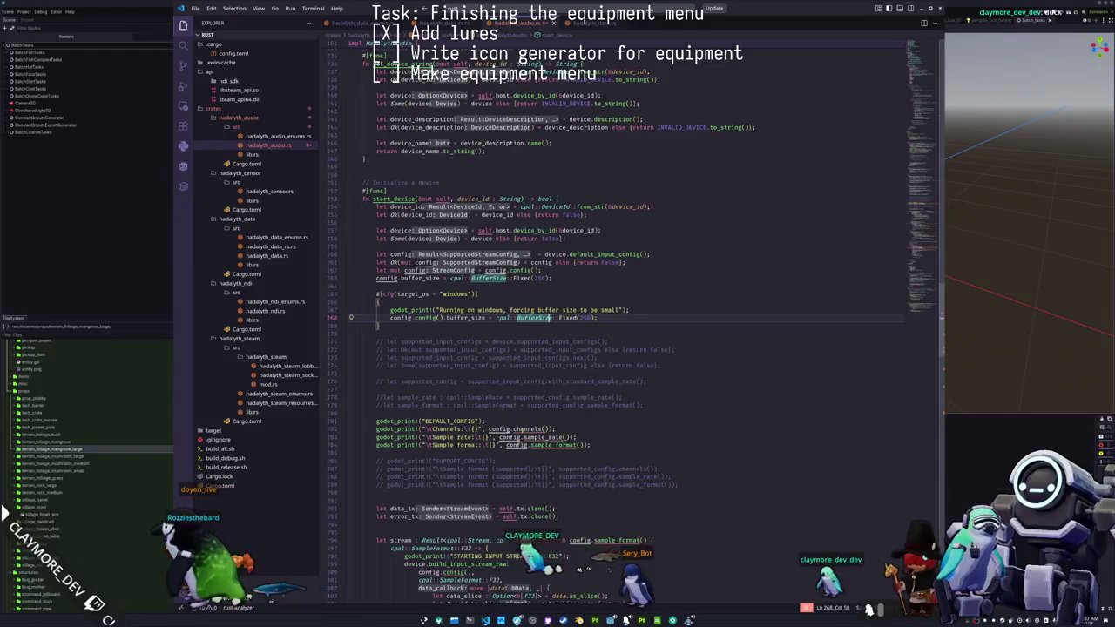
click(446, 318)
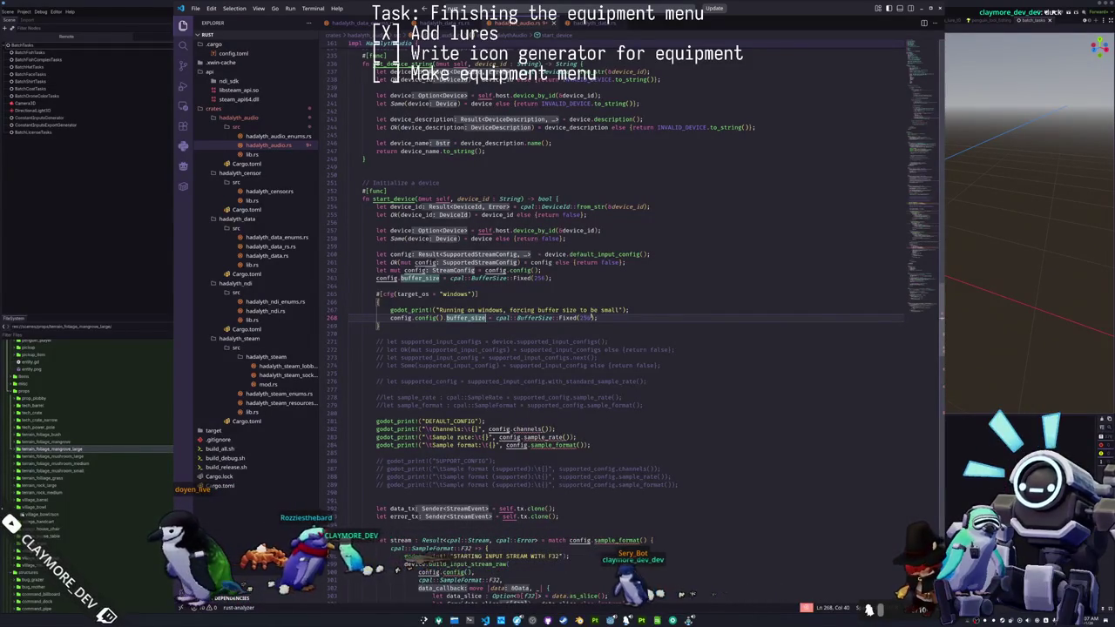
key(shift+Home)
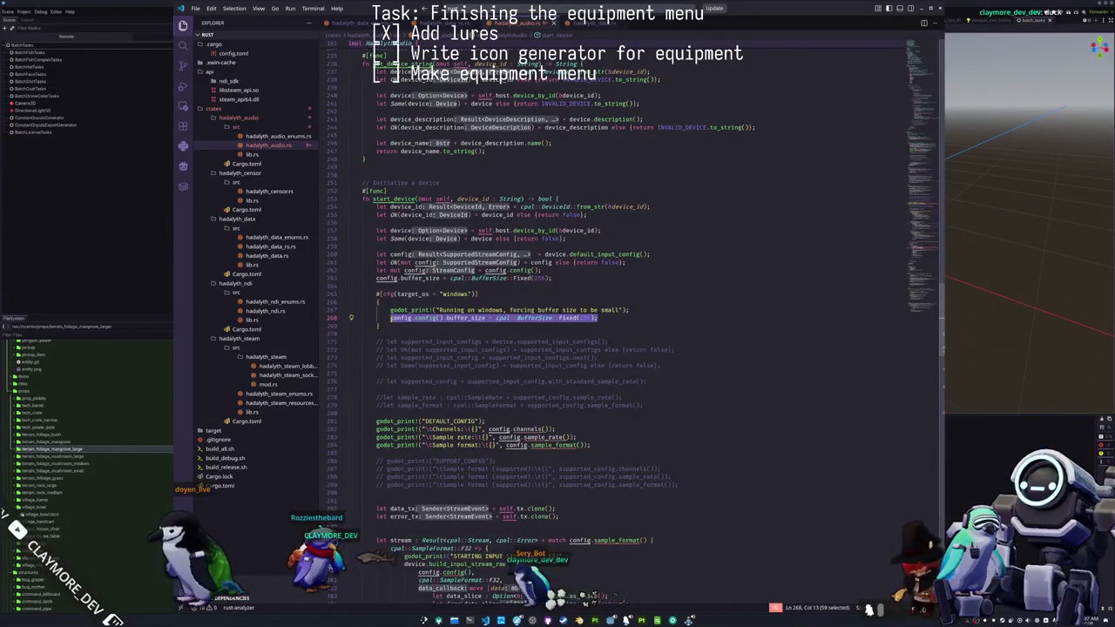
key(ctrl+c)
key(Up)
key(Up)
key(Up)
key(Return)
key(ctrl+v)
key(Return)
- Insert a blank line above the config.buffer_size assignment
key(Up)
key(Up)
key(Up)
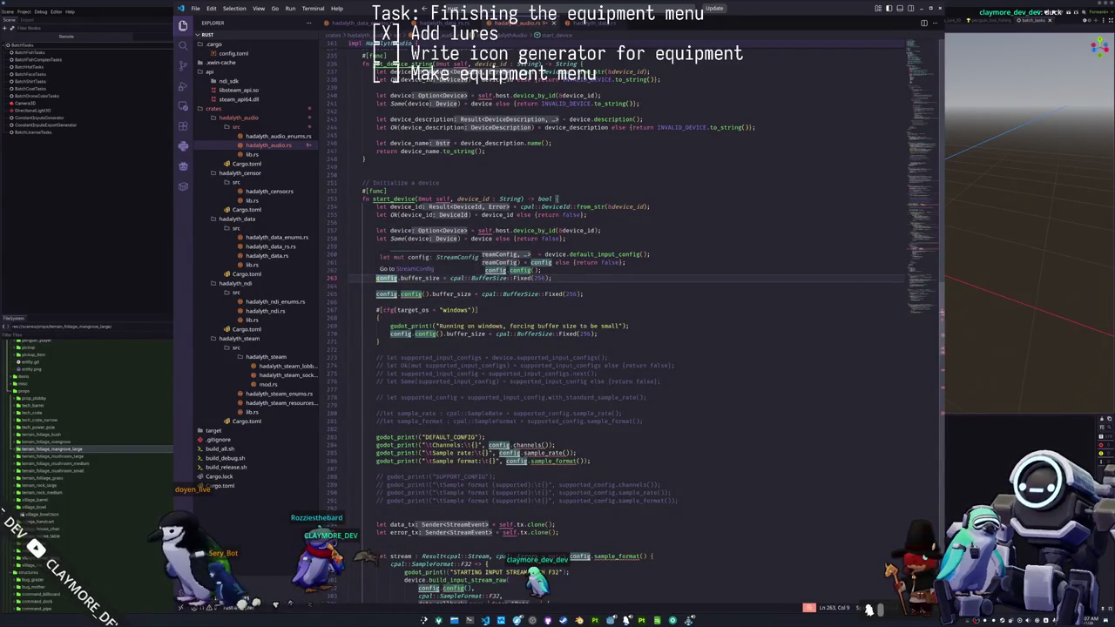
key(Return)
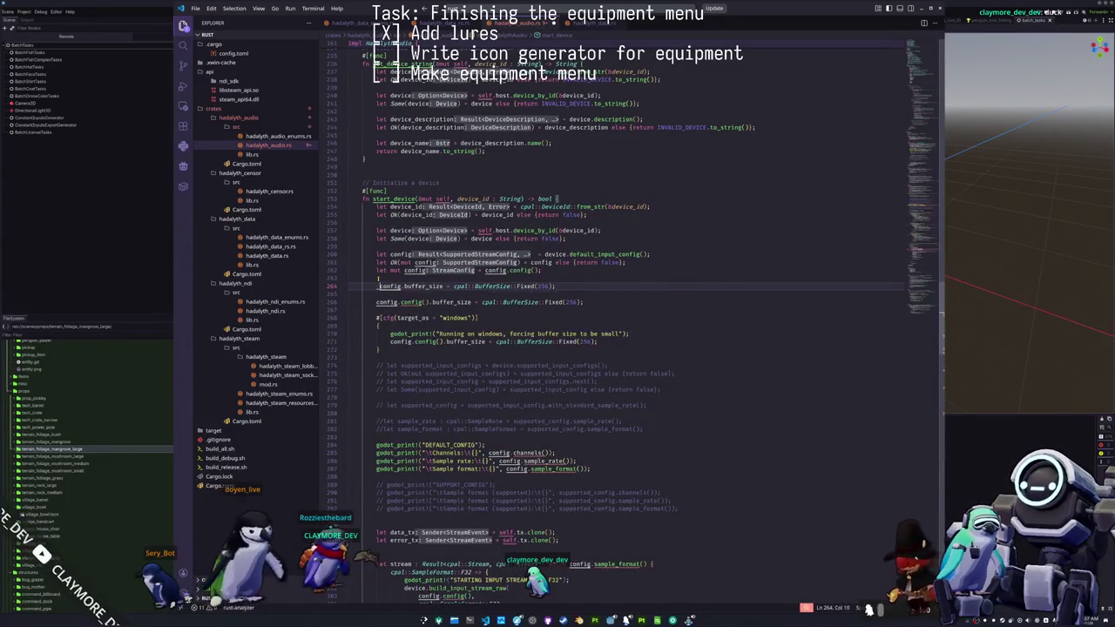
key(ctrl+shift+Right)
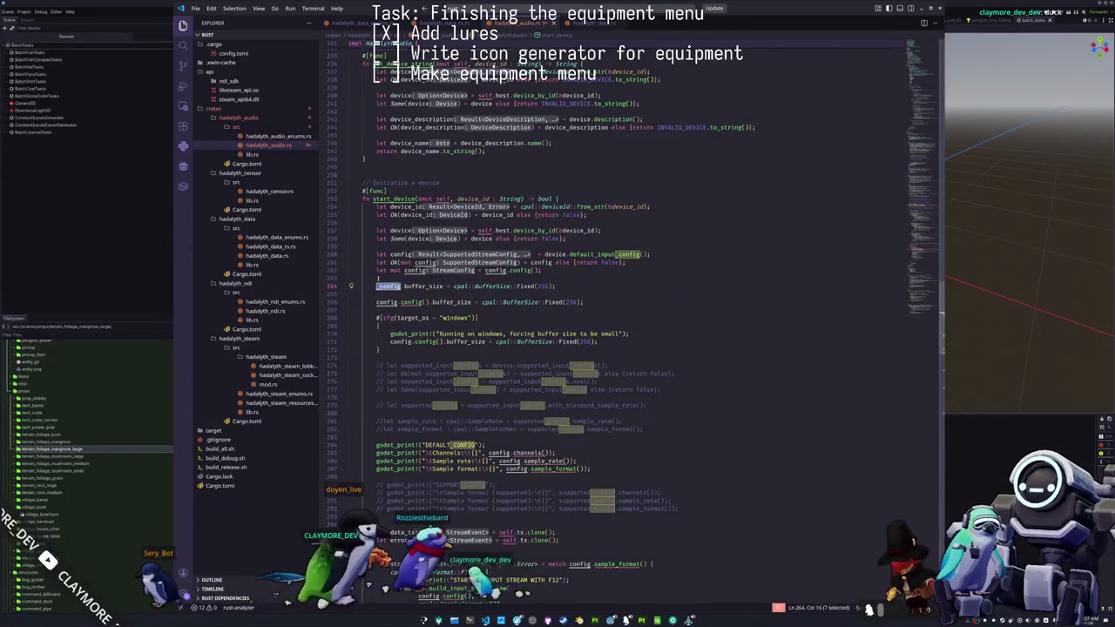
key(Left)
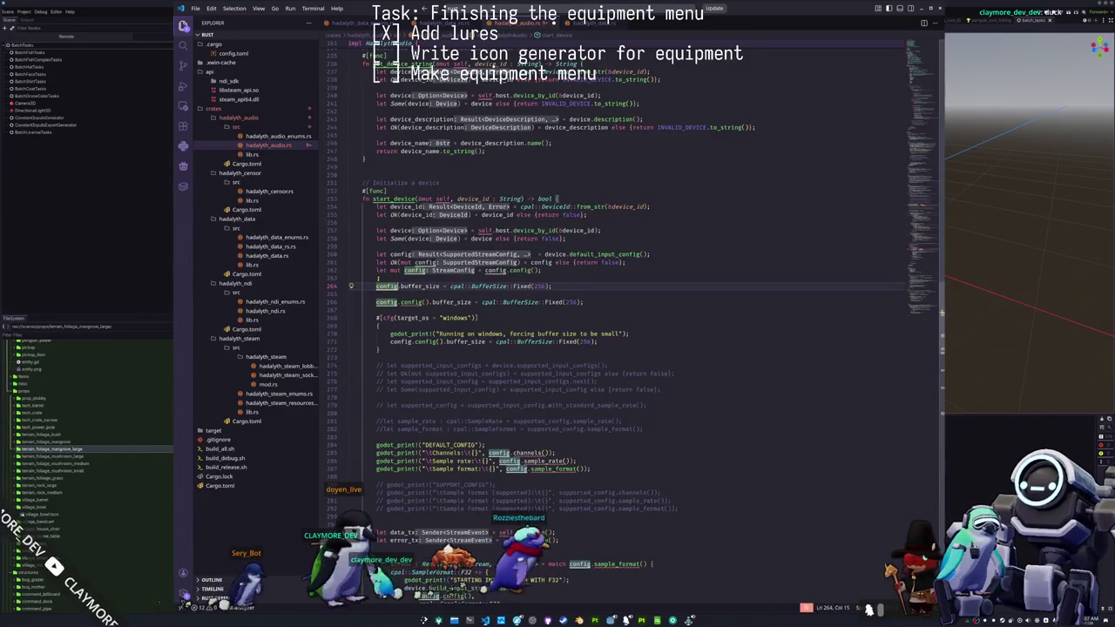
click(422, 270)
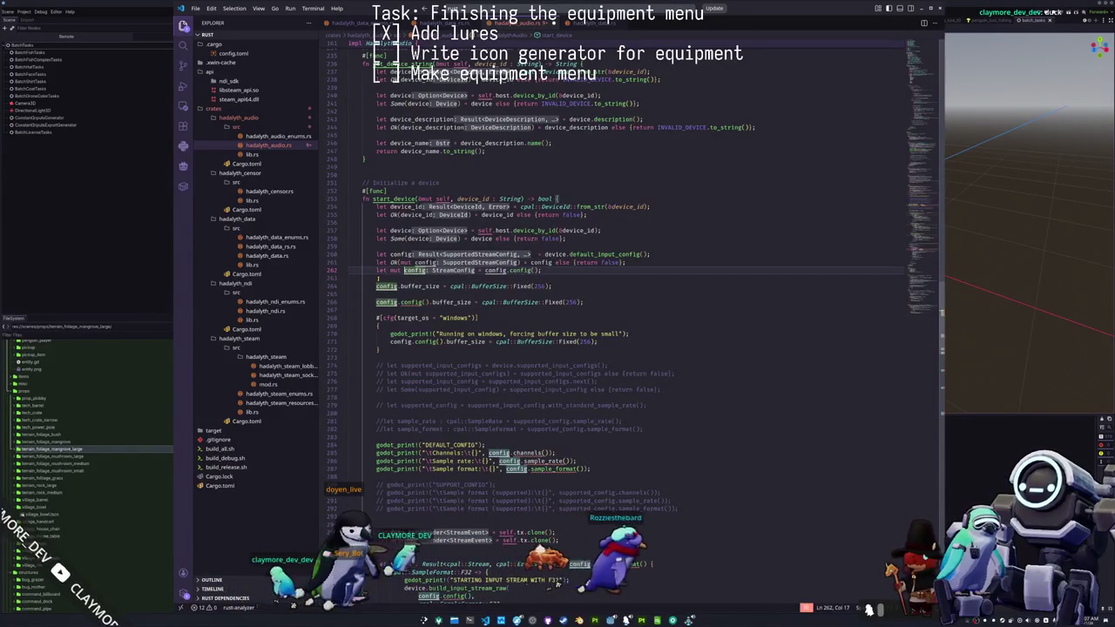
- Rename the line-261 binding to supported_config and build line 262 from supported_config.config()
text(support)
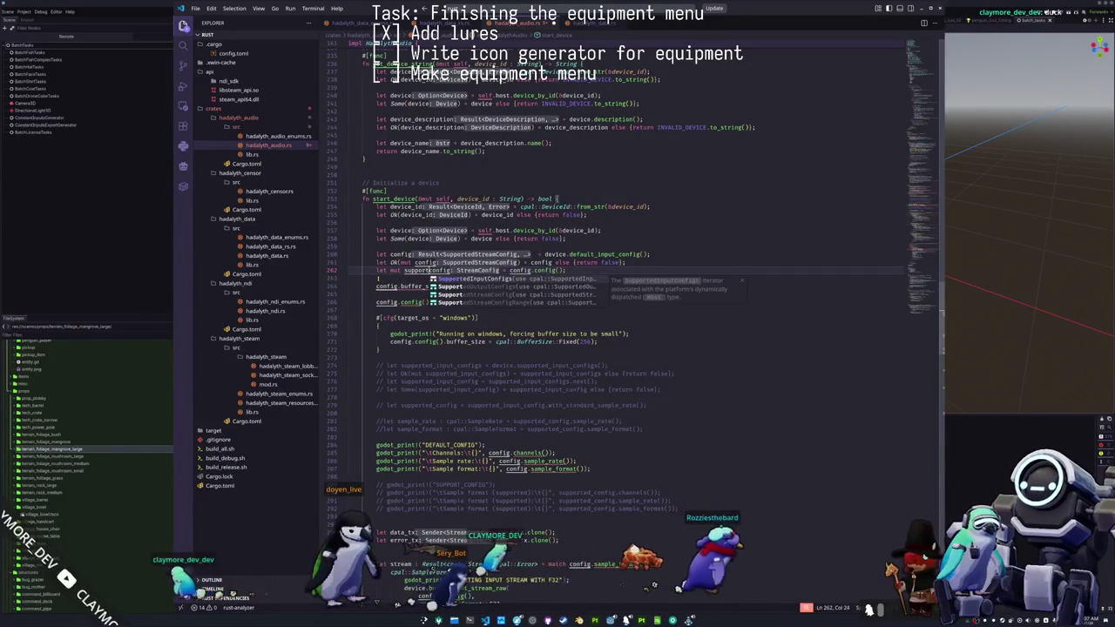
key(ctrl+z)
click(415, 262)
text(supported_)
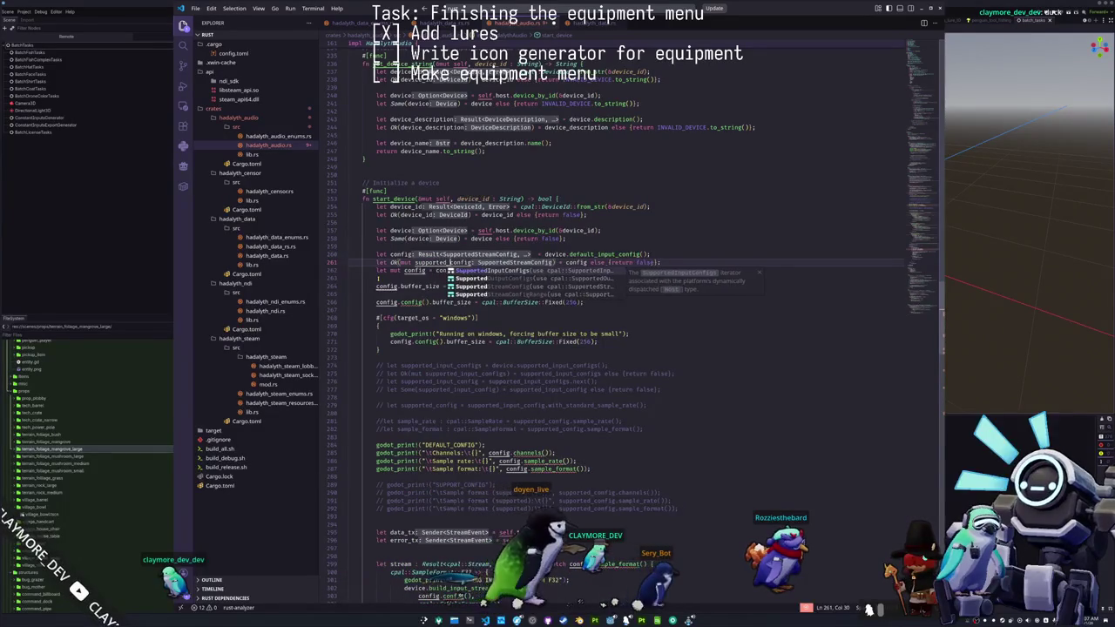
double_click(446, 271)
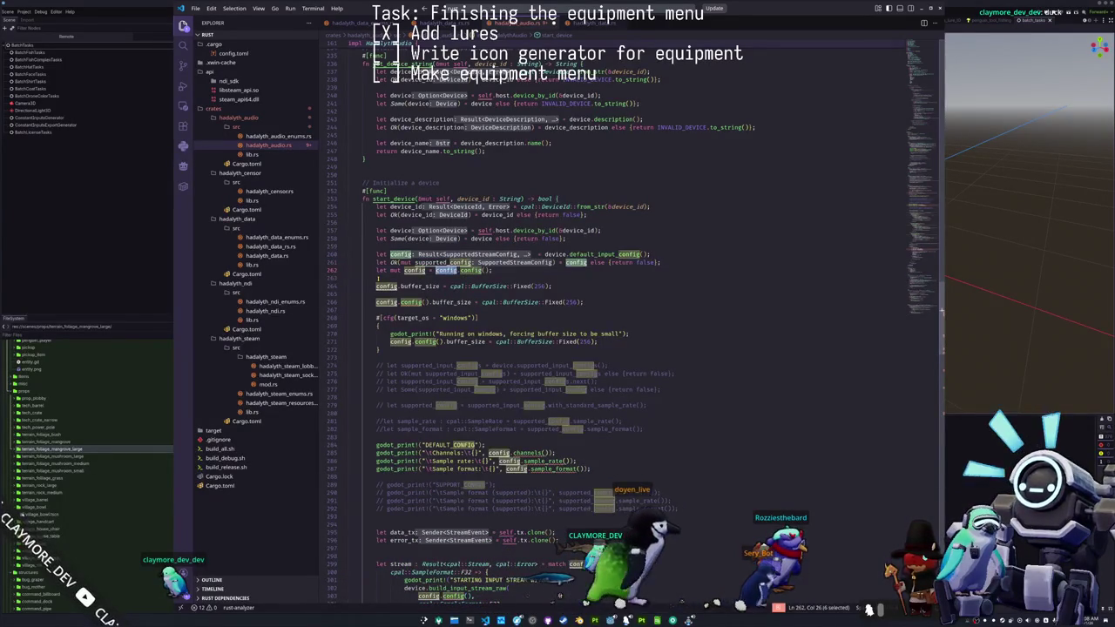
text(supported_config)
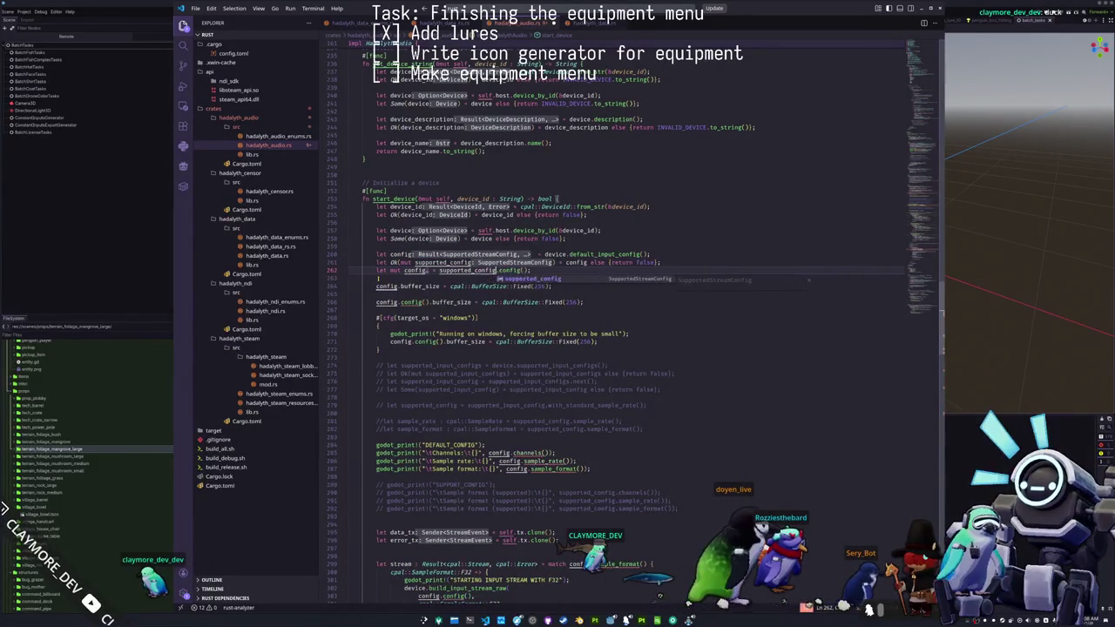
- Shift the blank line above the declaration and prefix line 266 with 'supported_'
click(443, 262)
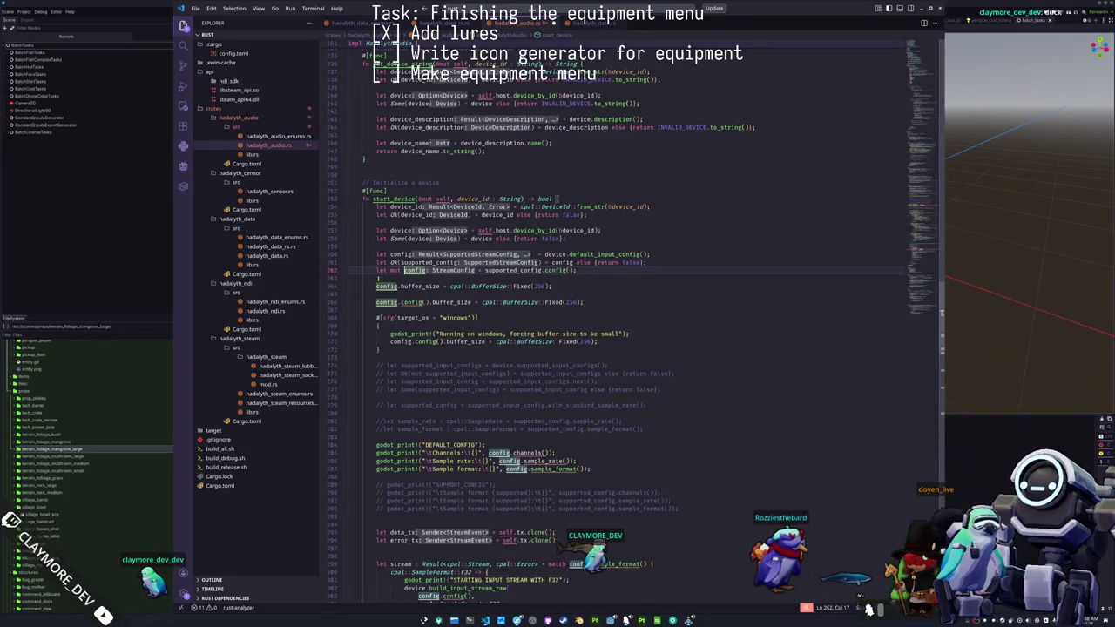
key(Delete)
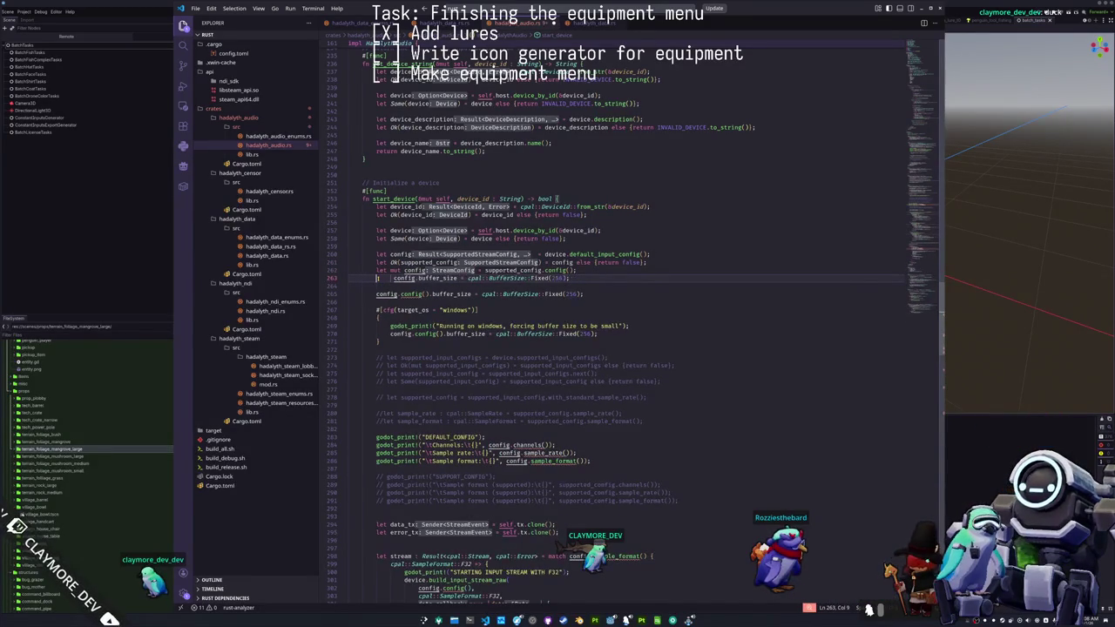
key(Up)
key(Return)
key(Down)
key(Down)
key(Down)
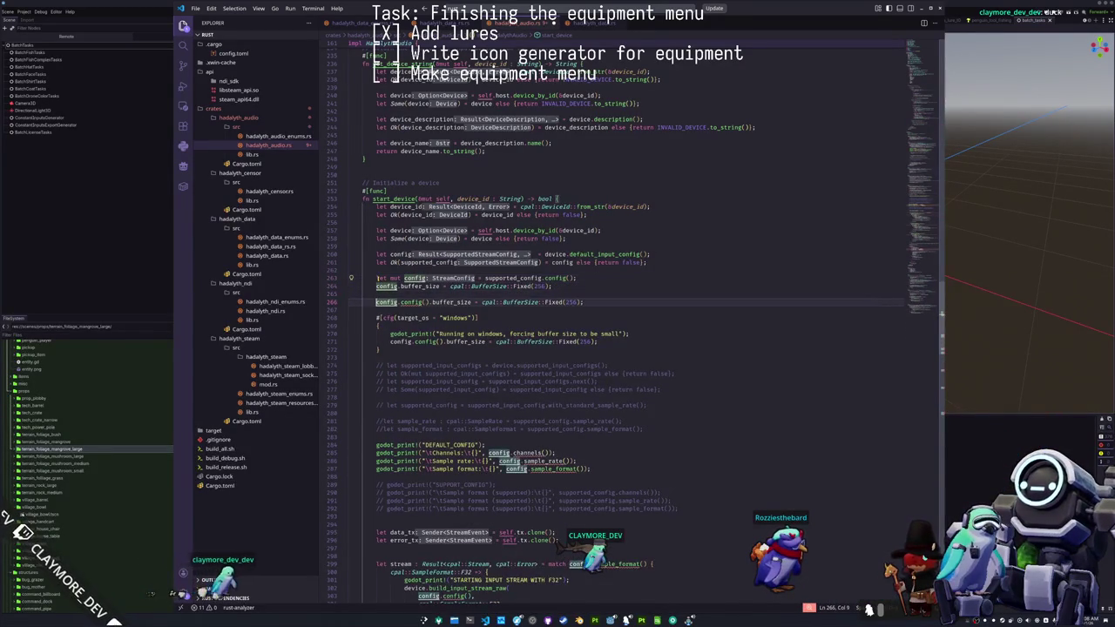
text(supported_)
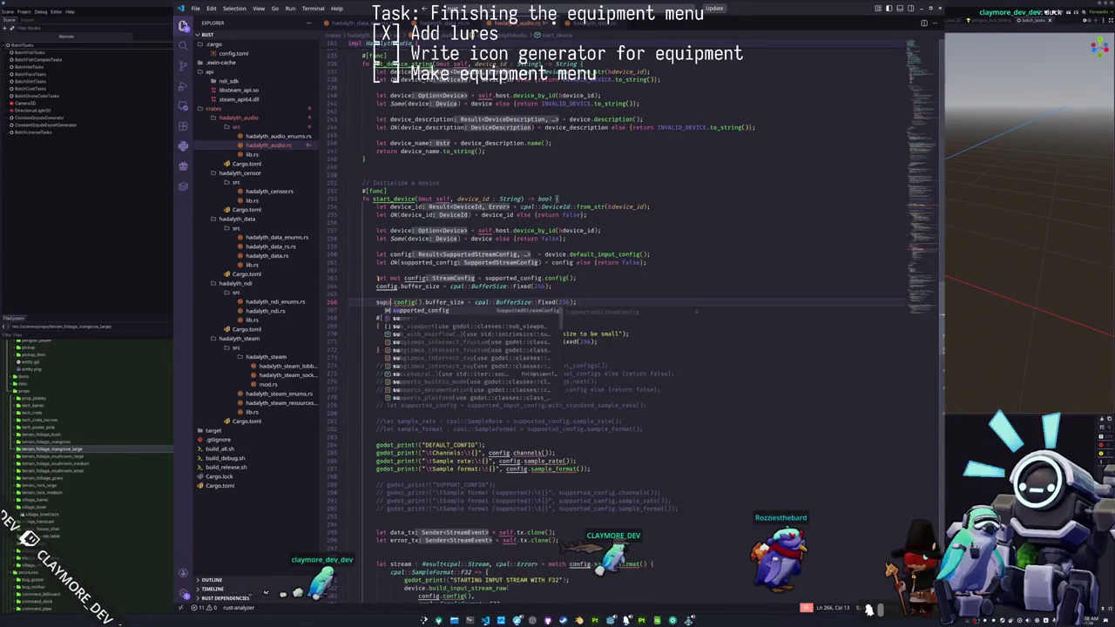
key(End)
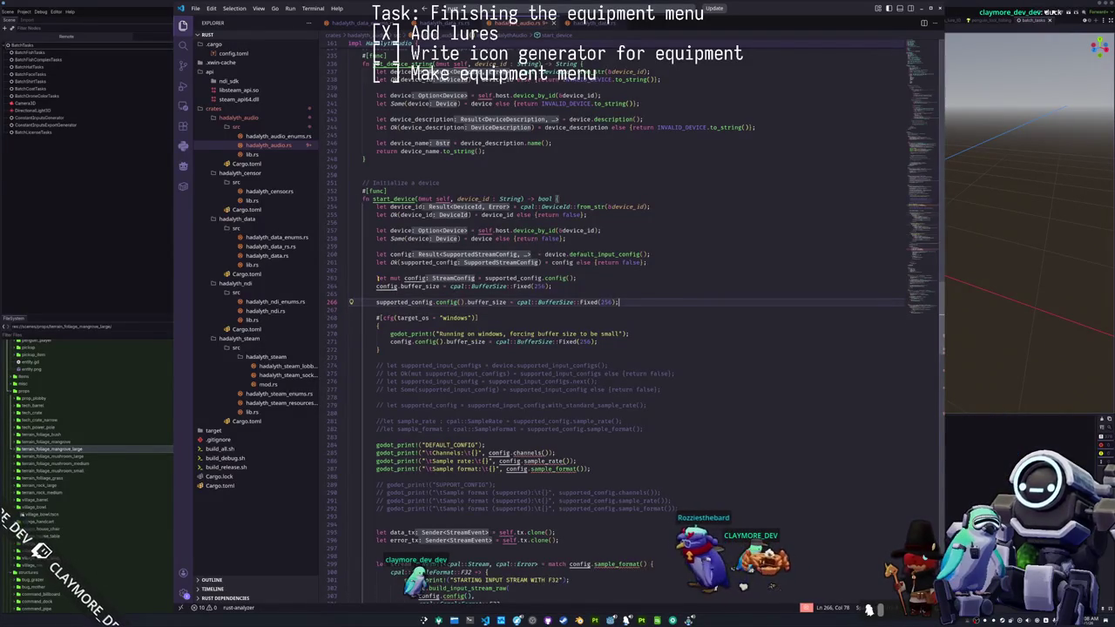
- Check the type info for the config() call on line 266
mouse_move(457, 302)
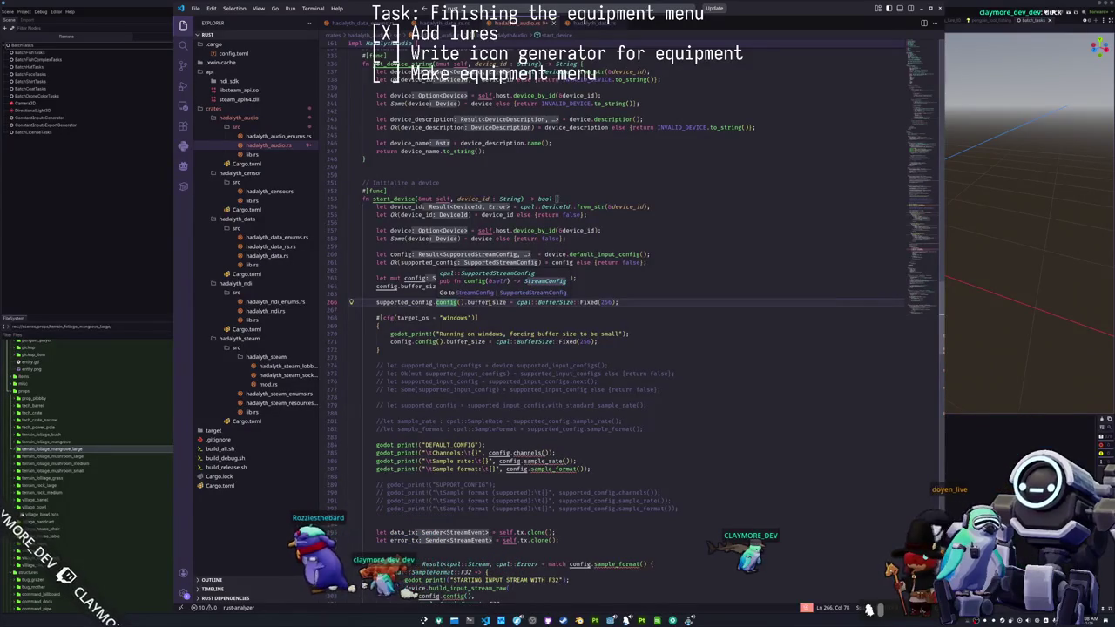
click(488, 302)
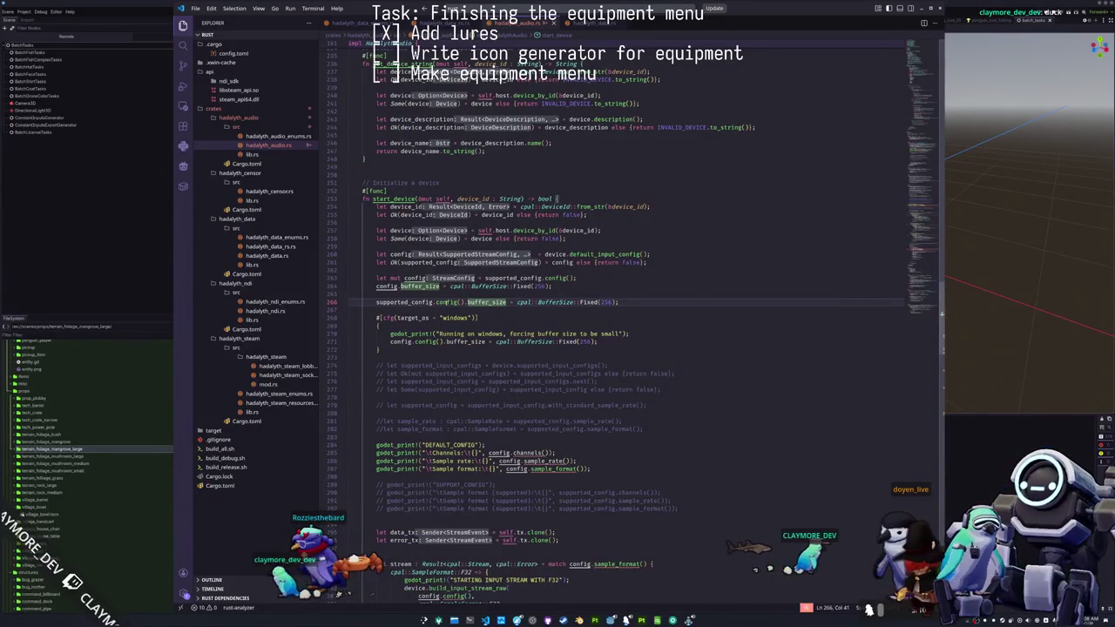
double_click(446, 302)
click(444, 310)
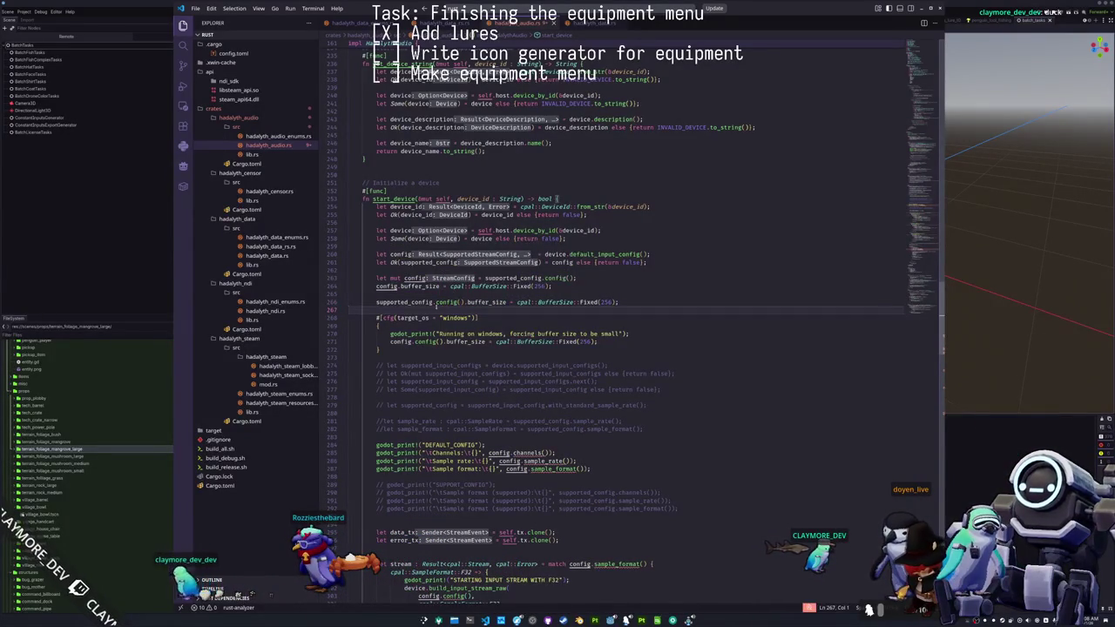
- Comment out and delete the extra supported_config buffer-size line and its leftover empty line
double_click(406, 302)
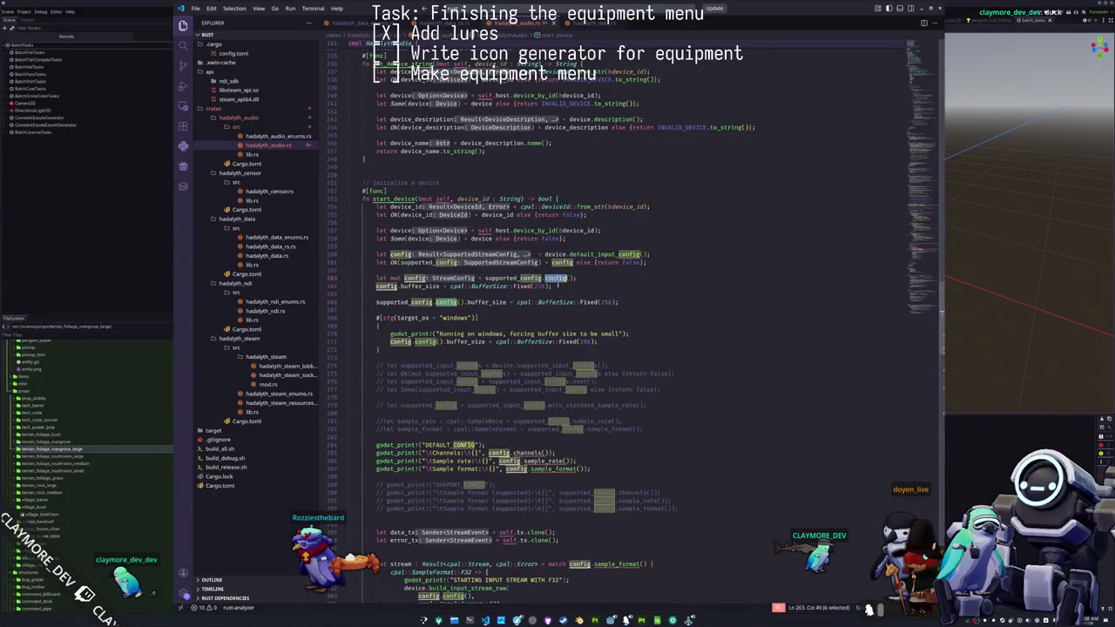
click(562, 286)
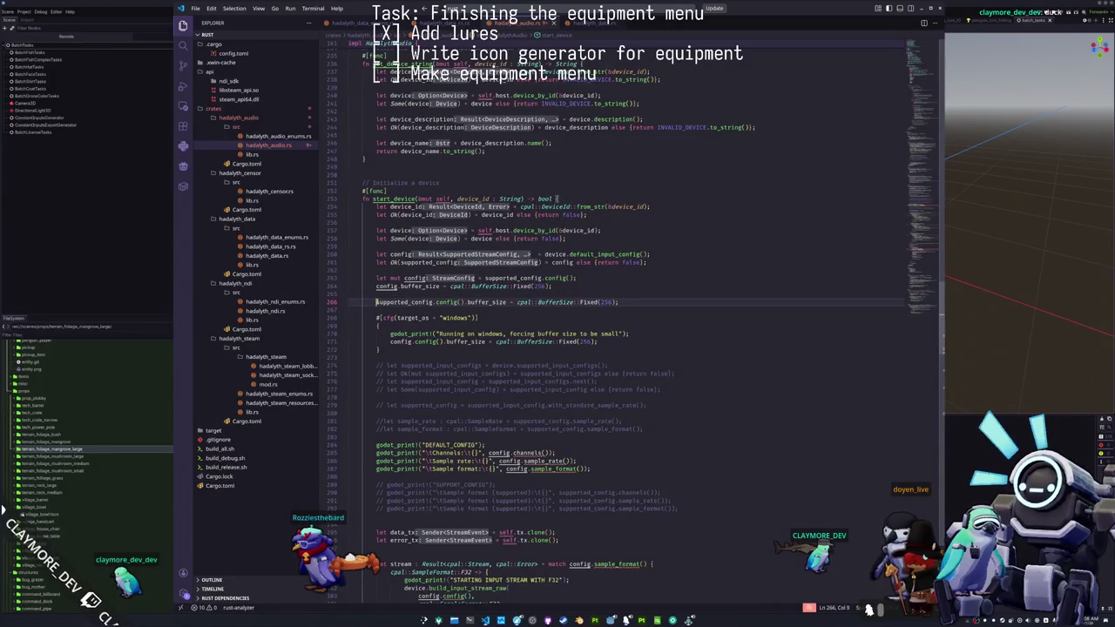
text(//)
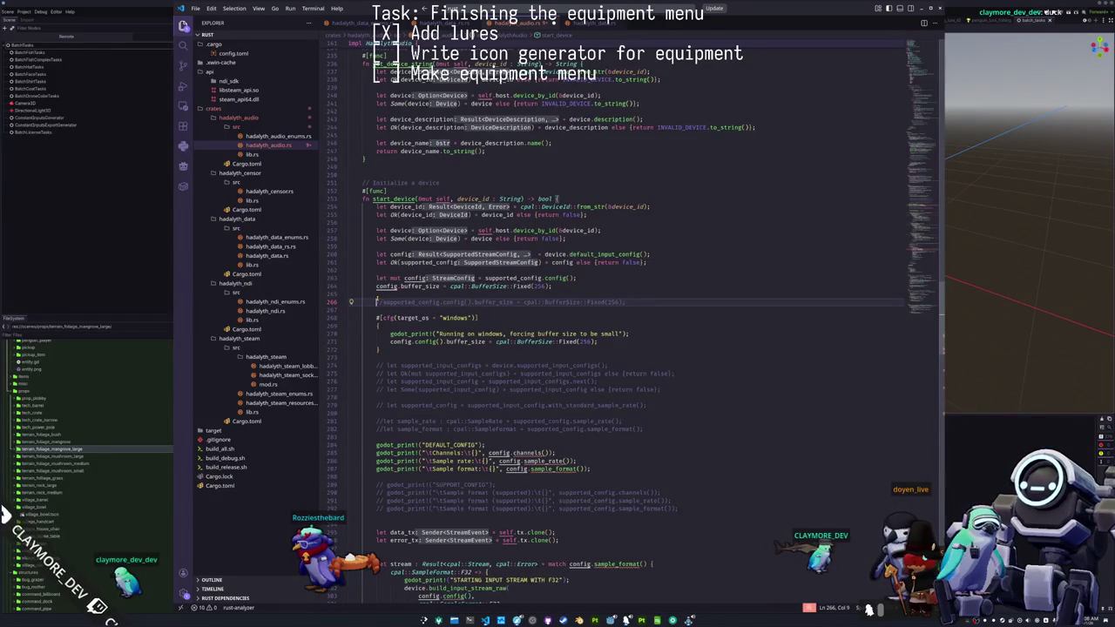
drag(376, 302, 349, 307)
key(BackSpace)
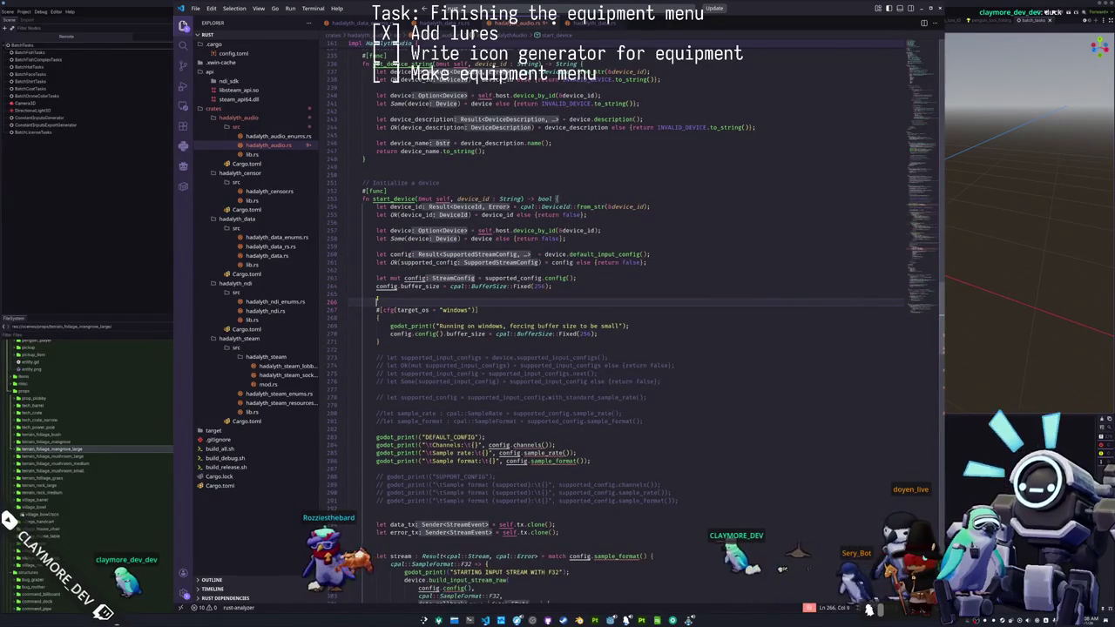
key(BackSpace)
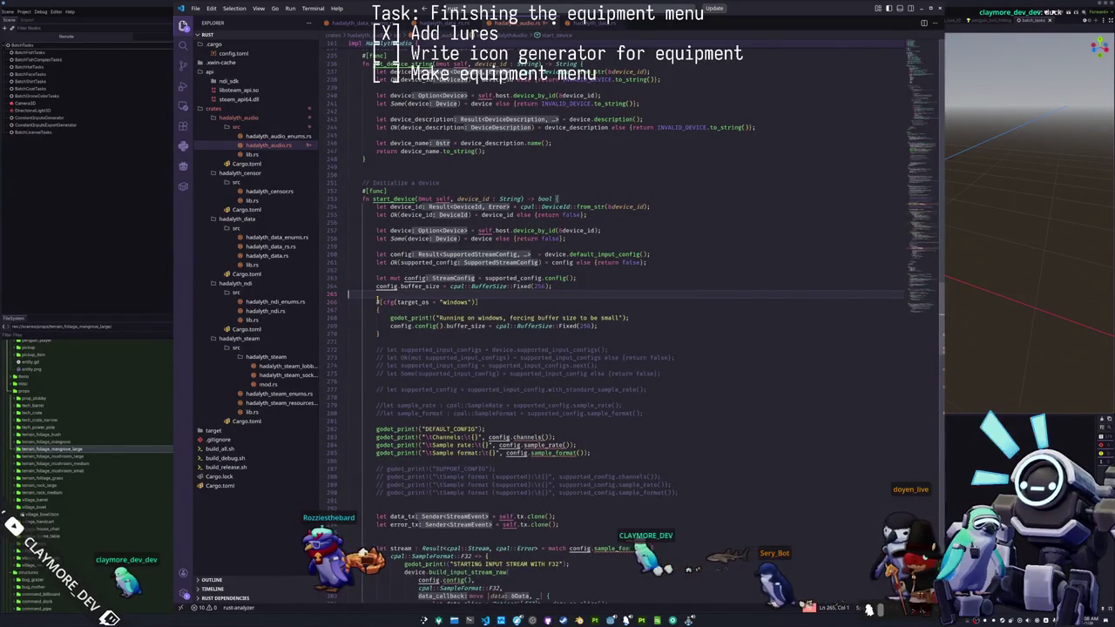
drag(348, 294, 350, 285)
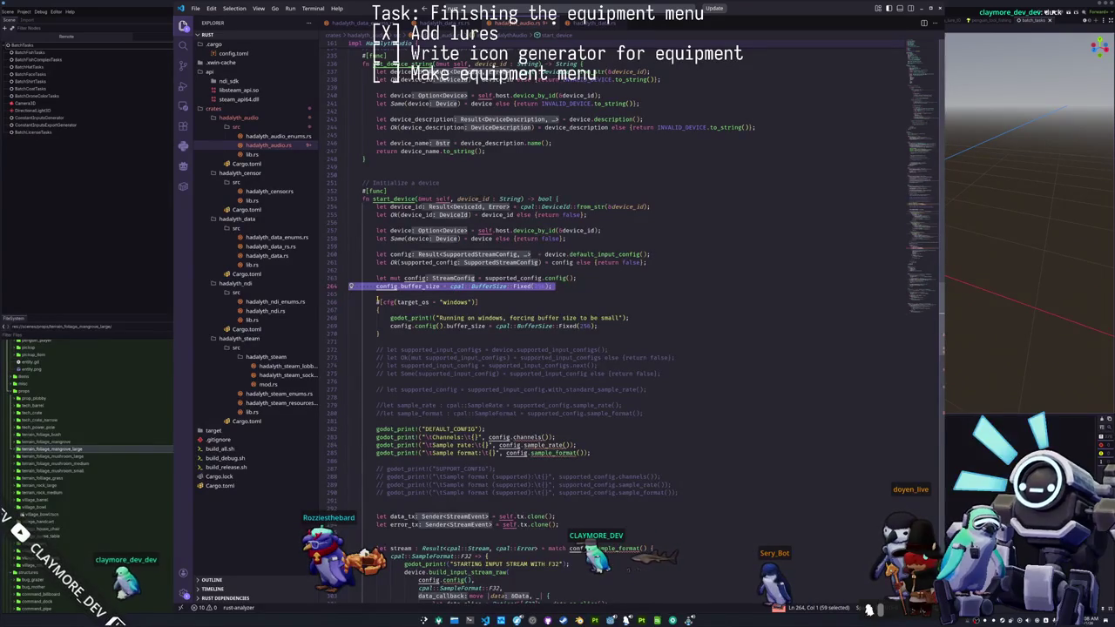
click(348, 302)
- Replace config with supported_config in the DEFAULT_CONFIG print lines using multi-cursor autocomplete
click(349, 406)
click(348, 438)
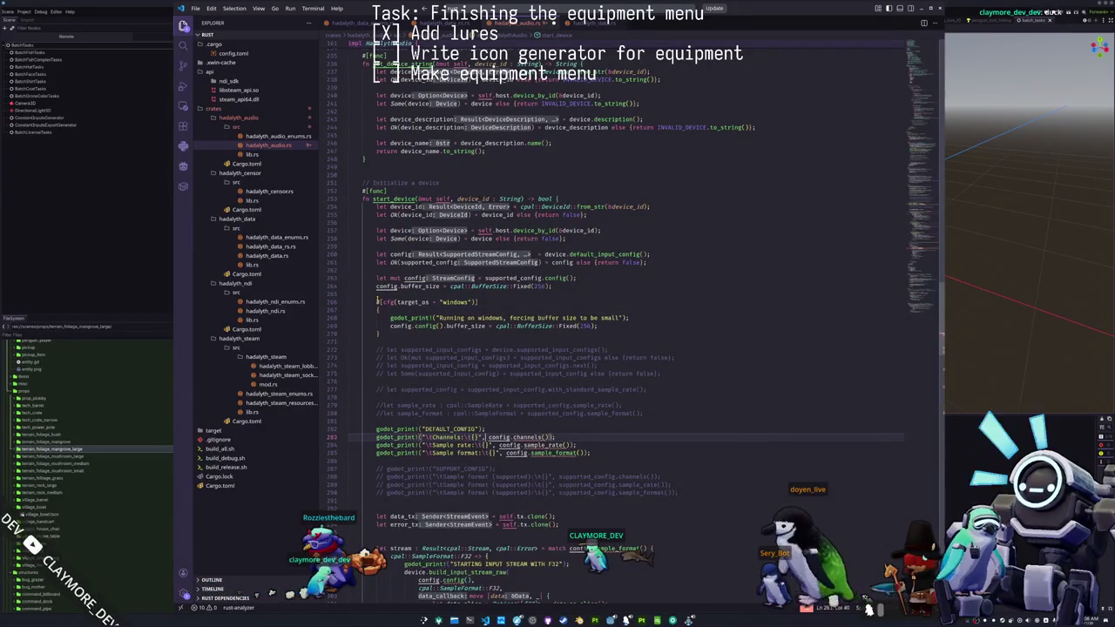
double_click(494, 437)
text(su)
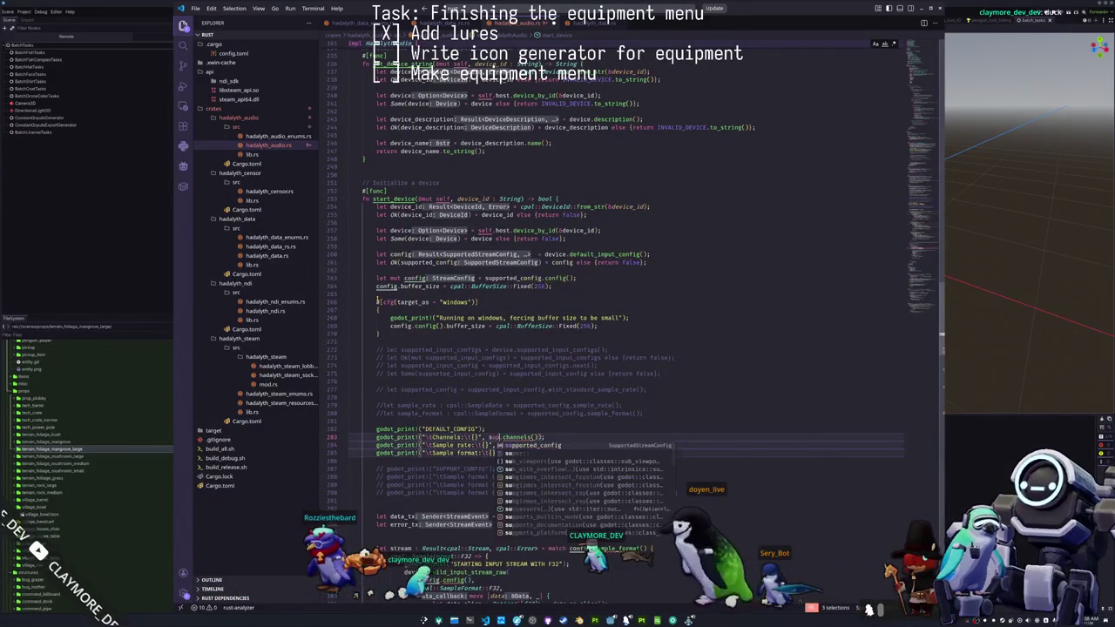
key(Tab)
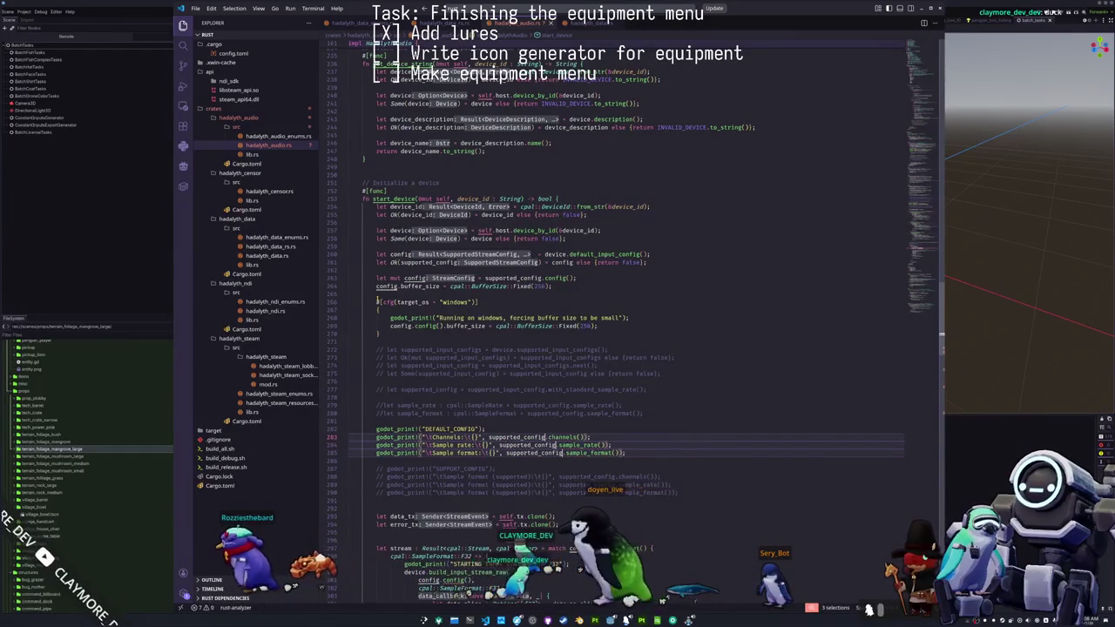
key(Escape)
- Replace config with supported_config in the sample_format match
click(545, 478)
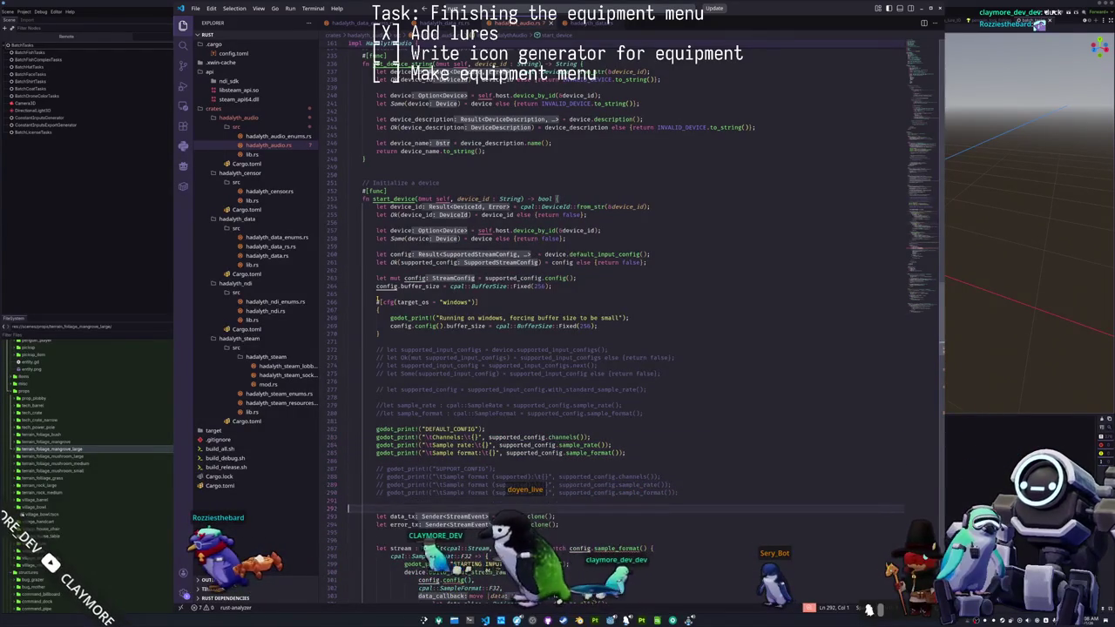
double_click(579, 548)
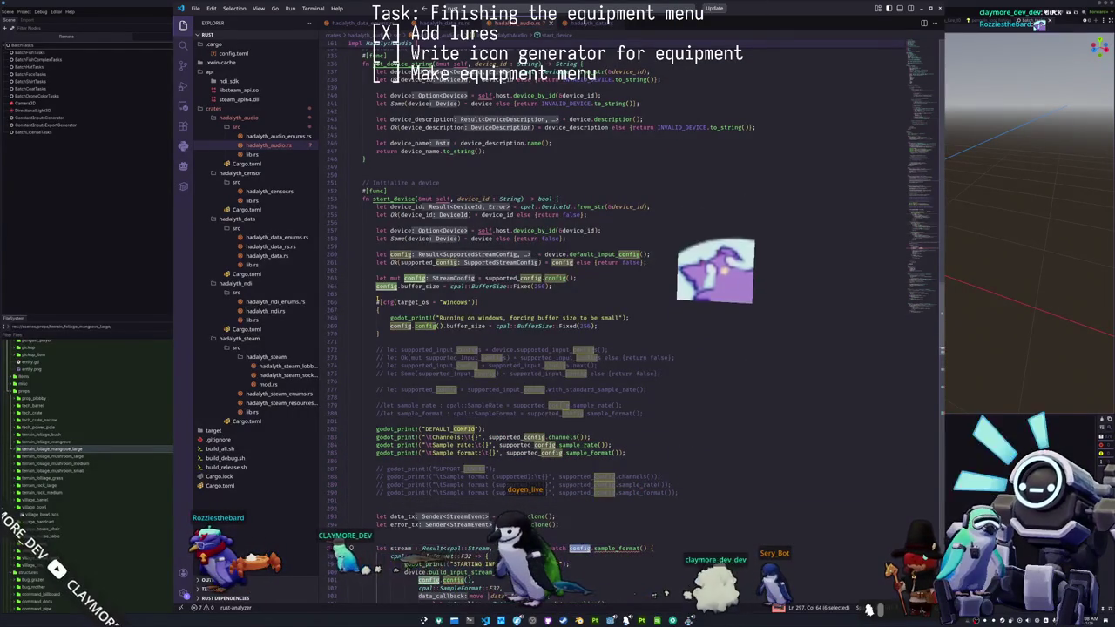
text(supported)
key(Tab)
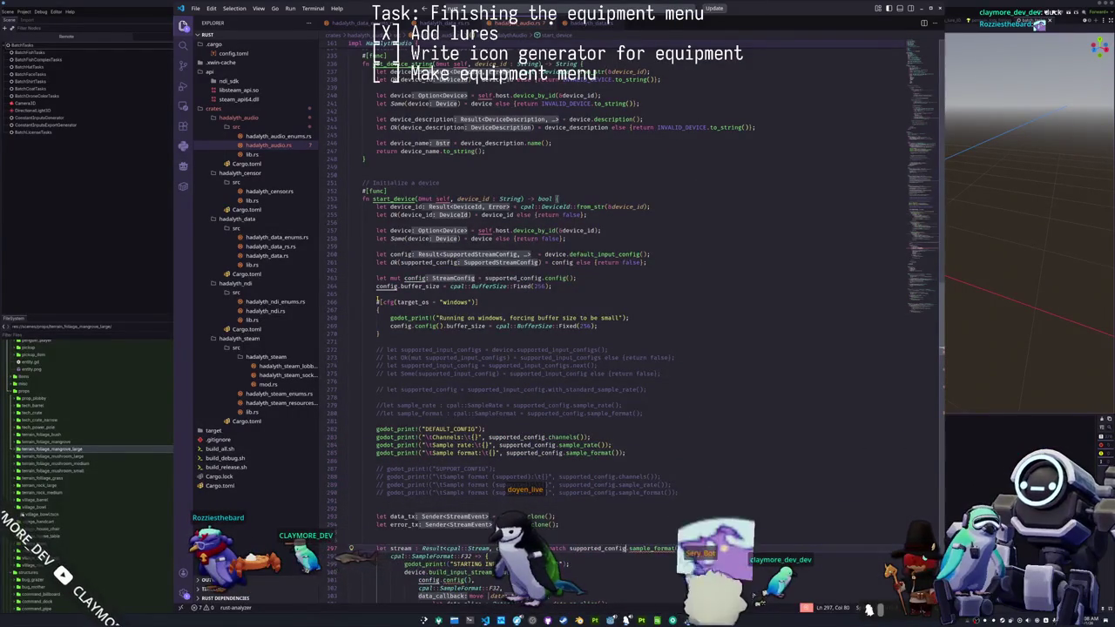
click(548, 591)
key(Down)
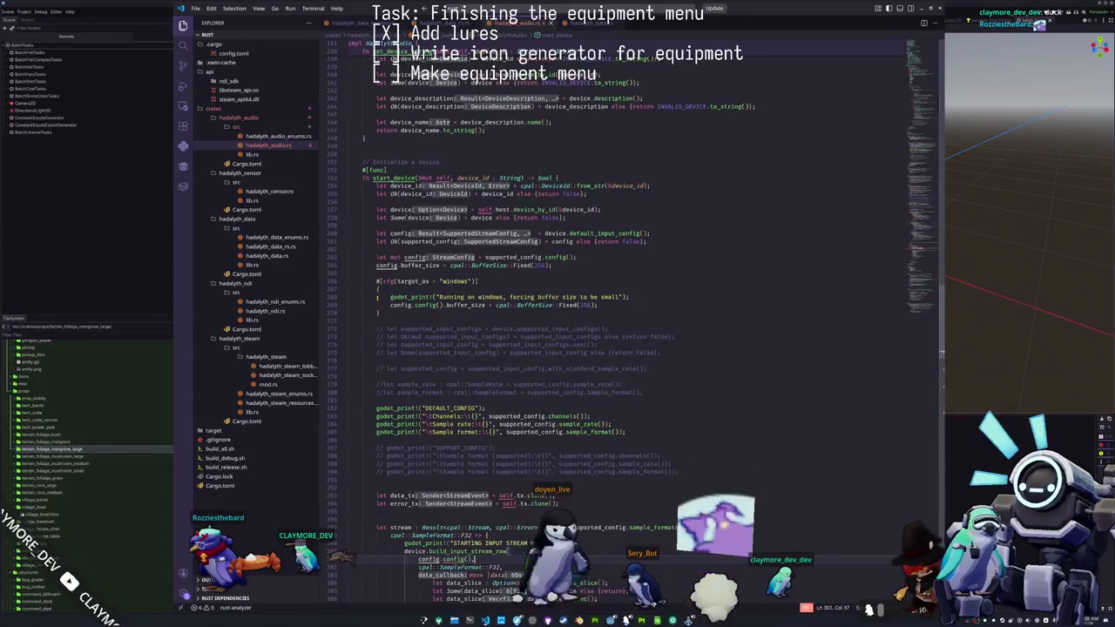
- Strip the extra call after config in every stream builder at once
key(ctrl+d)
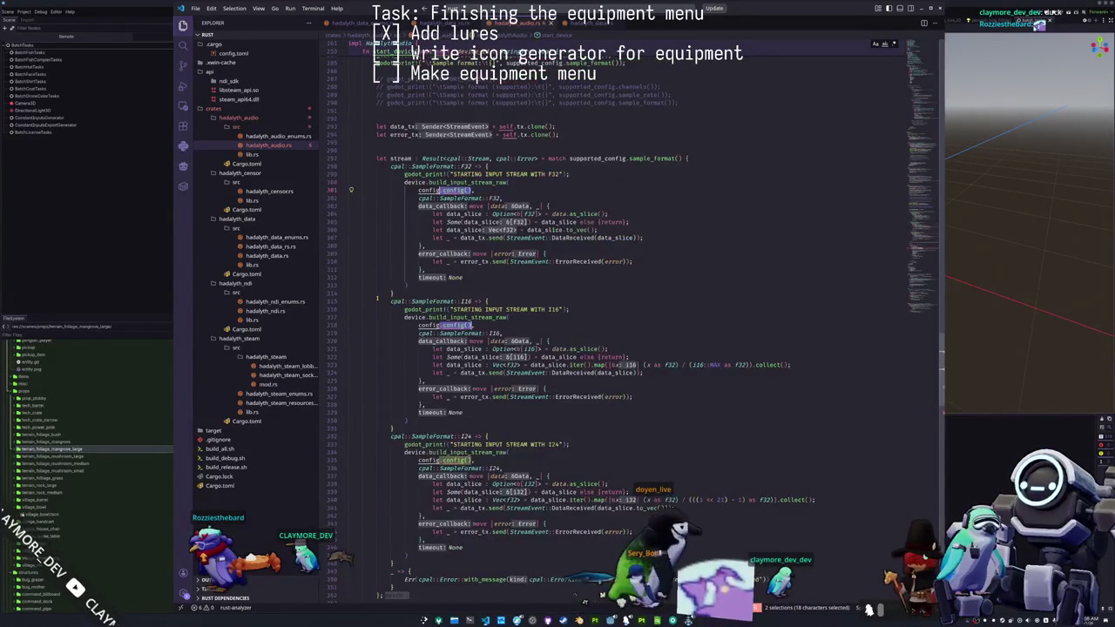
key(BackSpace)
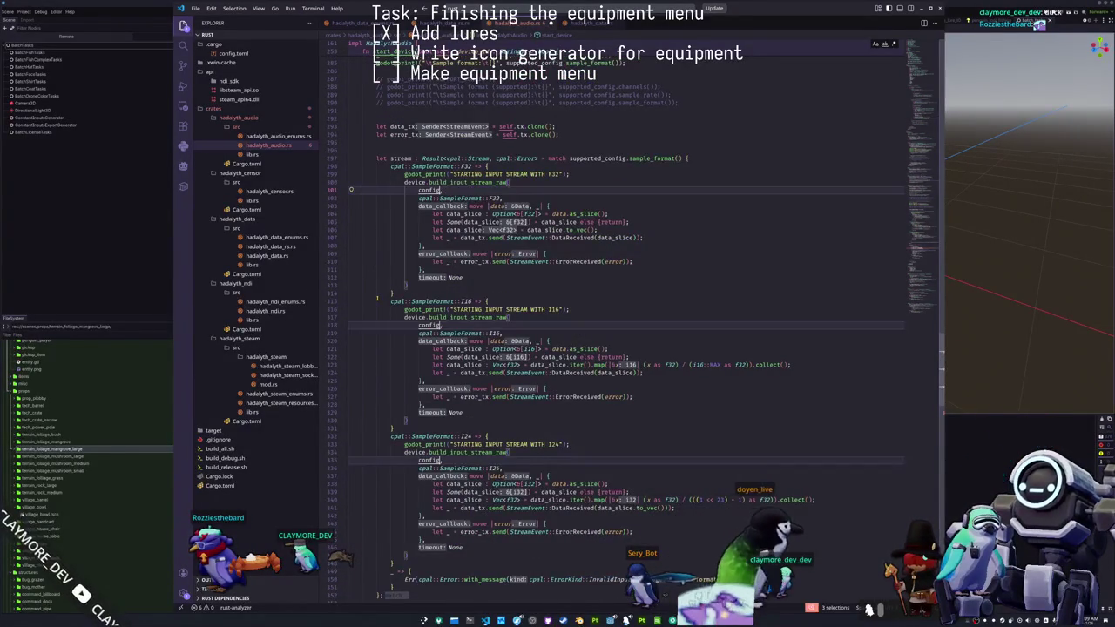
key(Escape)
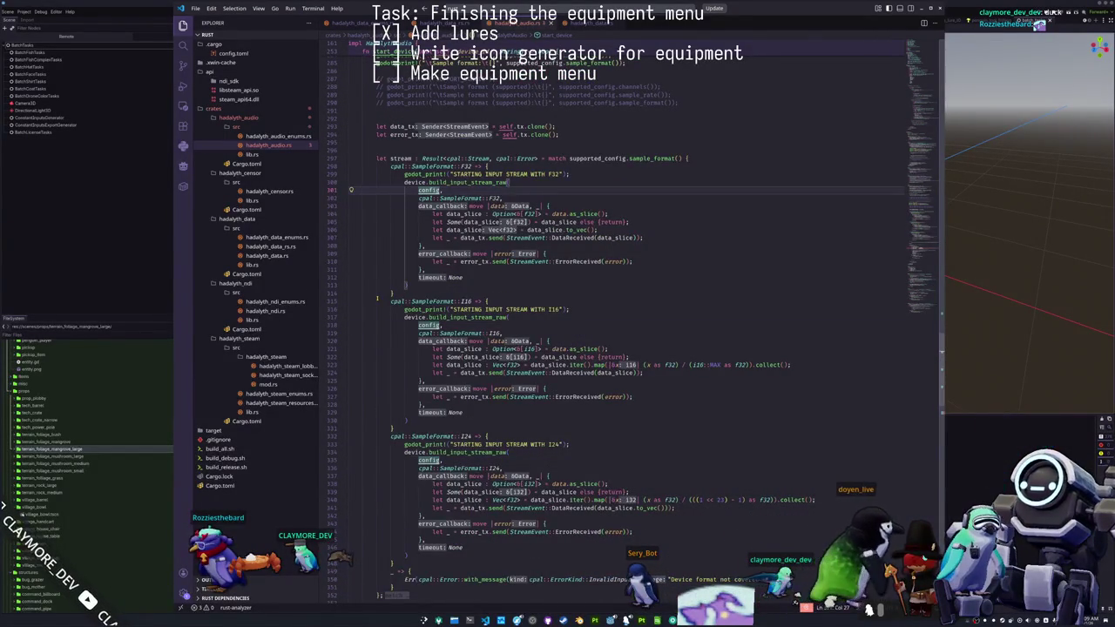
key(Up)
key(Up)
key(Up)
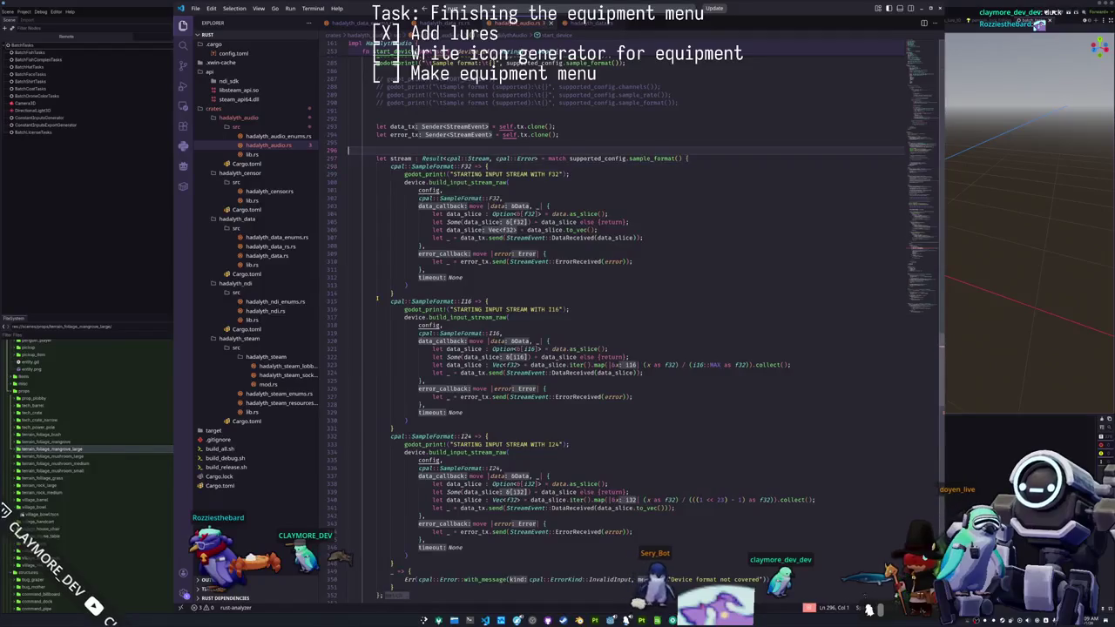
scroll(377, 299, up, 10)
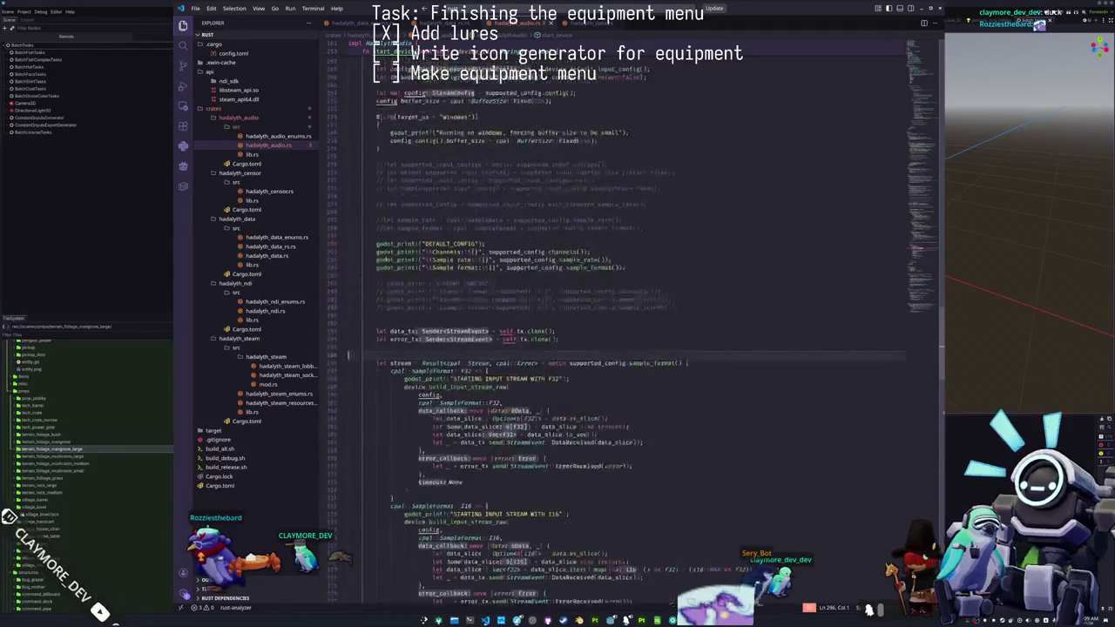
scroll(377, 276, down, 15)
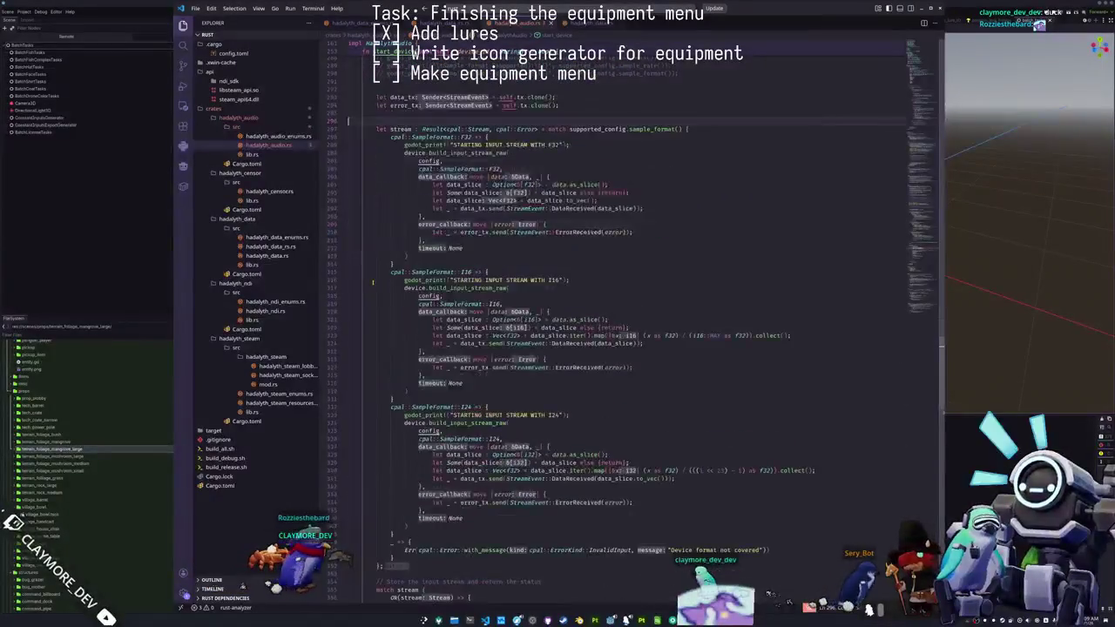
scroll(372, 285, down, 1)
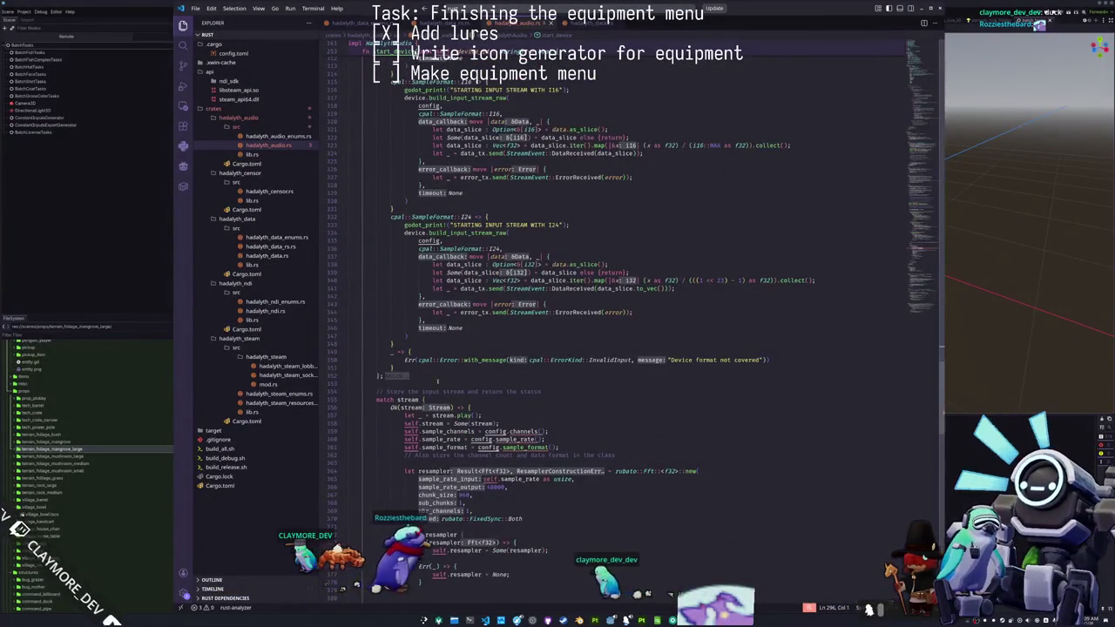
- Change the channels, sample rate and sample format reads from config to supported_config
double_click(494, 431)
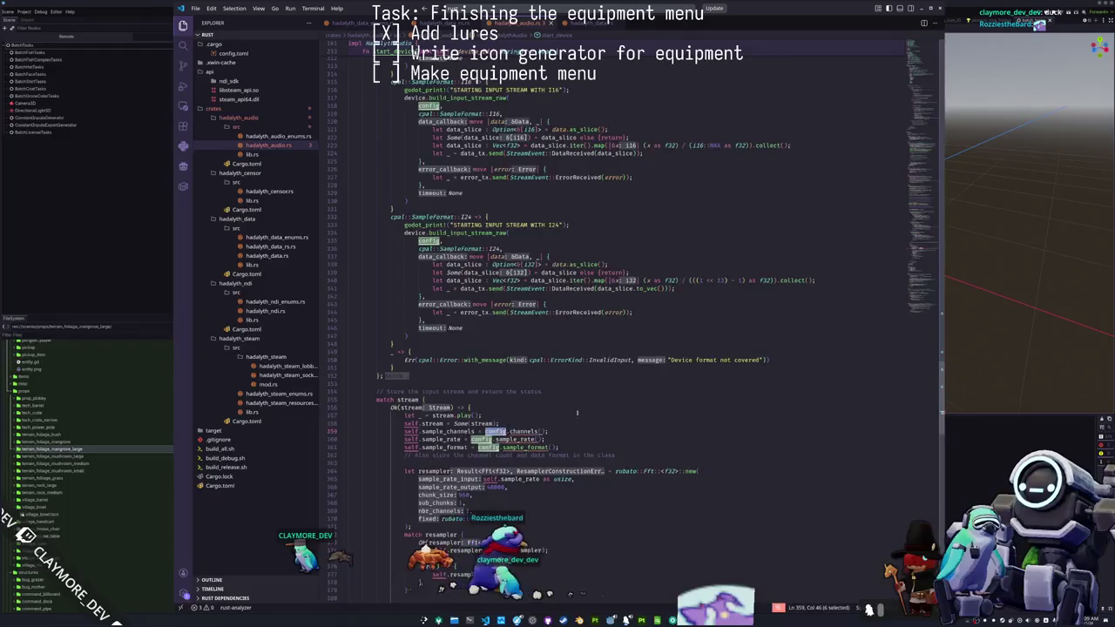
scroll(626, 401, down, 2)
key(ctrl+d)
key(ctrl+d)
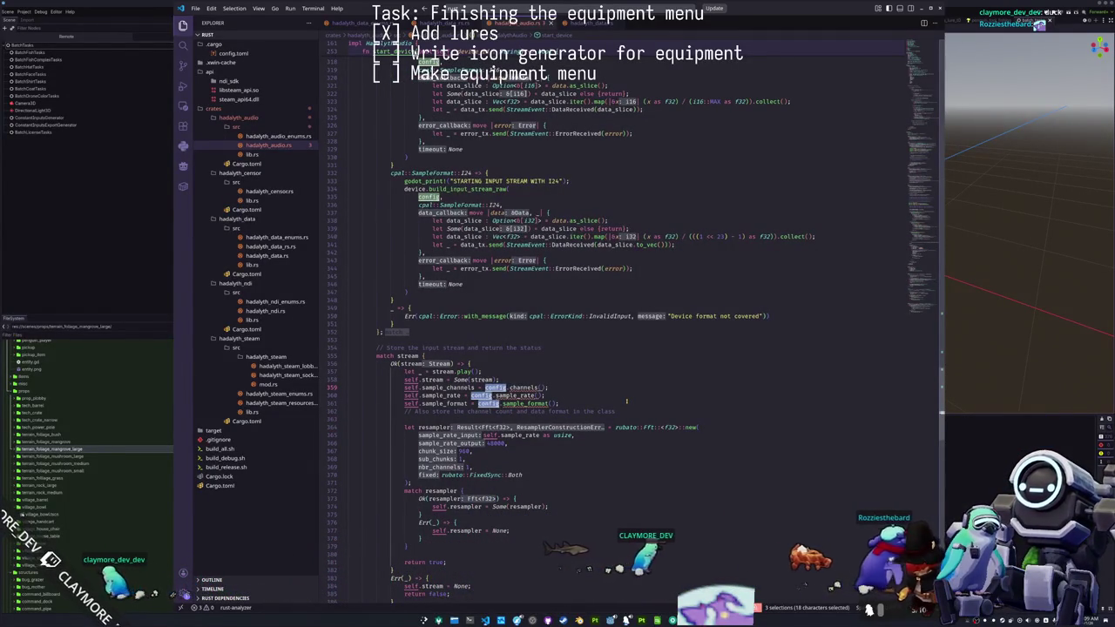
text(supported_config)
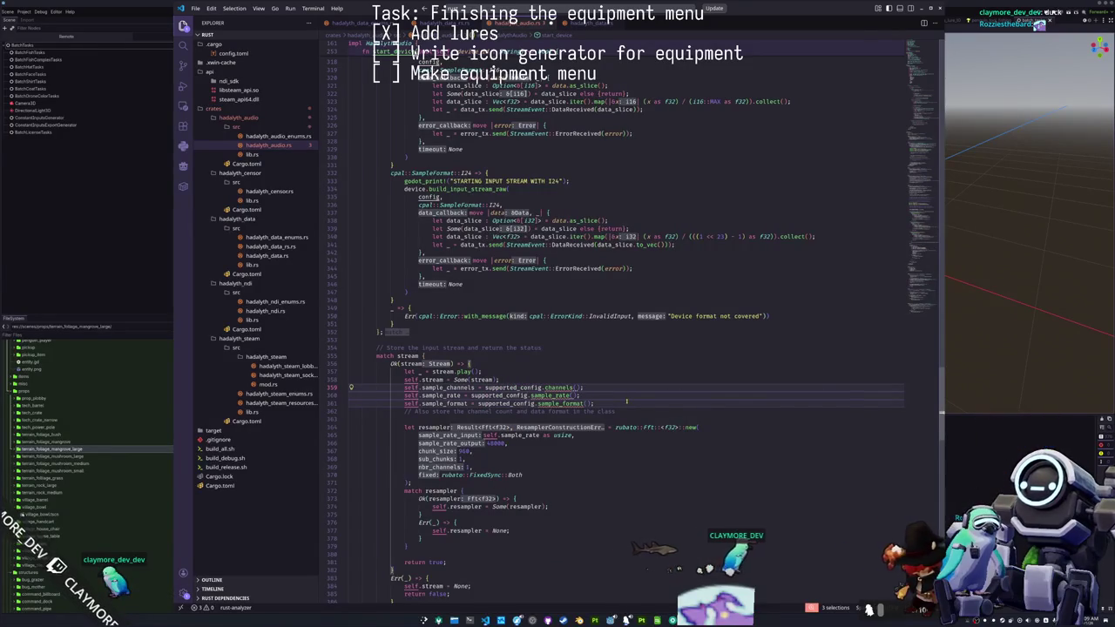
key(Escape)
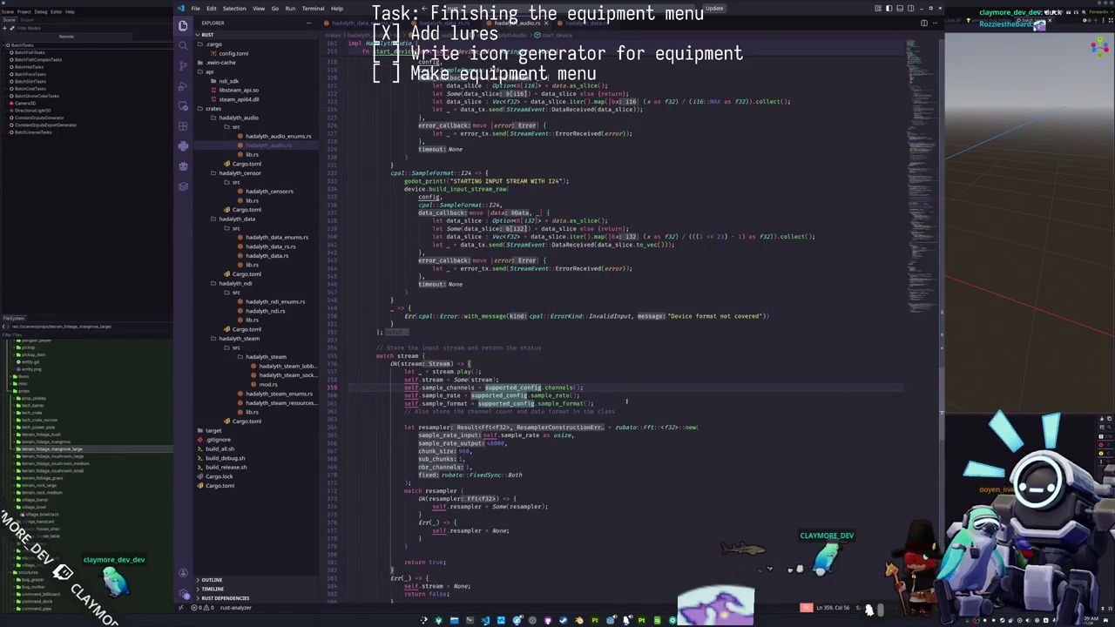
key(Down)
key(Down)
key(Down)
- Select the Windows-only buffer-size block near line 265
scroll(627, 401, down, 20)
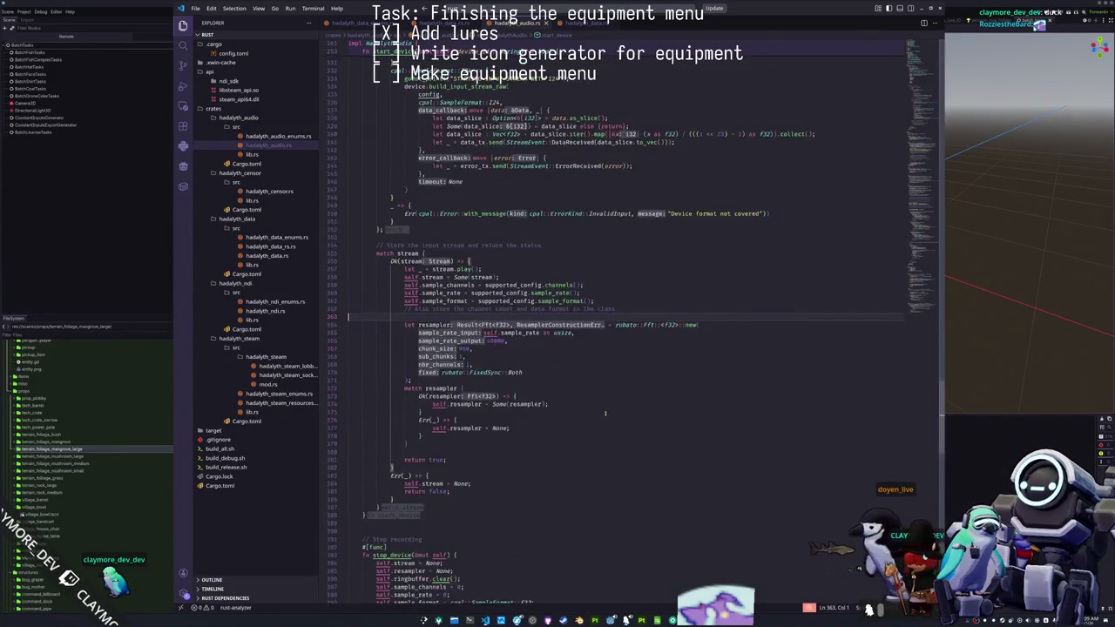
scroll(512, 424, up, 12)
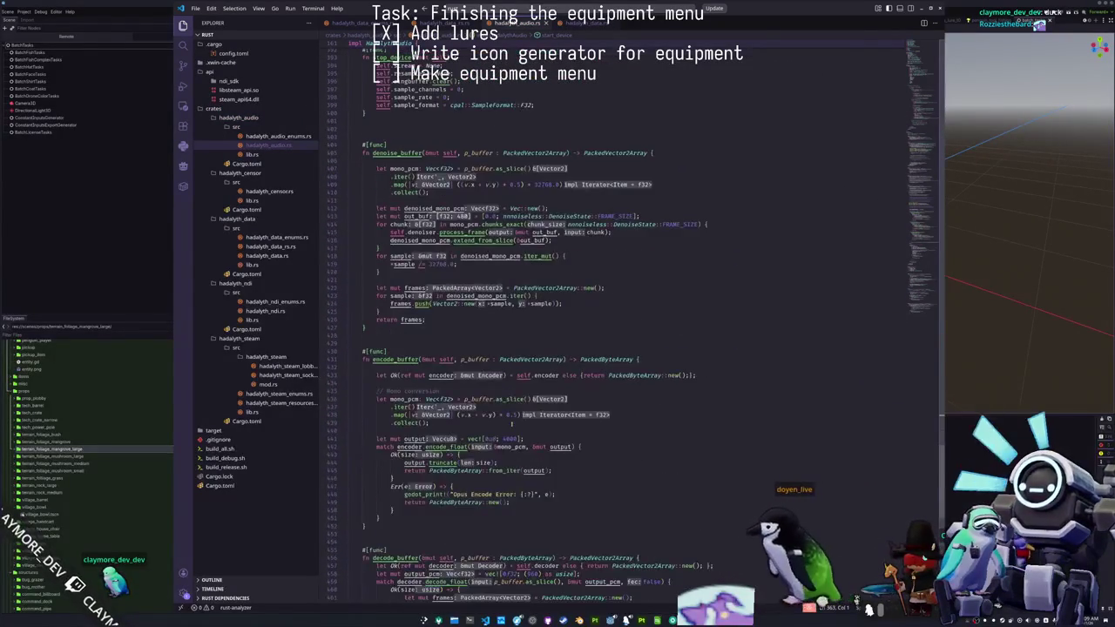
scroll(490, 422, up, 20)
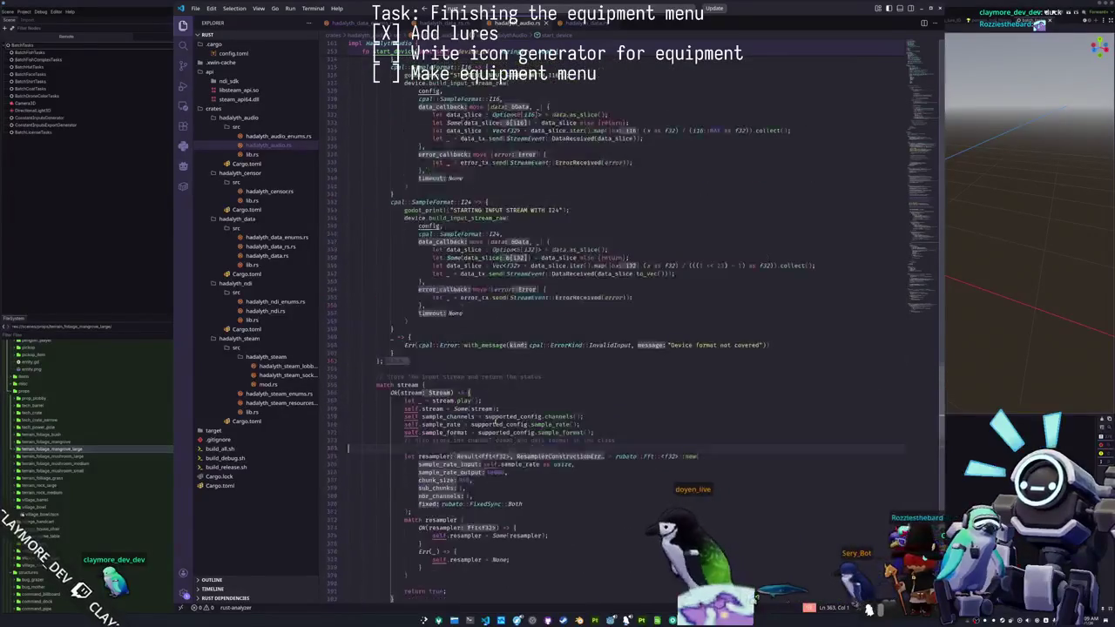
scroll(493, 425, up, 15)
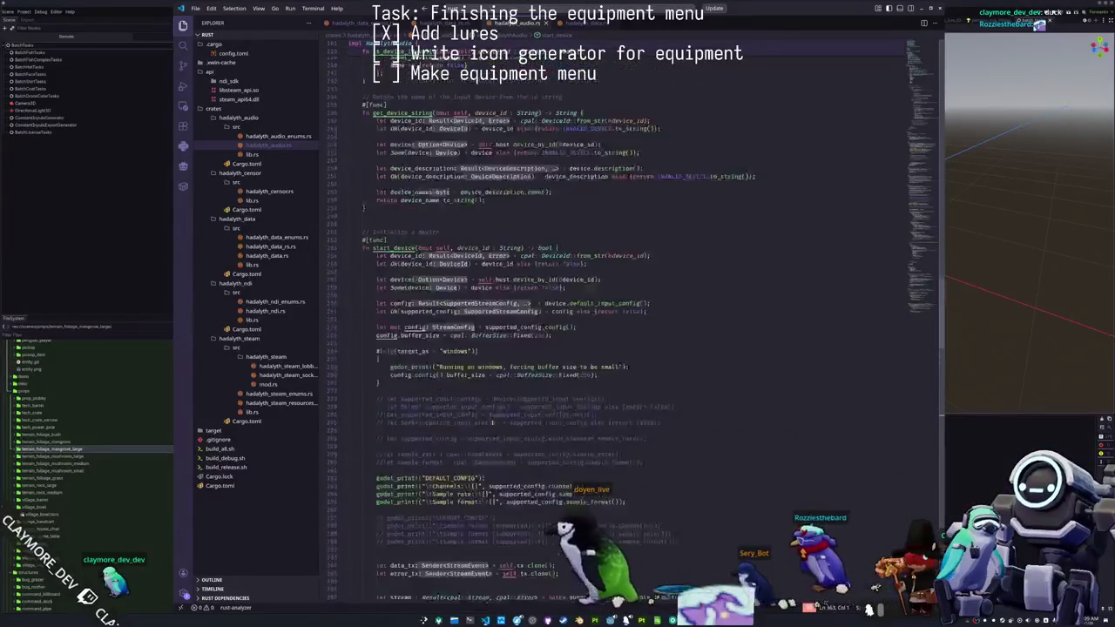
scroll(485, 352, down, 10)
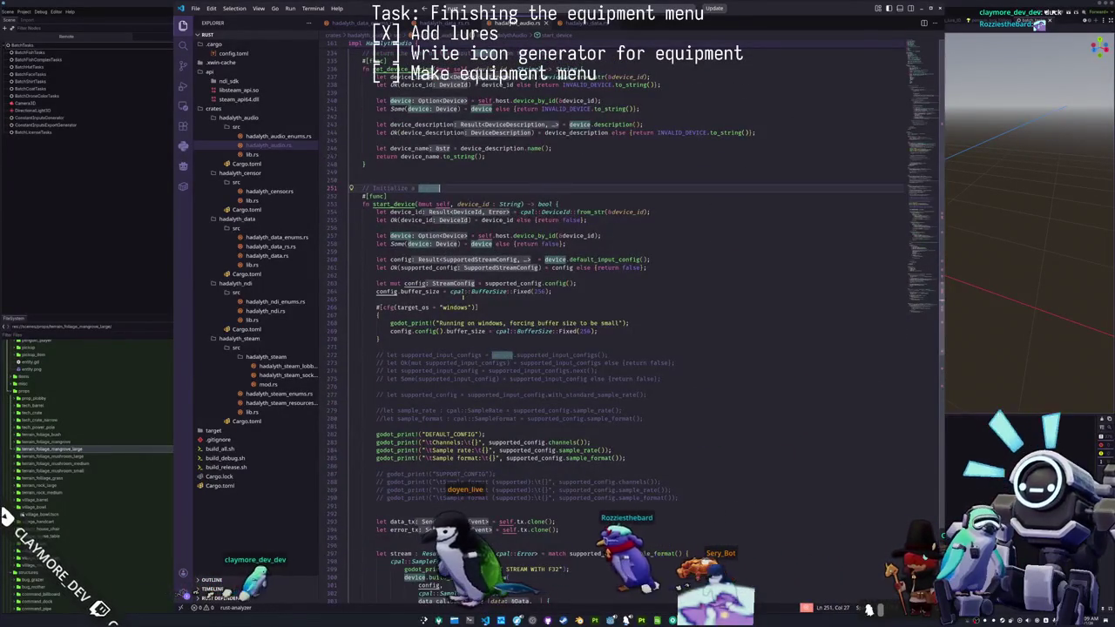
click(463, 298)
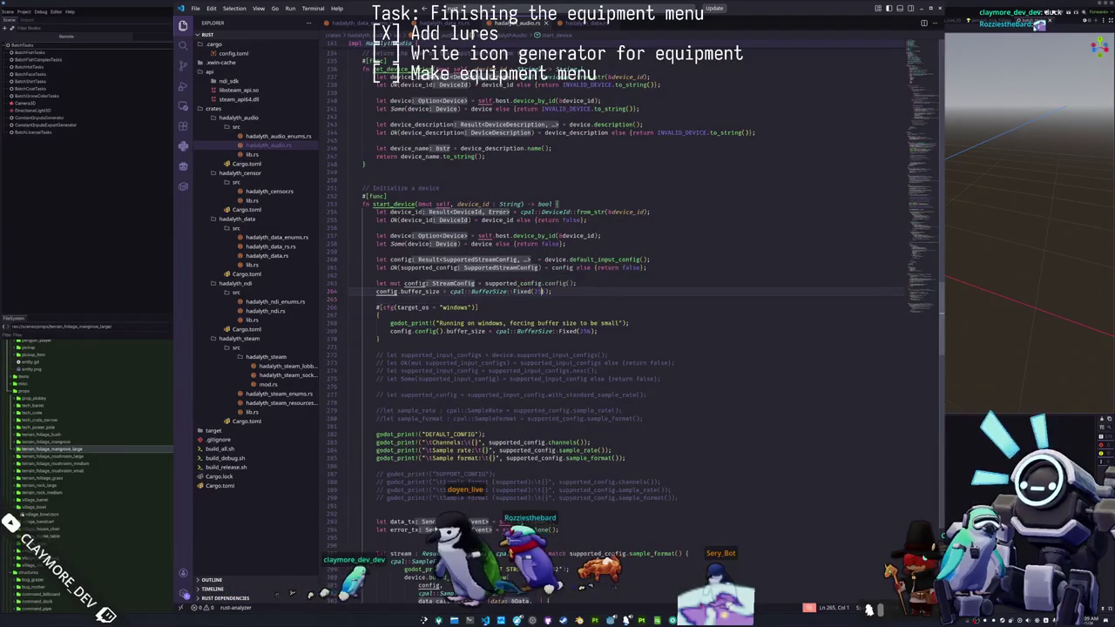
drag(380, 339, 349, 315)
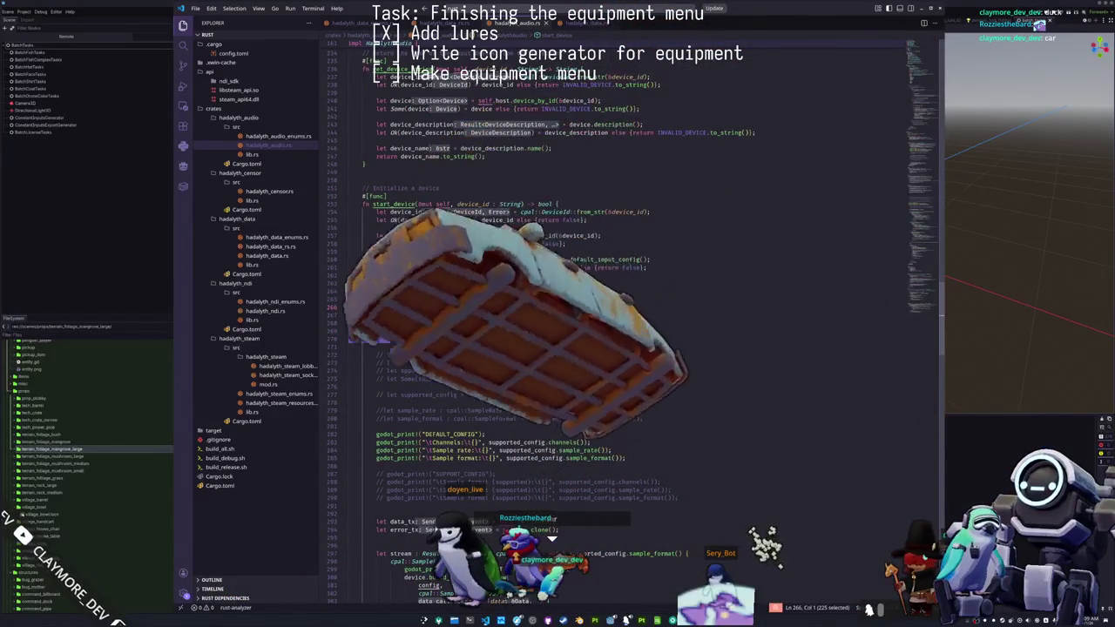
key(alt+Tab)
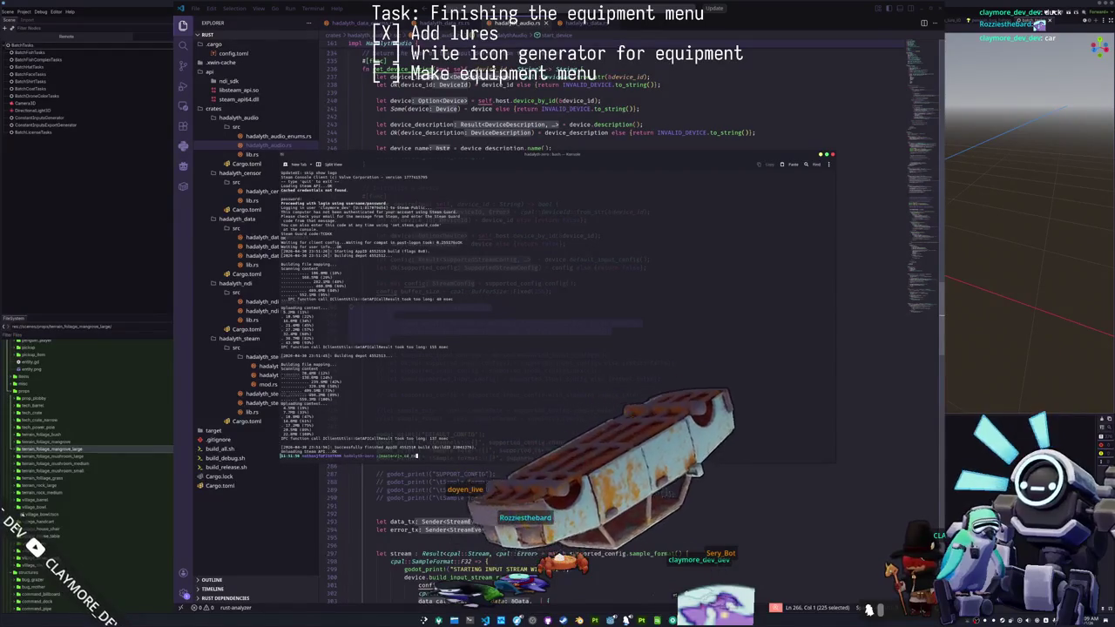
- Change into rust/, list its contents and run ./build_all.sh
text(rust/)
key(Return)
text(ls)
key(Return)
text(./build_)
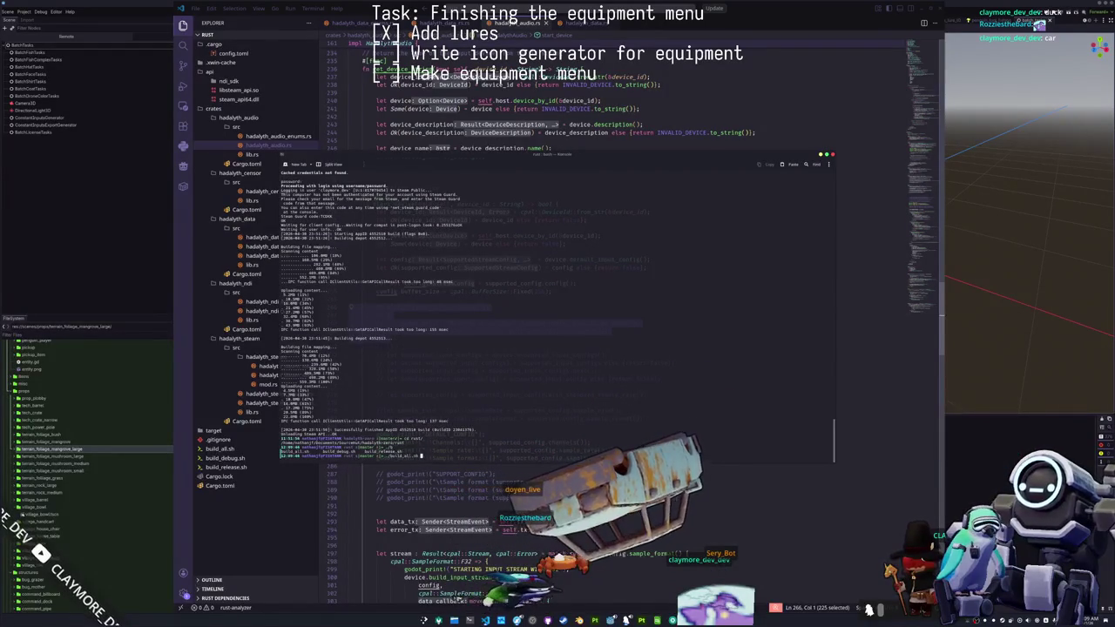
text(all.sh)
key(Return)
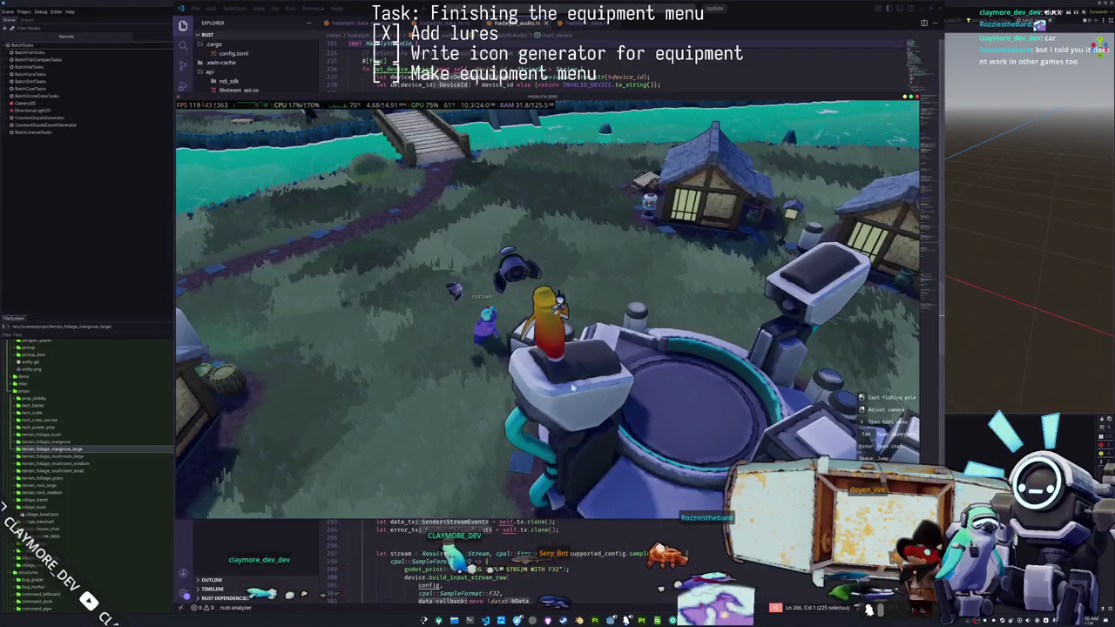
click(604, 495)
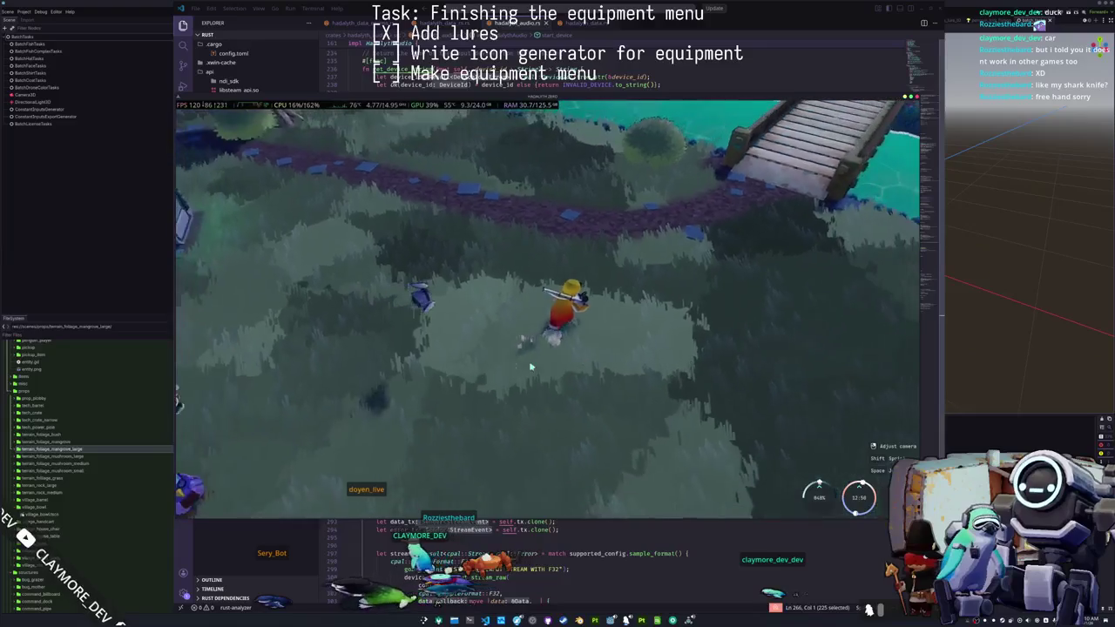
- Walk the character from the riverside path to the central machine in the village plaza
key(t)
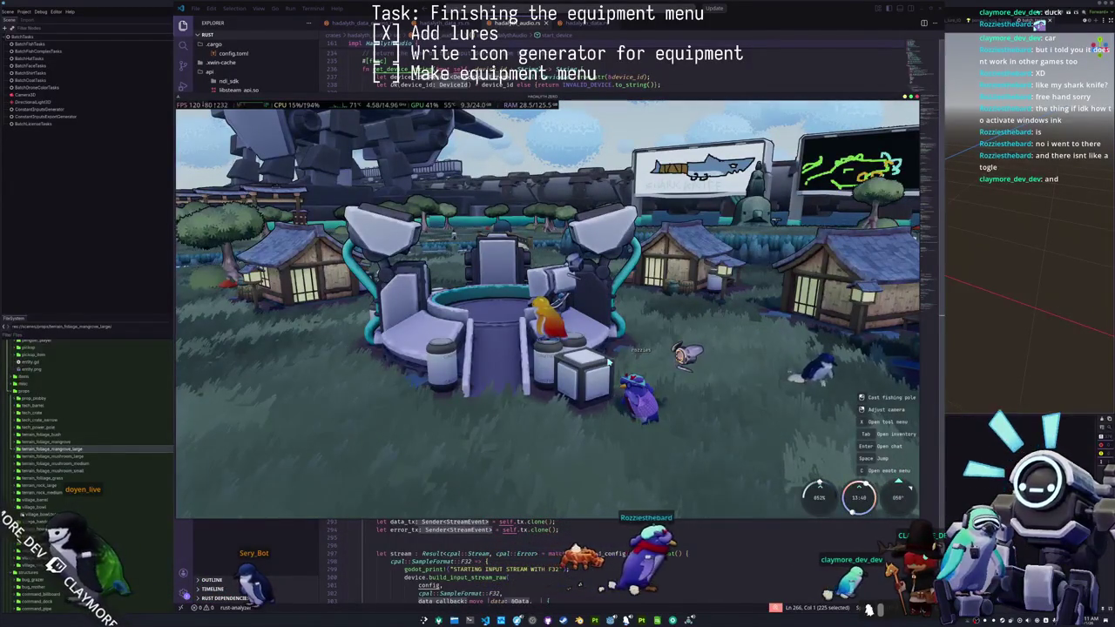
mouse_move(608, 363)
mouse_down()
mouse_move(576, 392)
mouse_move(572, 335)
mouse_move(527, 340)
mouse_move(565, 323)
mouse_move(774, 124)
mouse_up()
- Walk the character to the shoreline, then open Godot's export dialog on Windows Desktop
scroll(565, 323, down, 5)
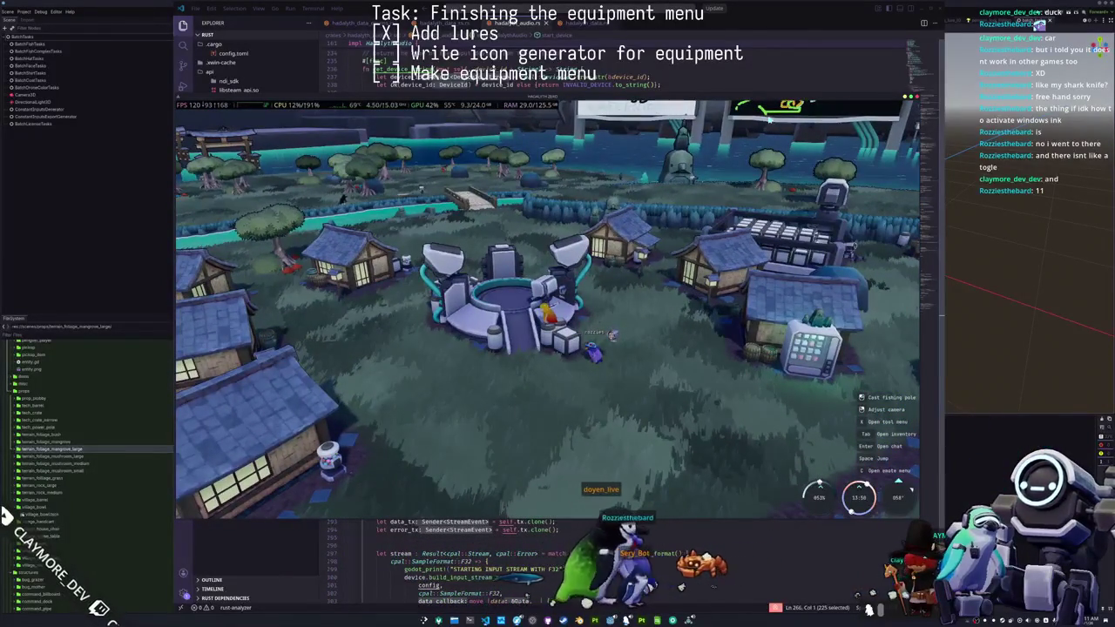
scroll(547, 309, up, 2)
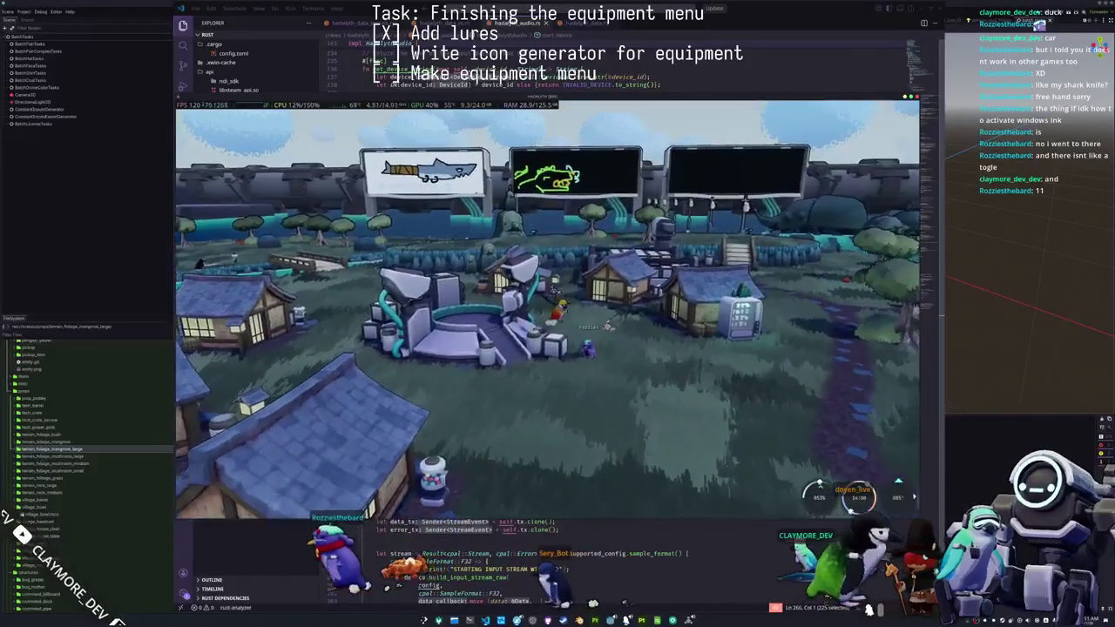
key(w)
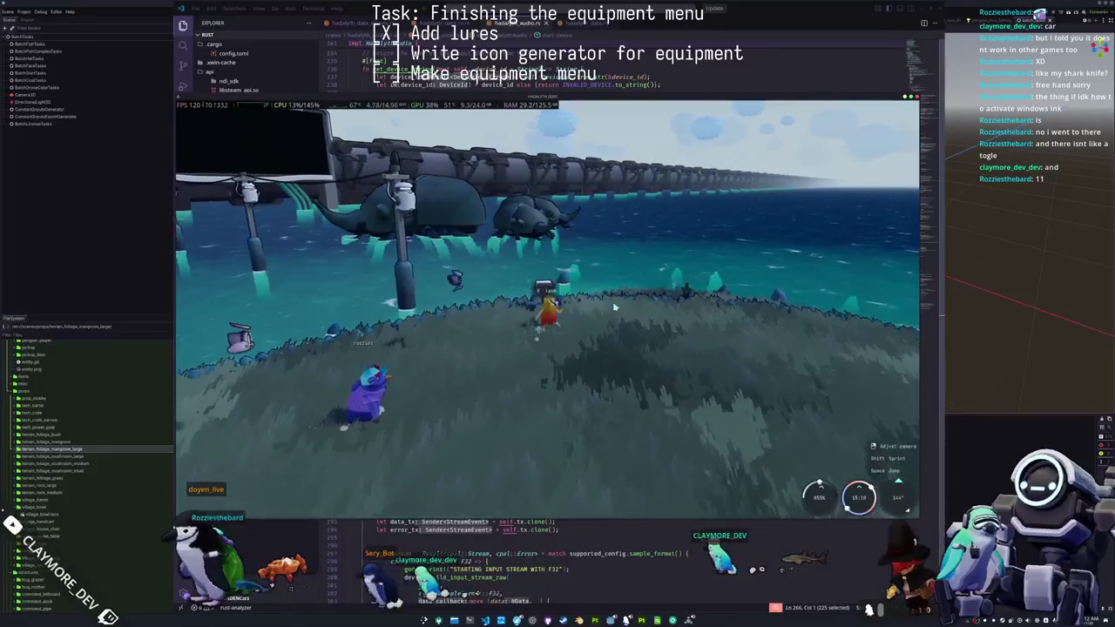
key(w)
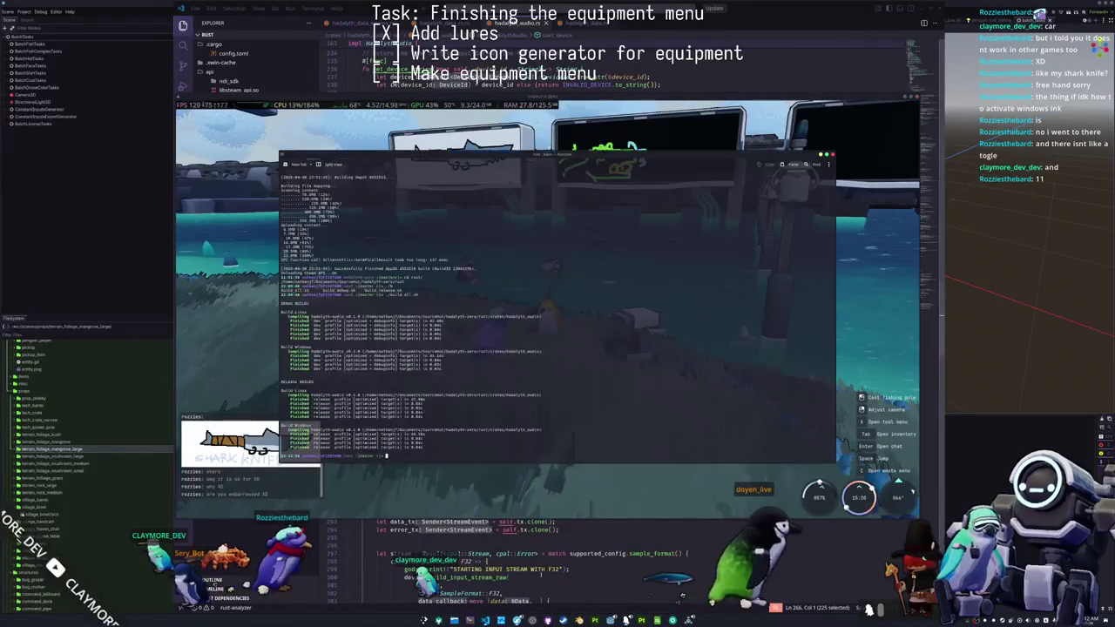
click(68, 54)
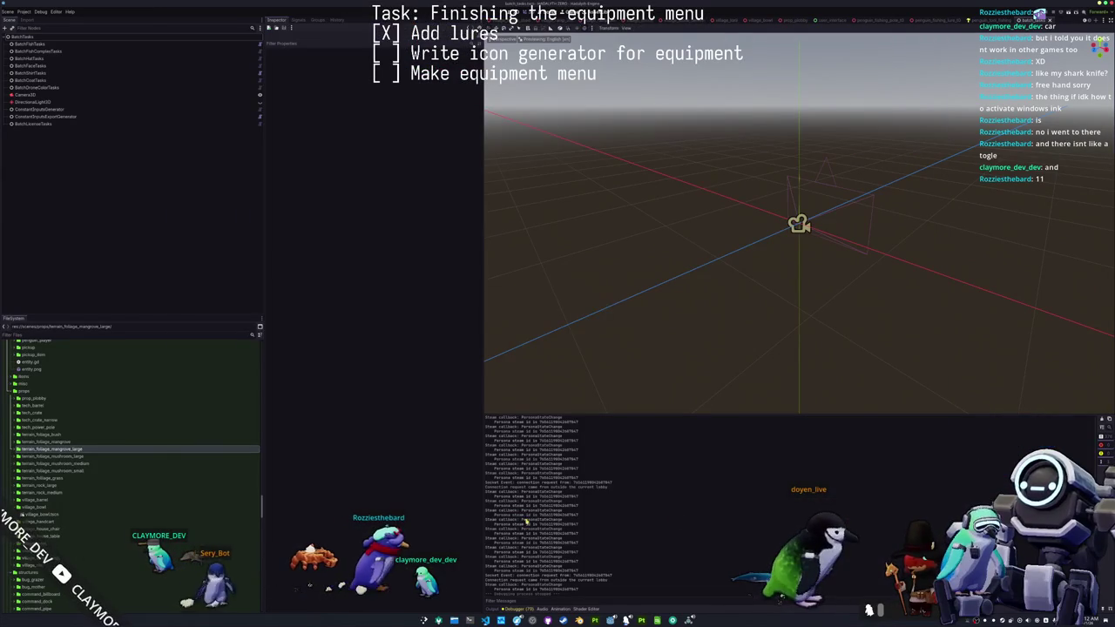
key(ctrl+shift+e)
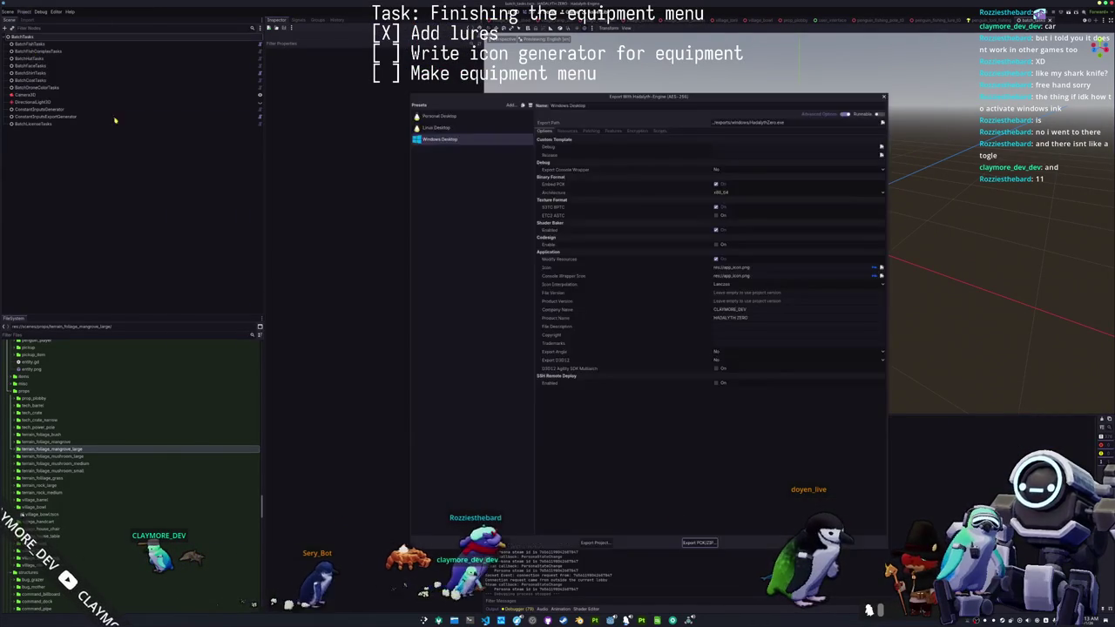
- Export all presets as release builds
click(493, 543)
click(589, 317)
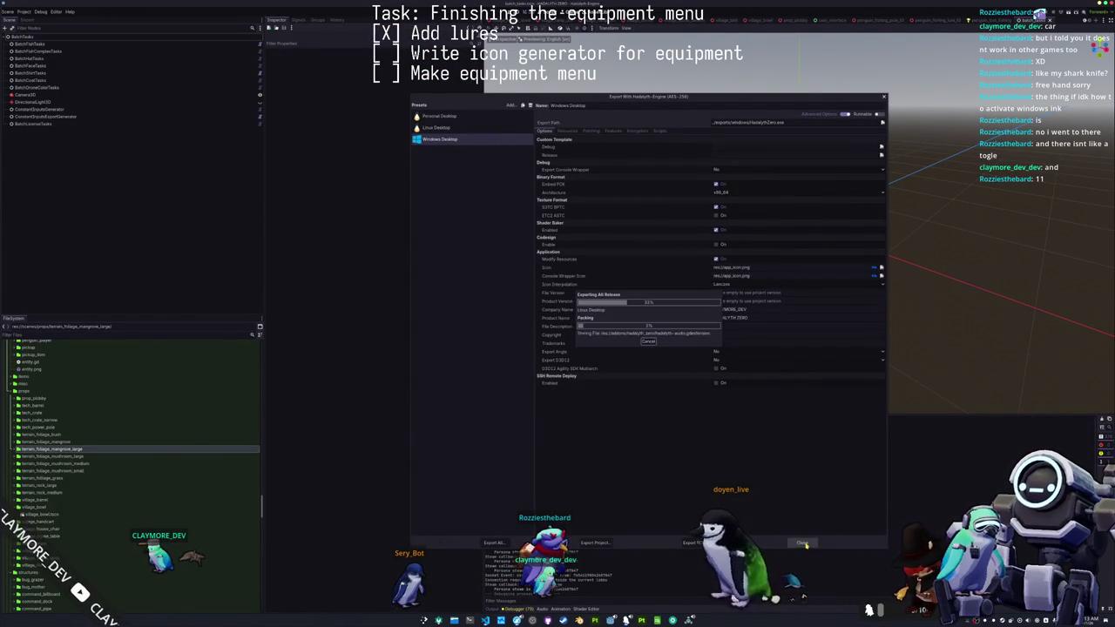
right_click(636, 601)
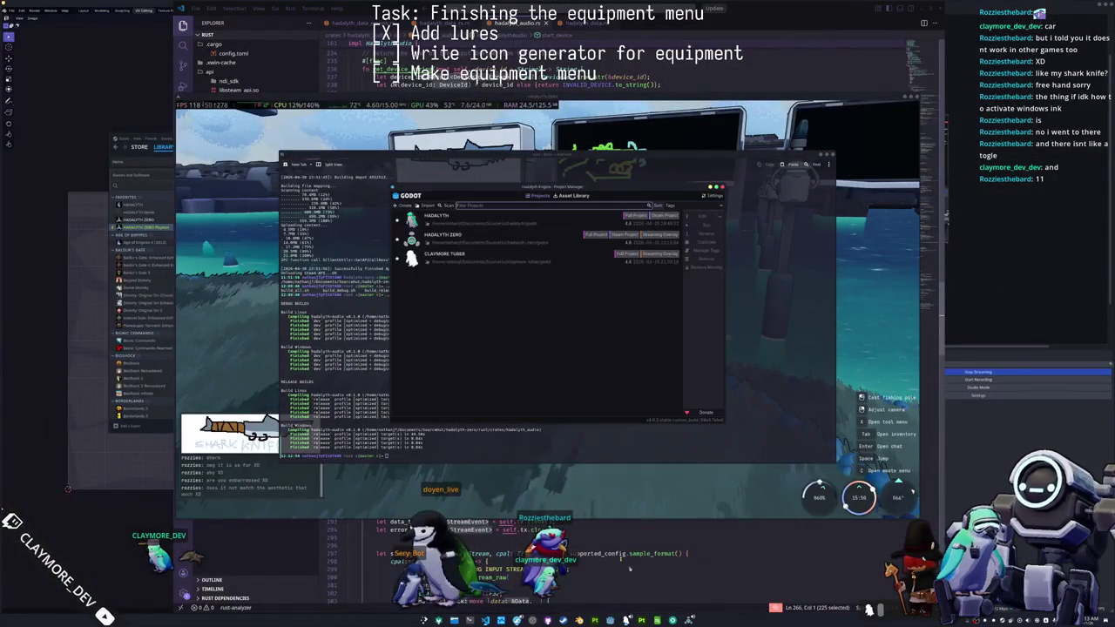
- Open the HADALYTH ZERO project from the Project Manager
click(531, 235)
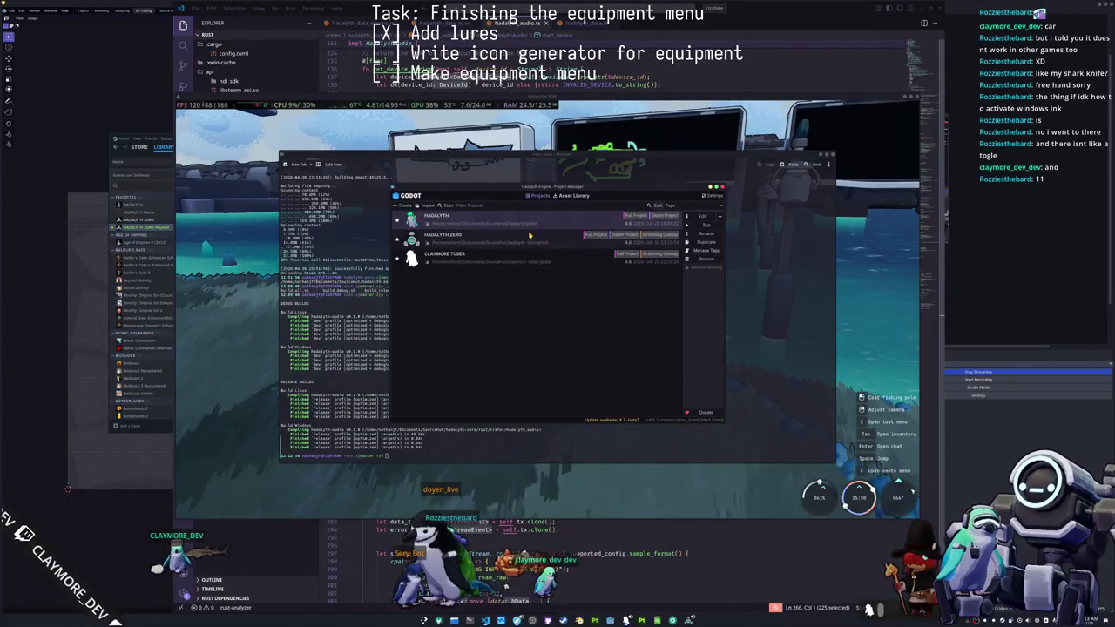
click(528, 236)
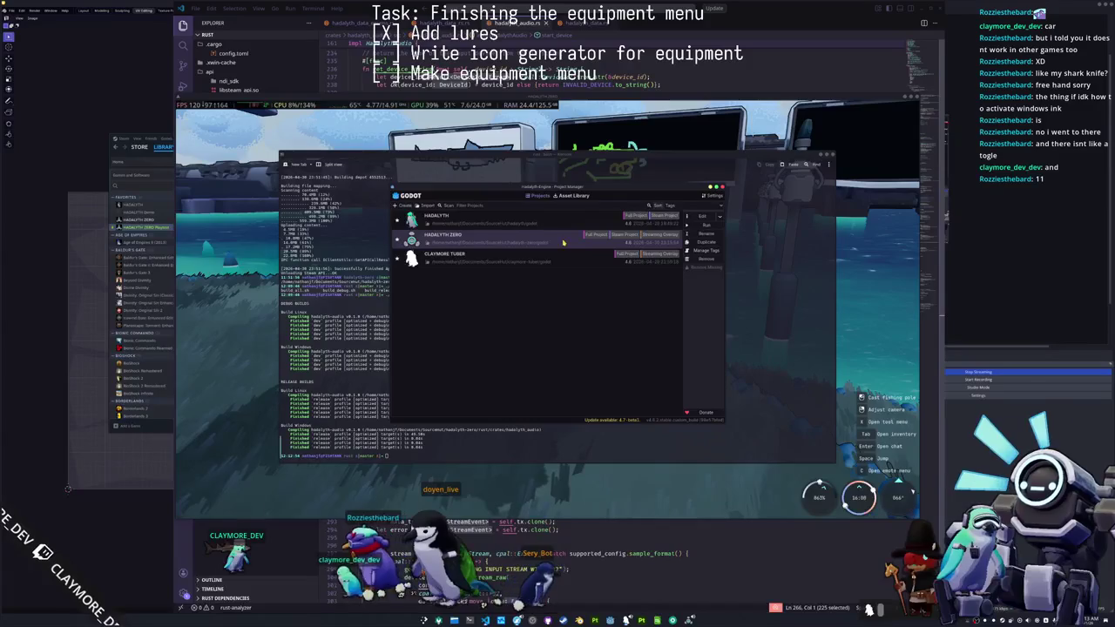
double_click(562, 243)
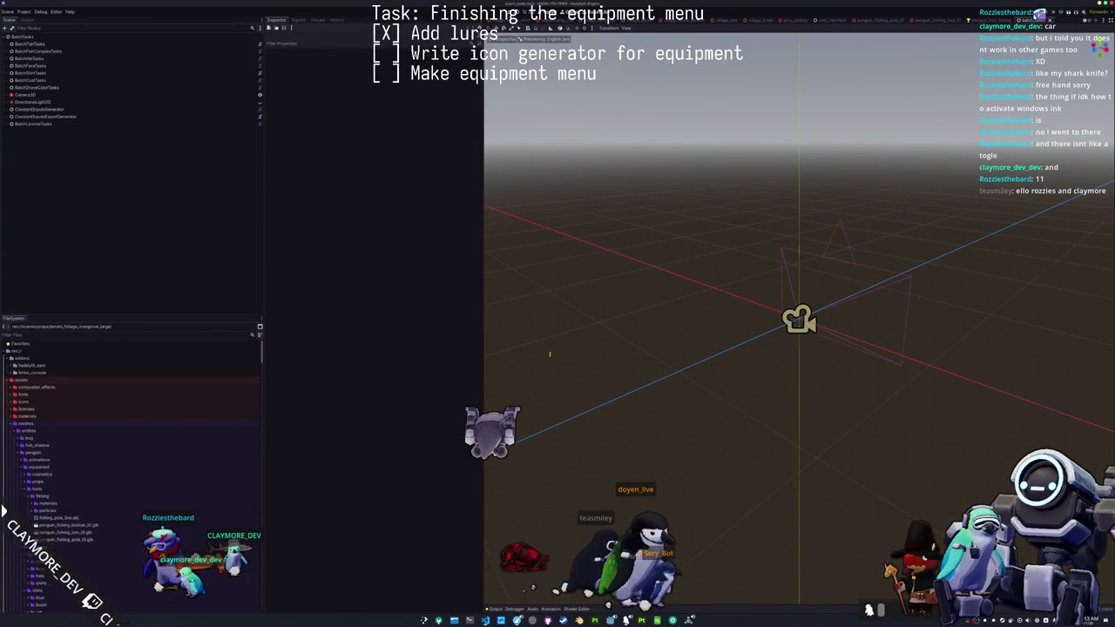
- Run the game, then open Project Settings and browse down to Input Devices > Pen Tablet
key(F6)
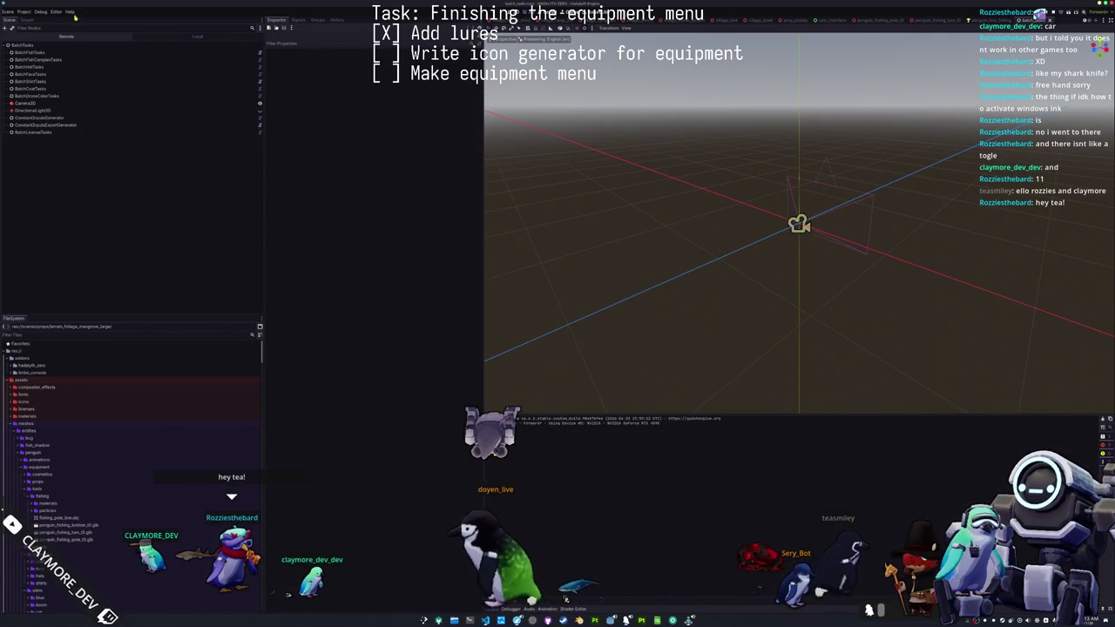
click(25, 11)
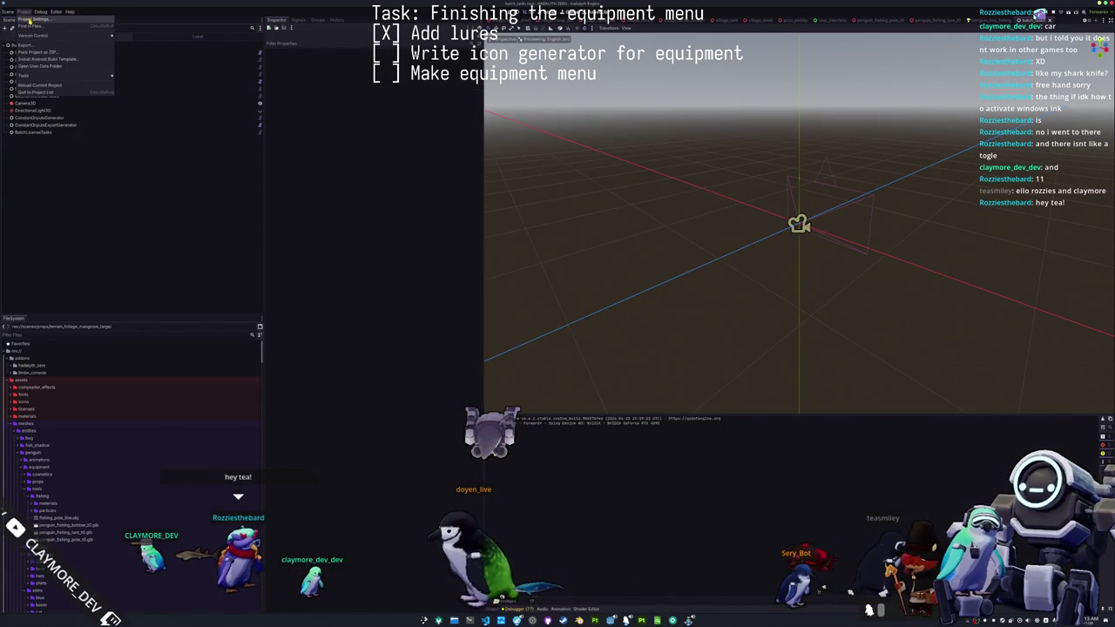
click(30, 19)
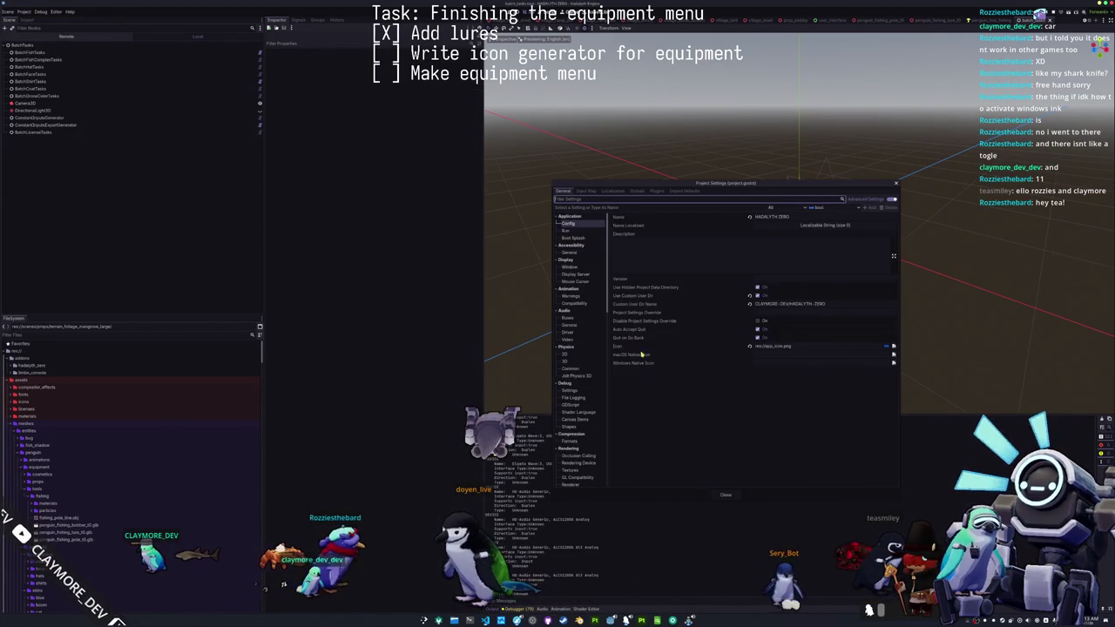
scroll(576, 373, down, 3)
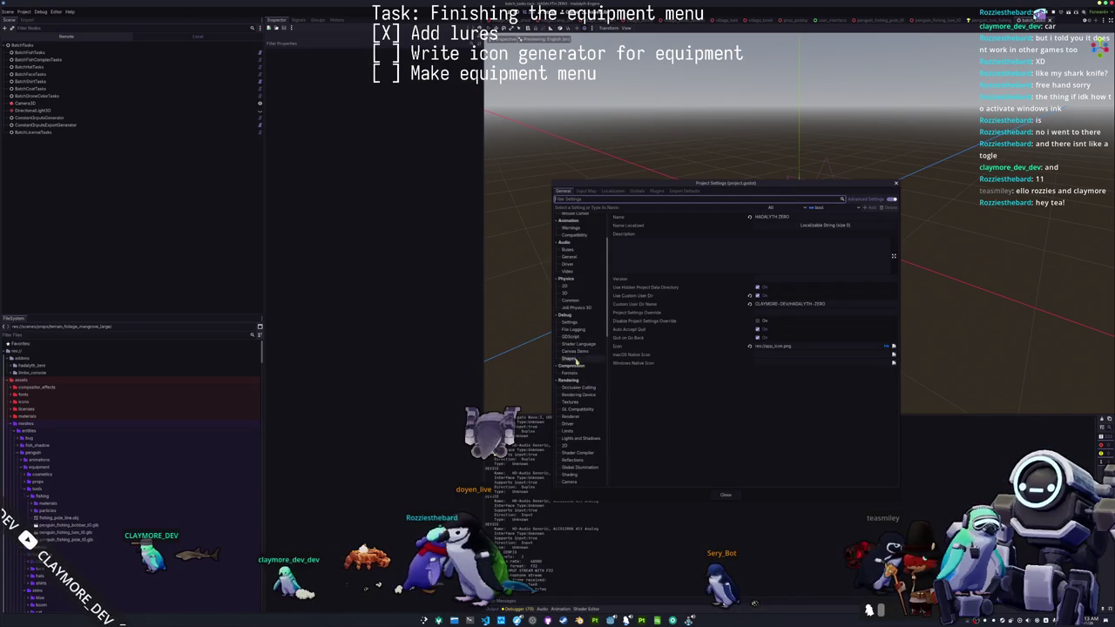
click(575, 350)
click(580, 386)
click(571, 416)
click(568, 423)
scroll(577, 435, down, 7)
click(573, 463)
click(577, 472)
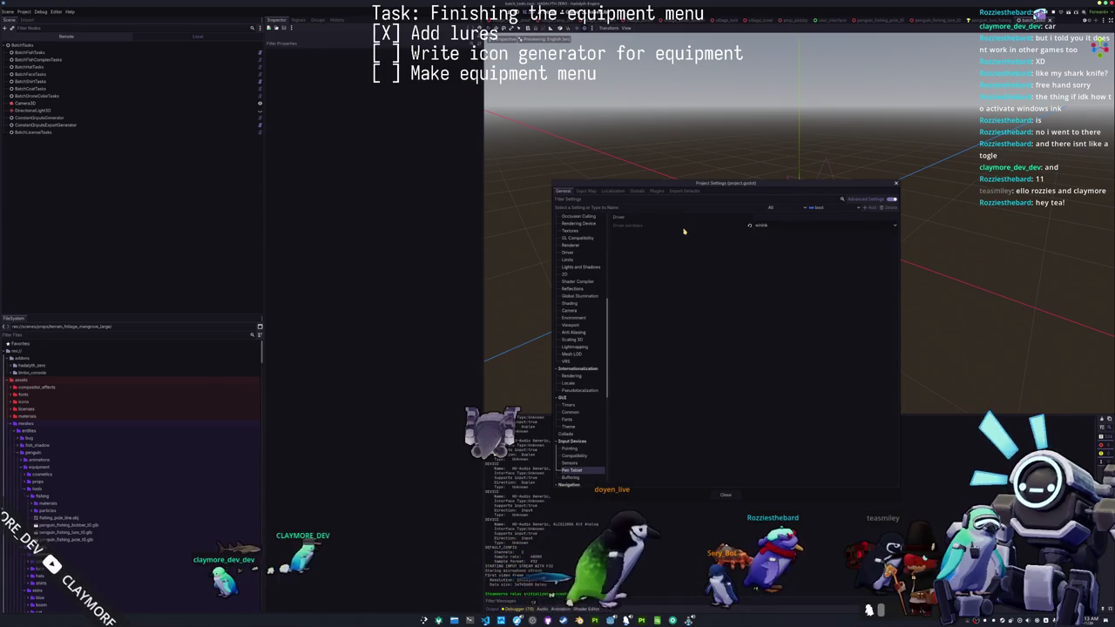
- Set the pen tablet driver to wintab and Save & Restart the editor
mouse_move(685, 231)
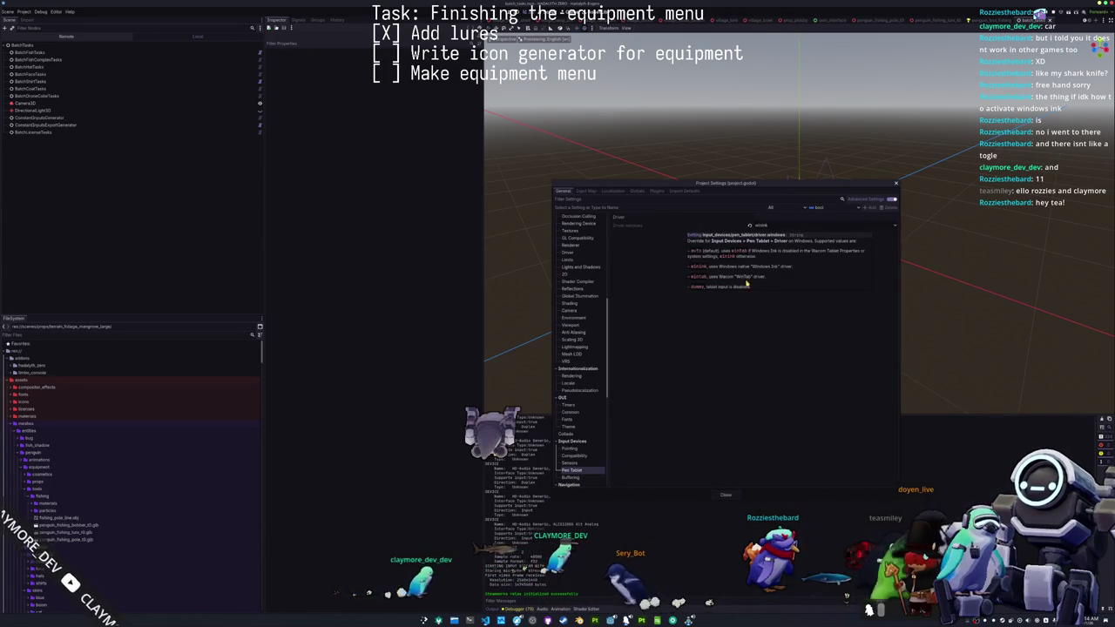
click(772, 228)
click(767, 249)
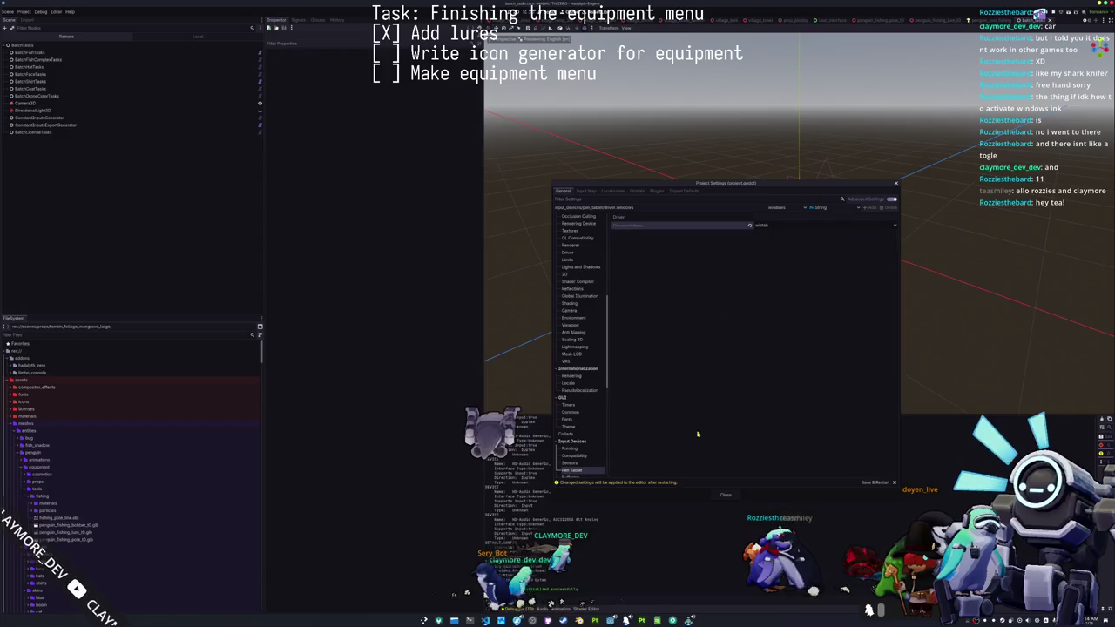
click(873, 482)
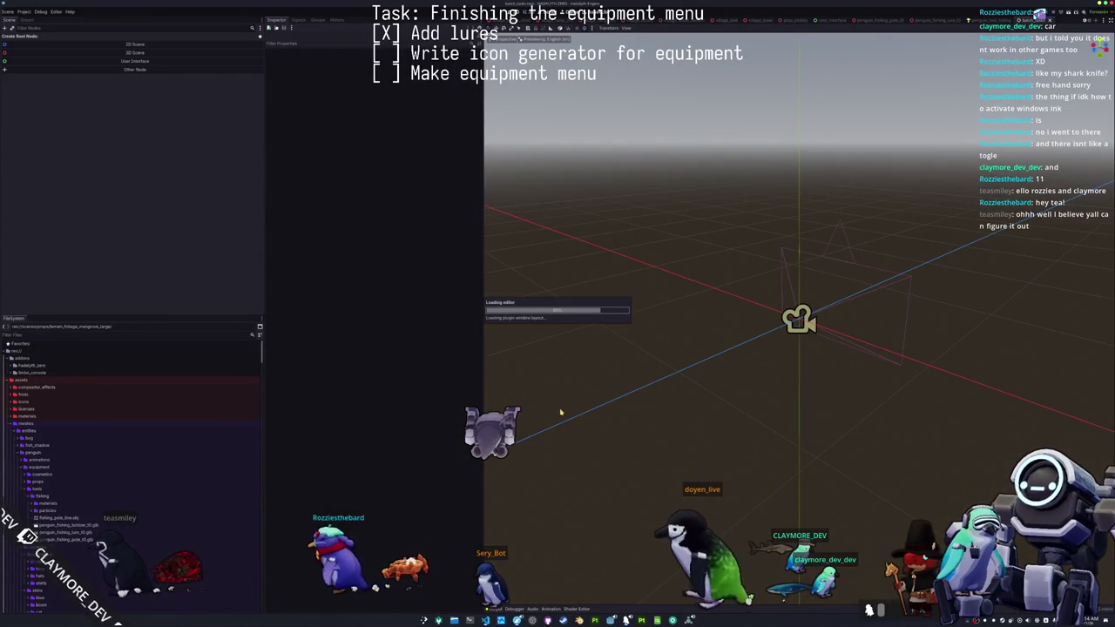
- Export all presets as release builds, close the Export window, and bring Konsole forward
click(25, 11)
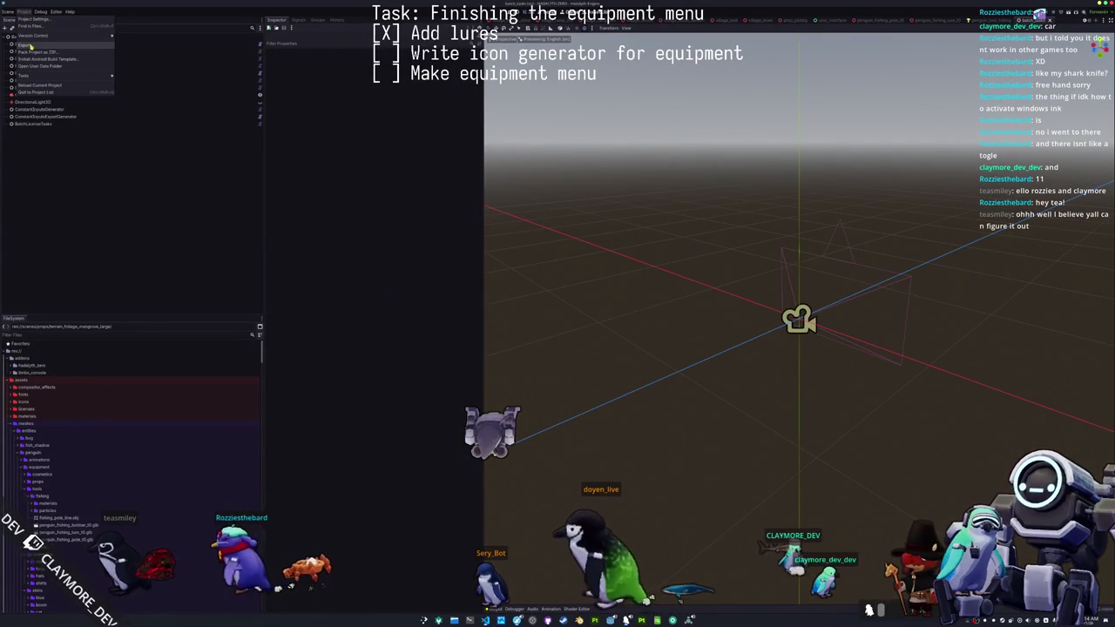
click(26, 45)
click(492, 543)
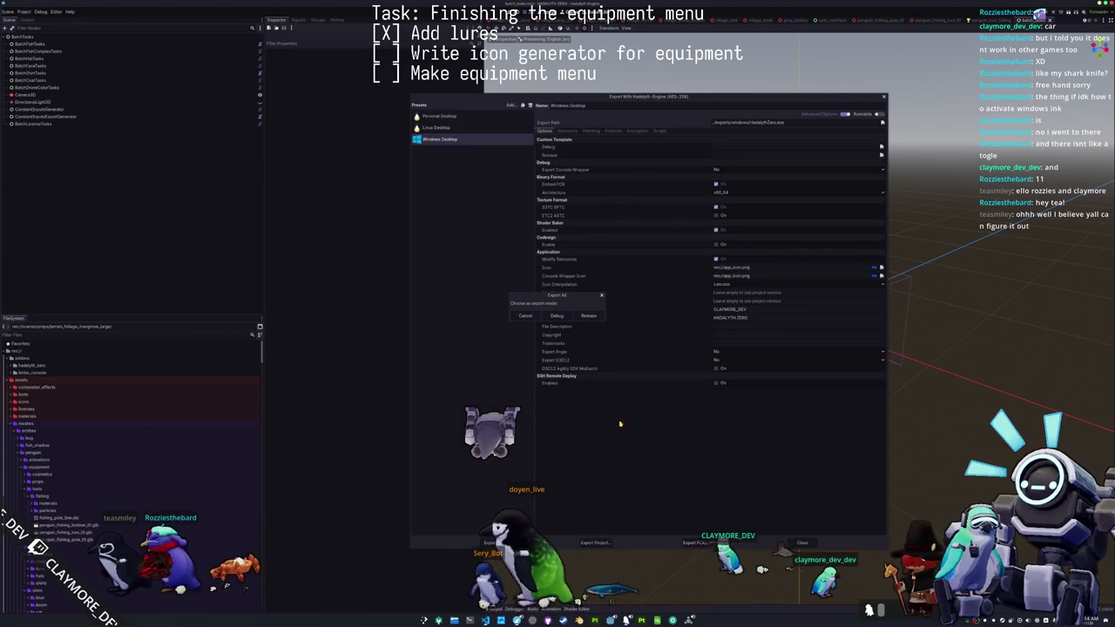
click(589, 315)
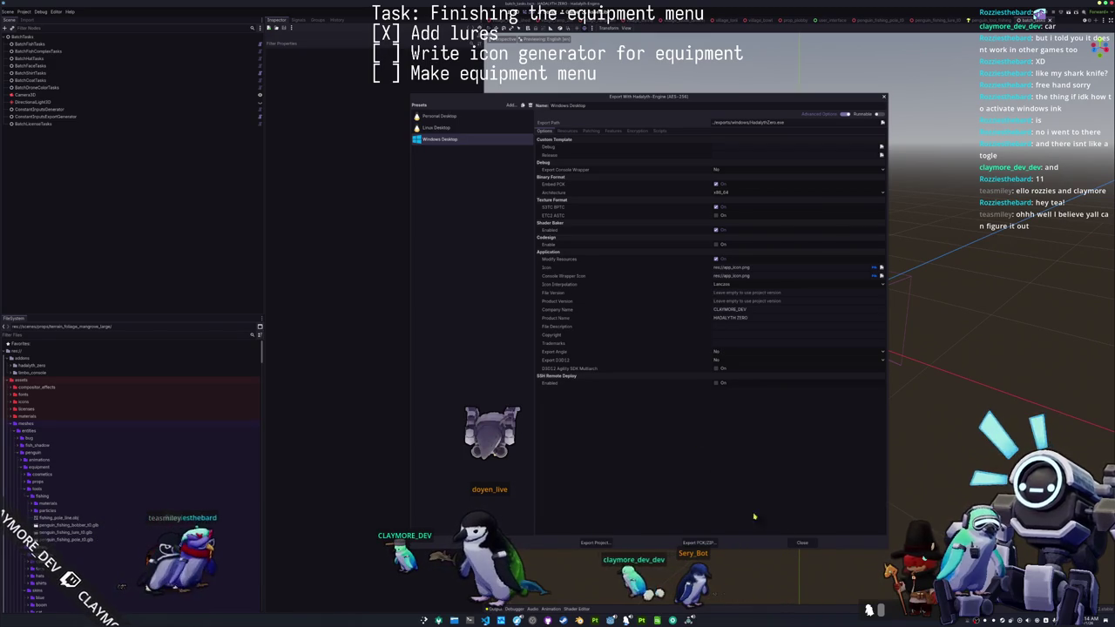
click(800, 542)
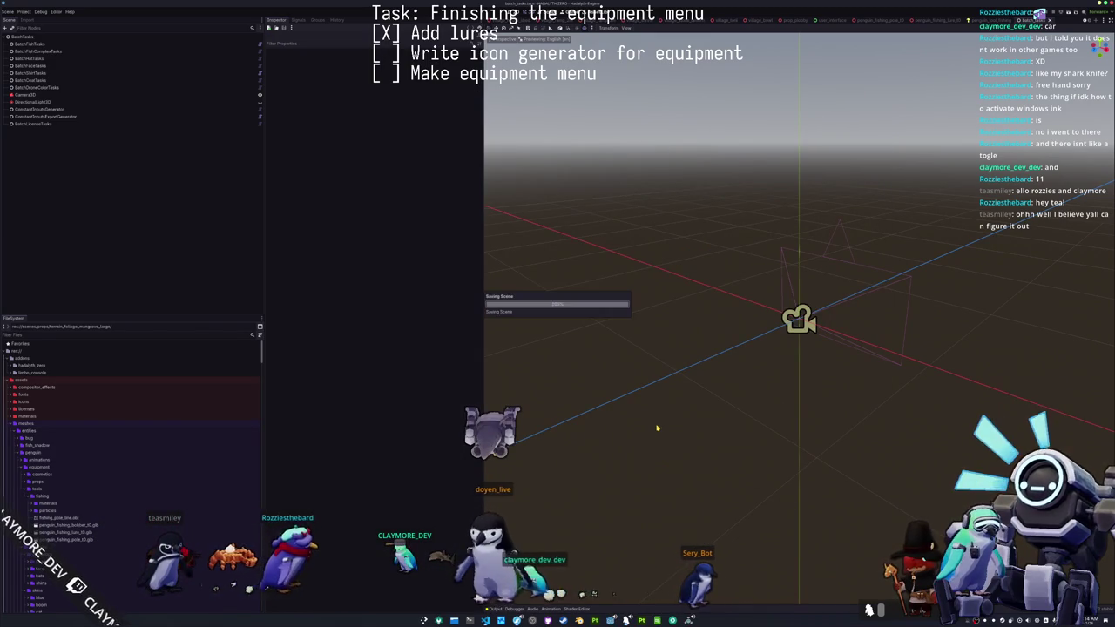
click(470, 620)
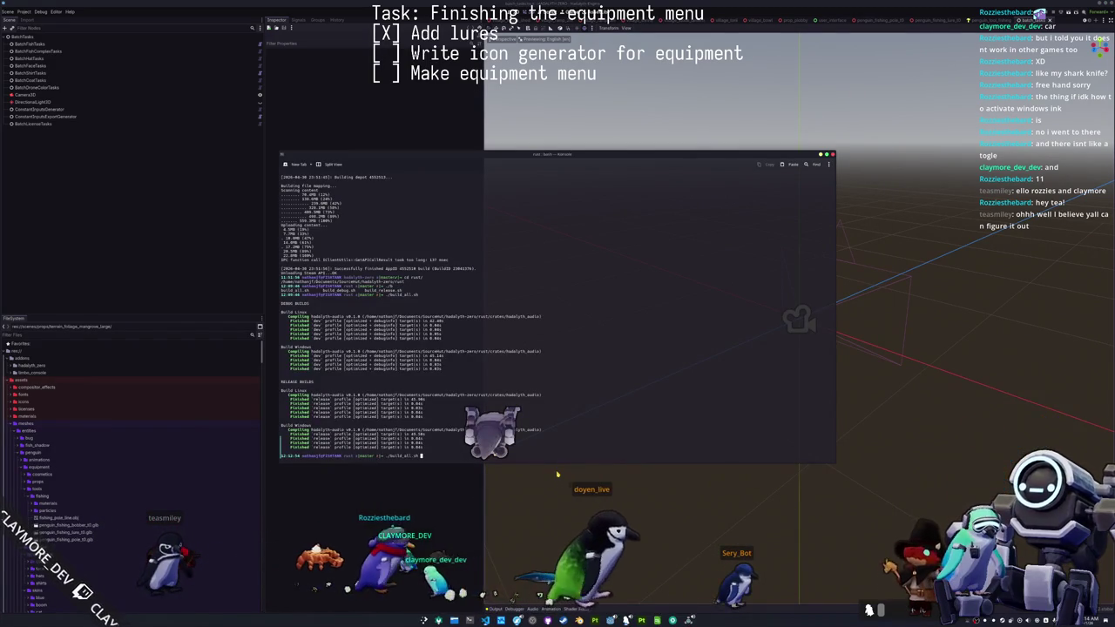
- Go up one folder and run ./steam_vs_changelog.sh, entering the Steam account password
text(cd ..)
key(Return)
text(./steam_vo_changelog.sh)
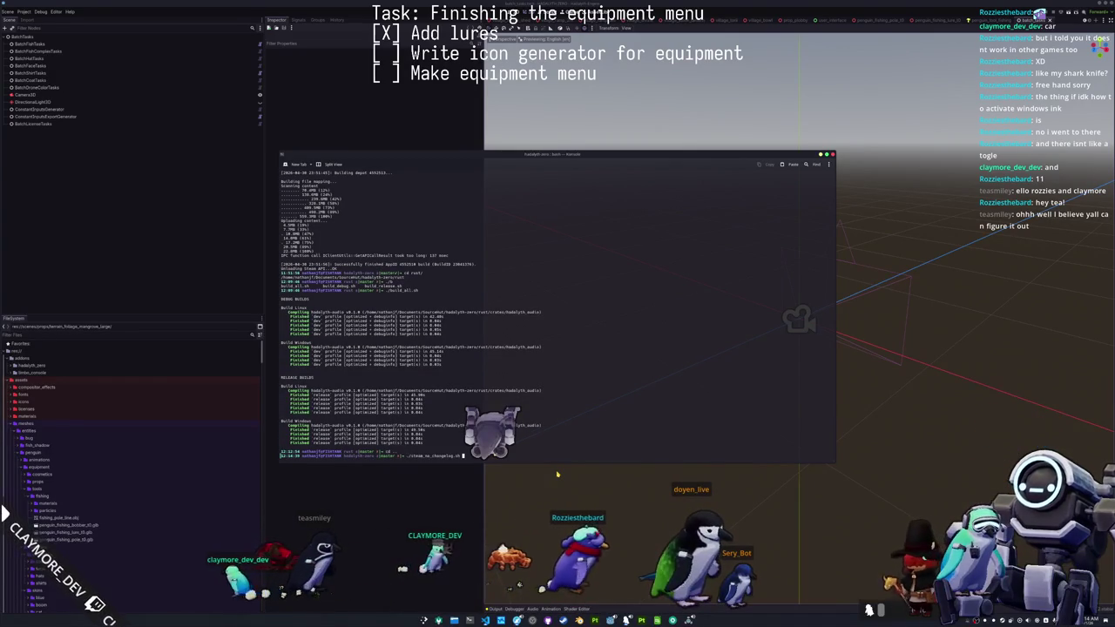
key(Return)
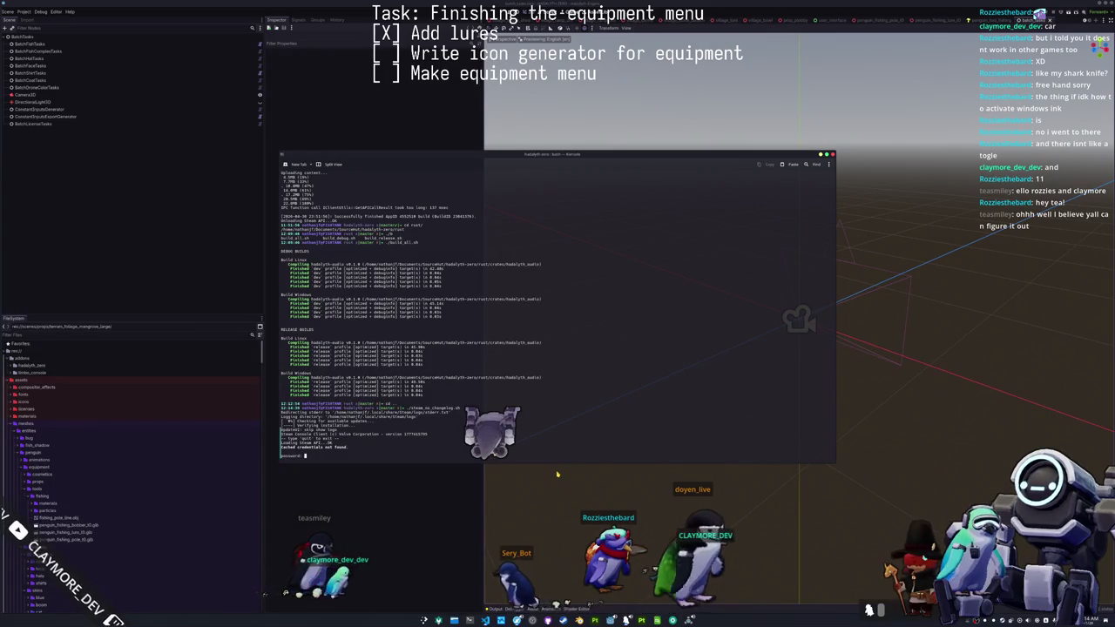
key(Return)
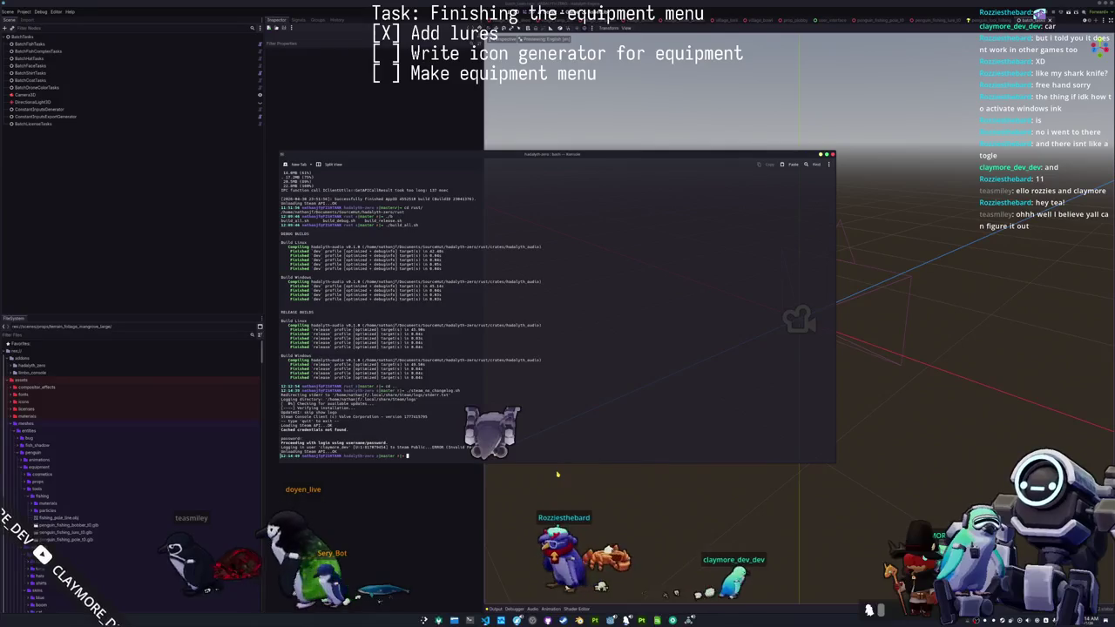
- Rerun with ./steam_no_changelog.sh, entering the account password and the Steam Guard code
key(Return)
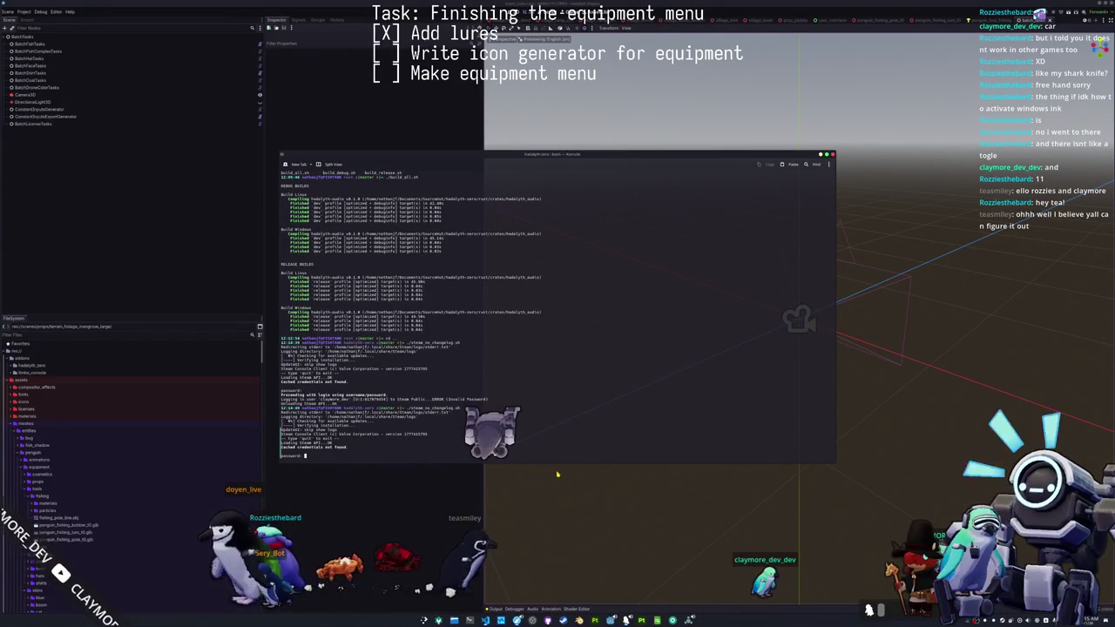
key(Return)
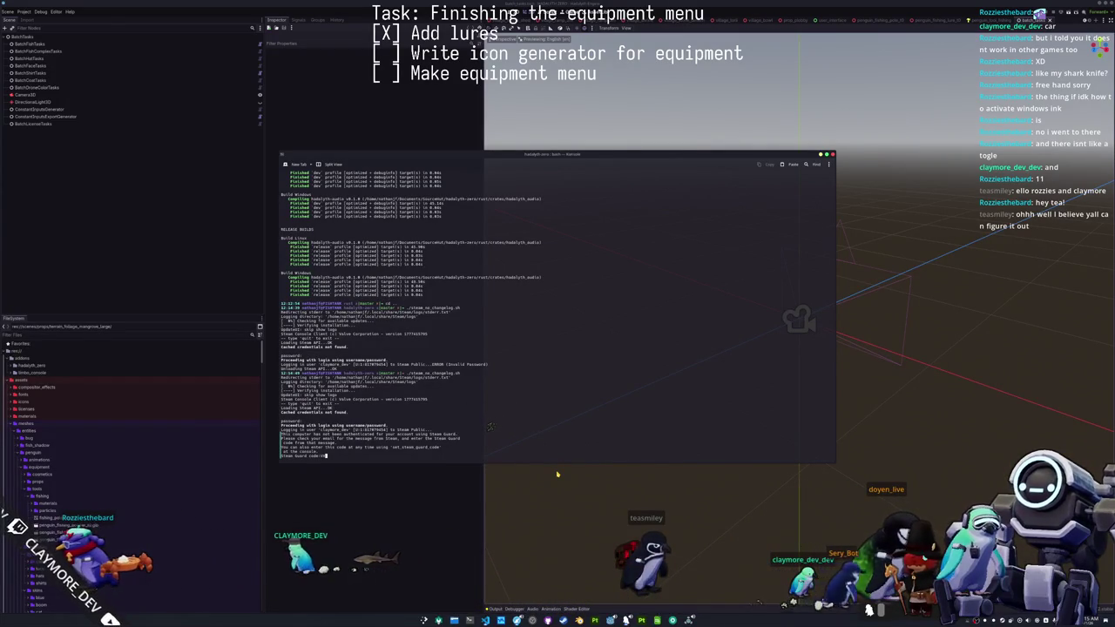
key(Return)
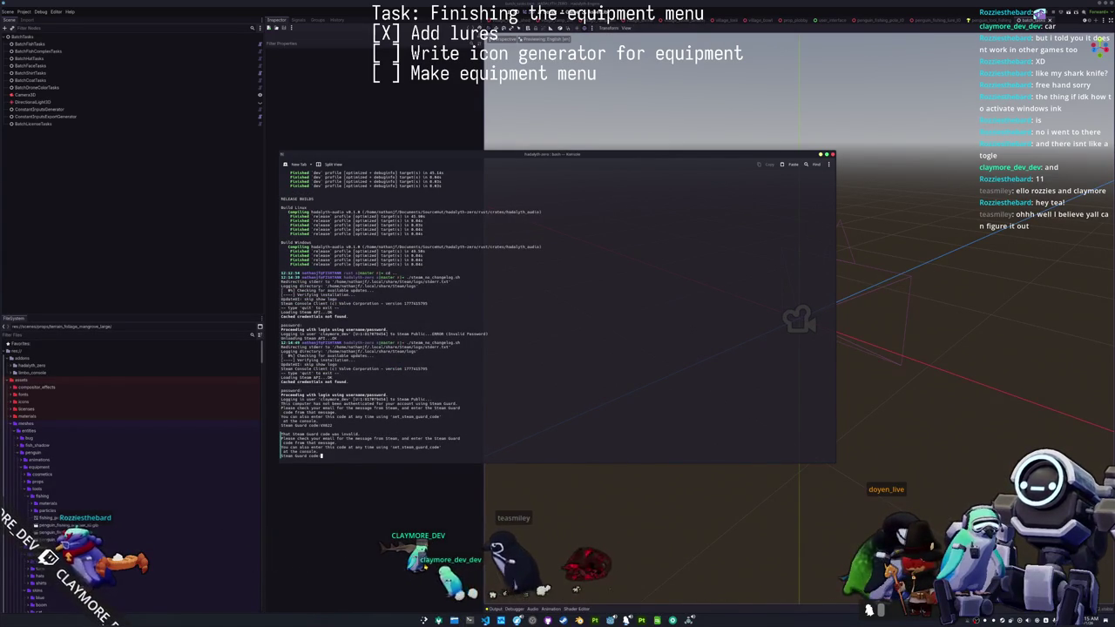
text(4G8)
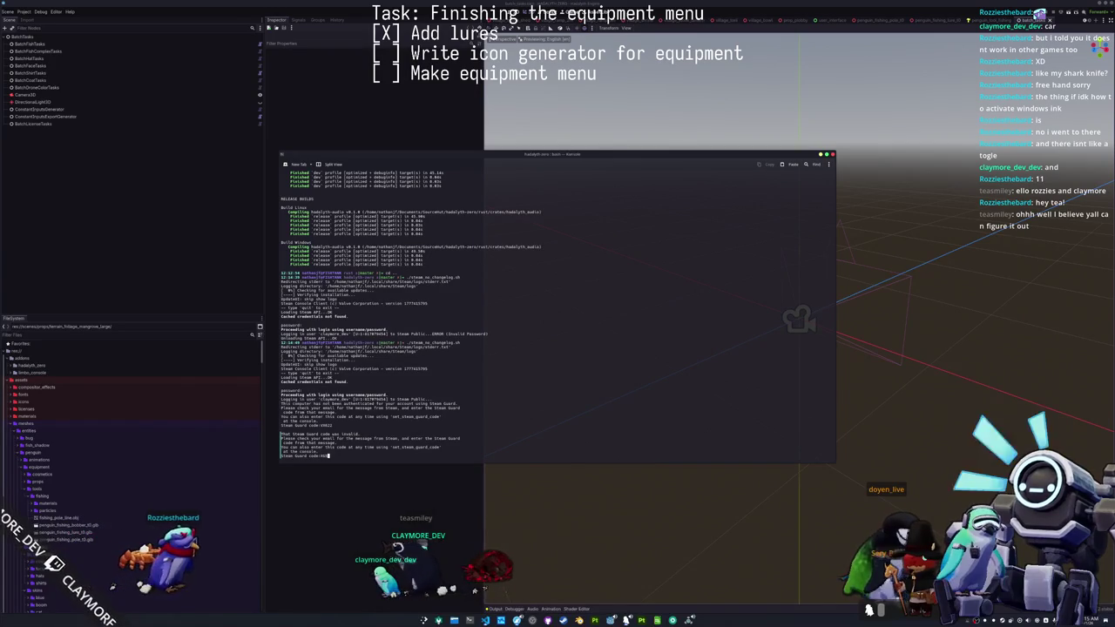
text(JC)
key(Return)
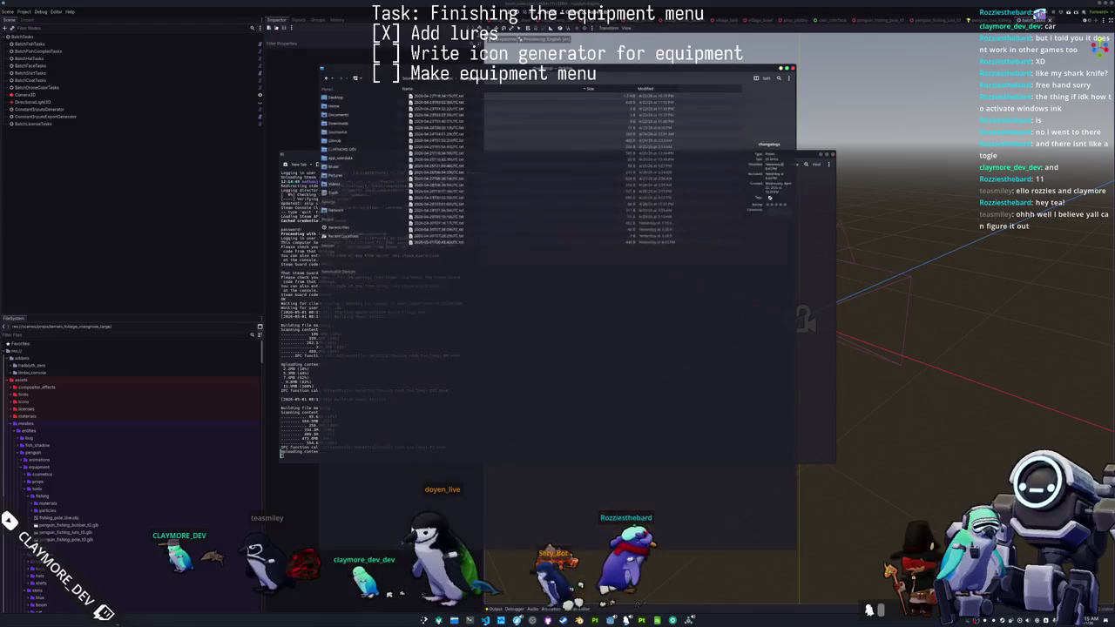
- In Dolphin, go up to the exports folder, expand linux, and launch the x86_64 build
key(super+e)
key(alt+Left)
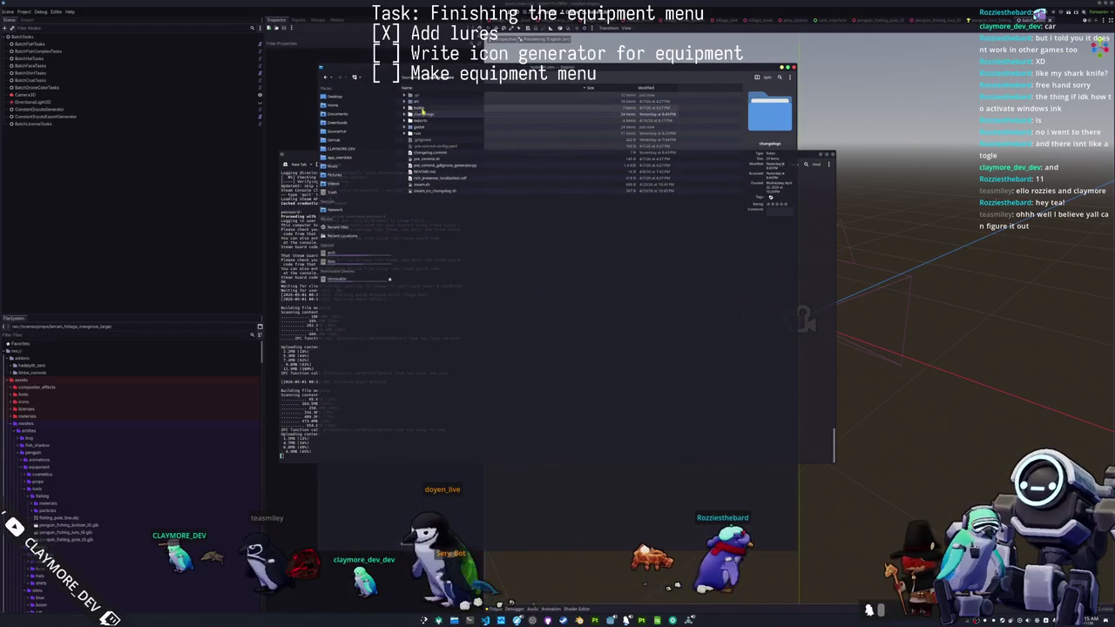
key(alt+Left)
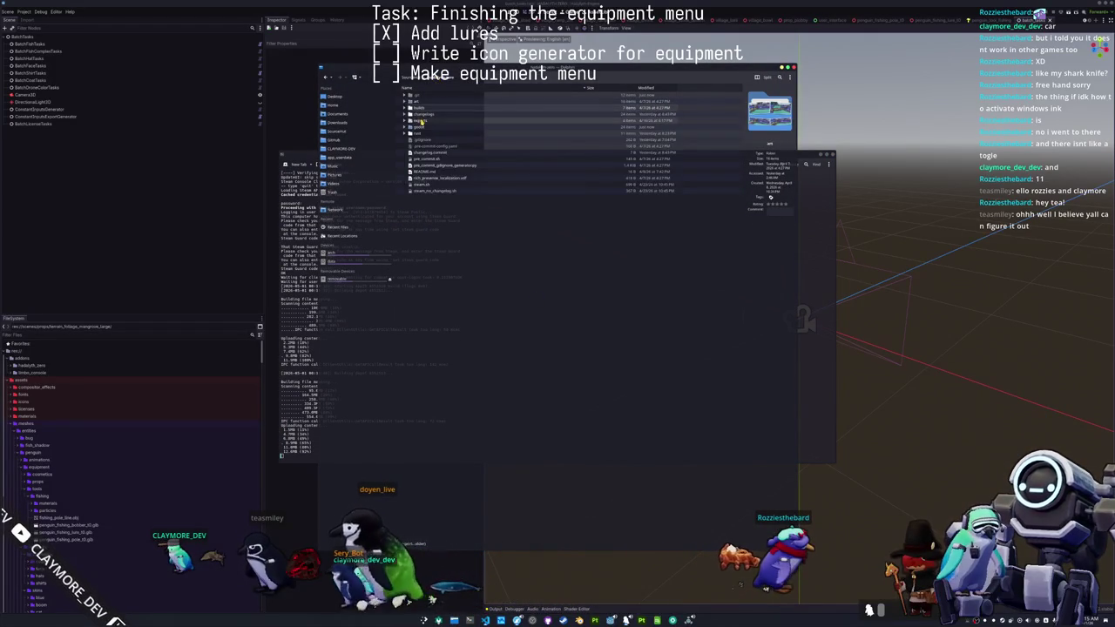
click(407, 94)
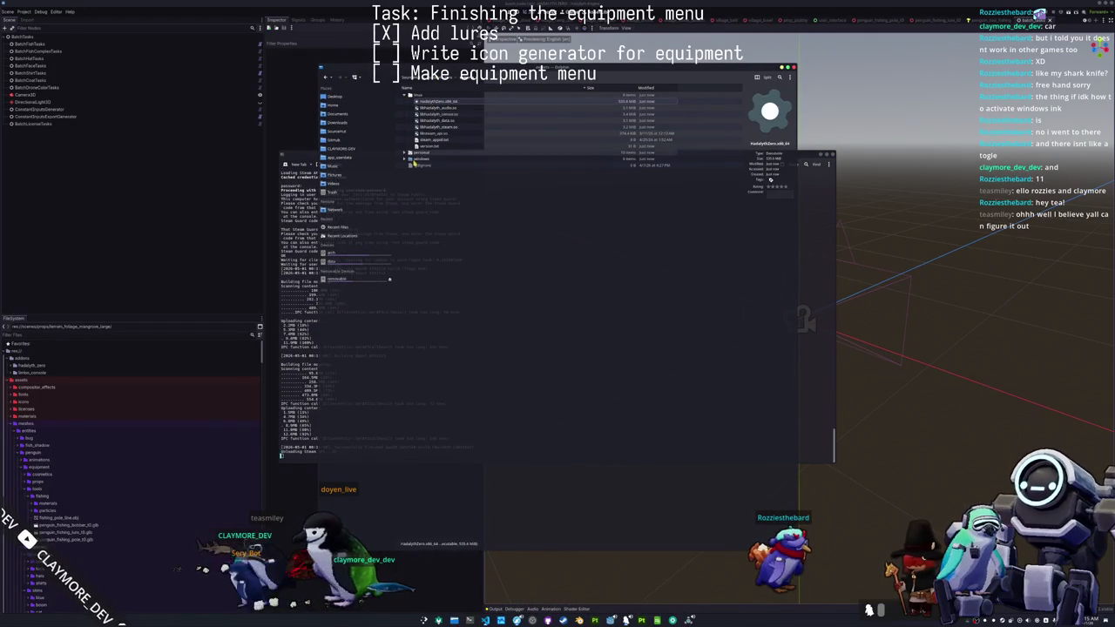
key(Return)
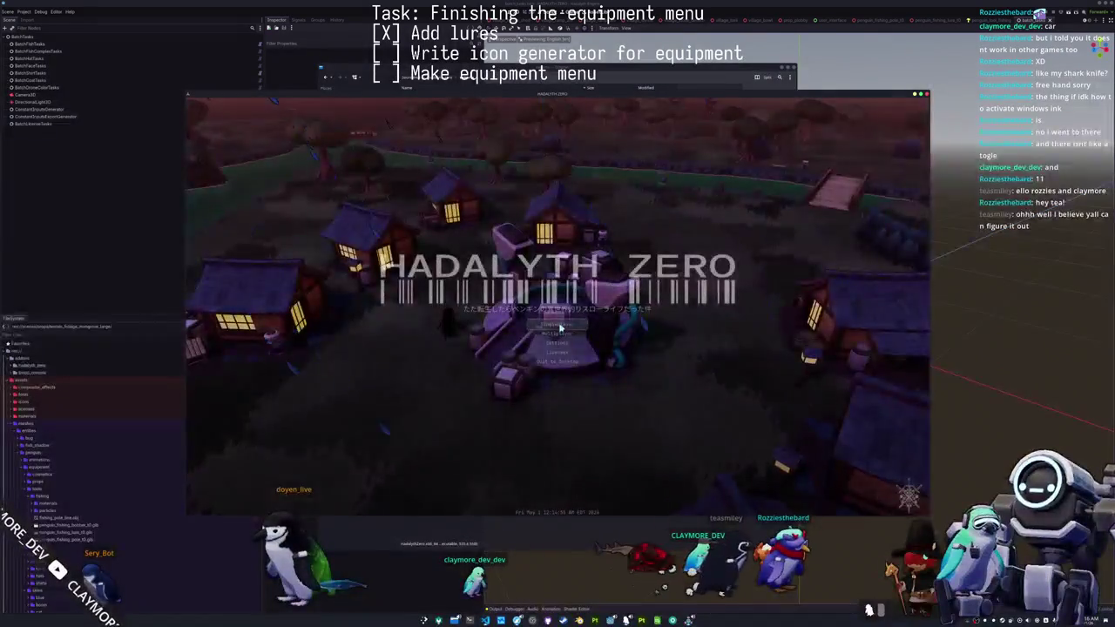
- Check the voice input device list in Audio settings, keep Default ALSA Output, and resume play
click(591, 305)
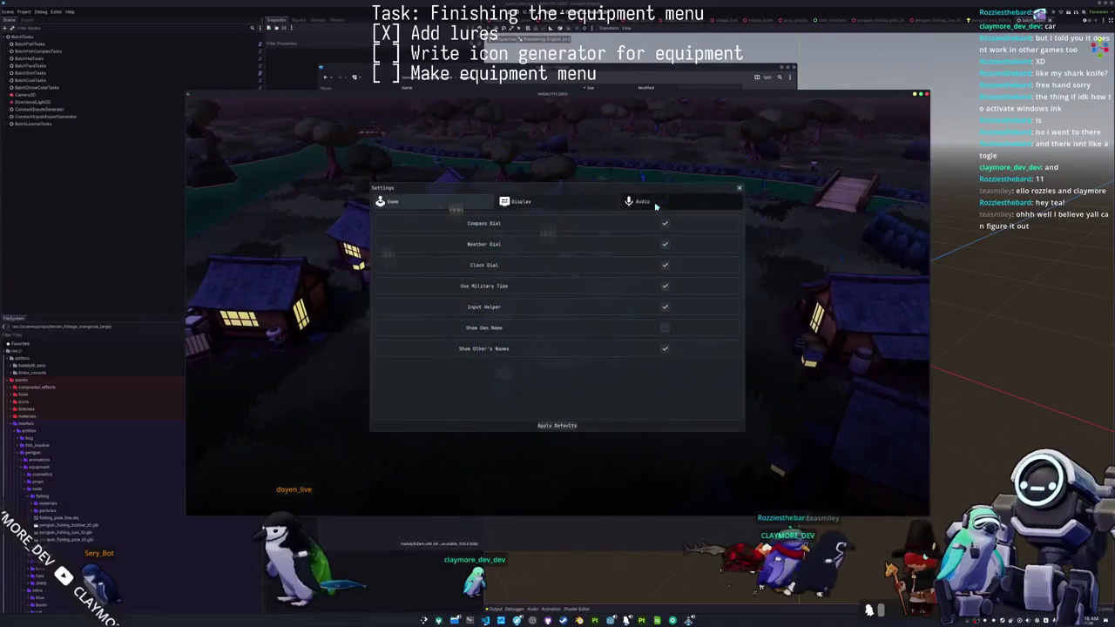
click(641, 202)
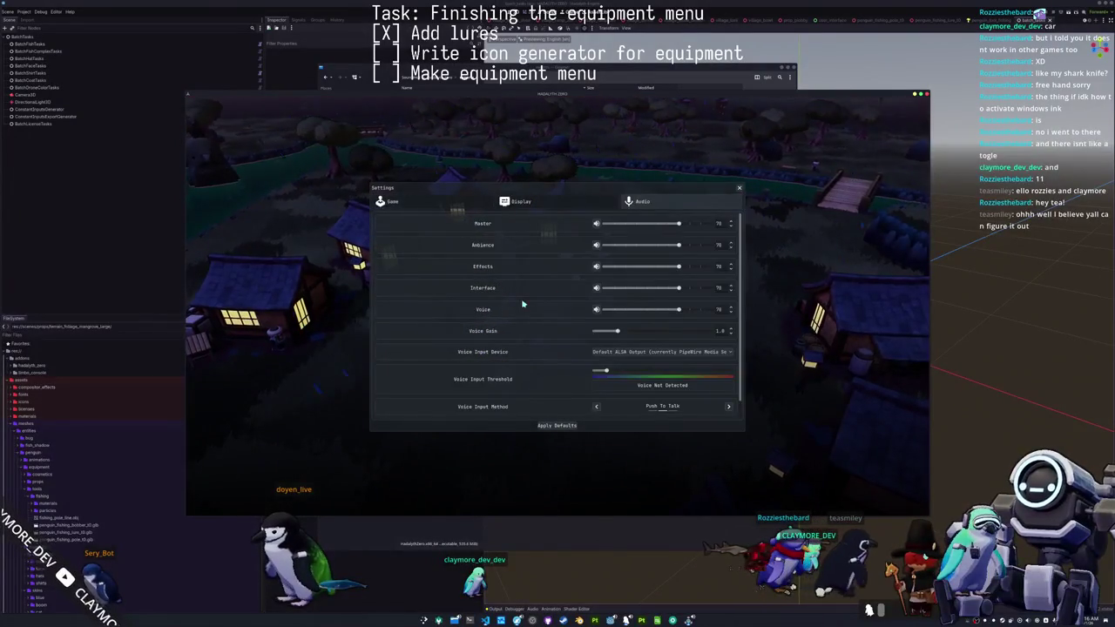
click(616, 353)
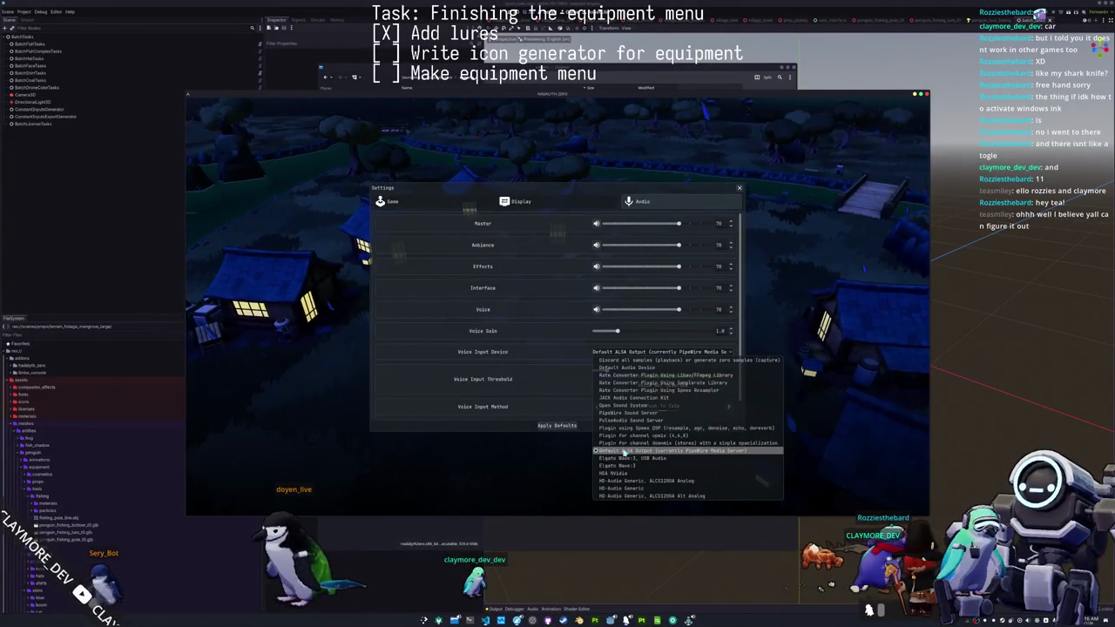
click(624, 452)
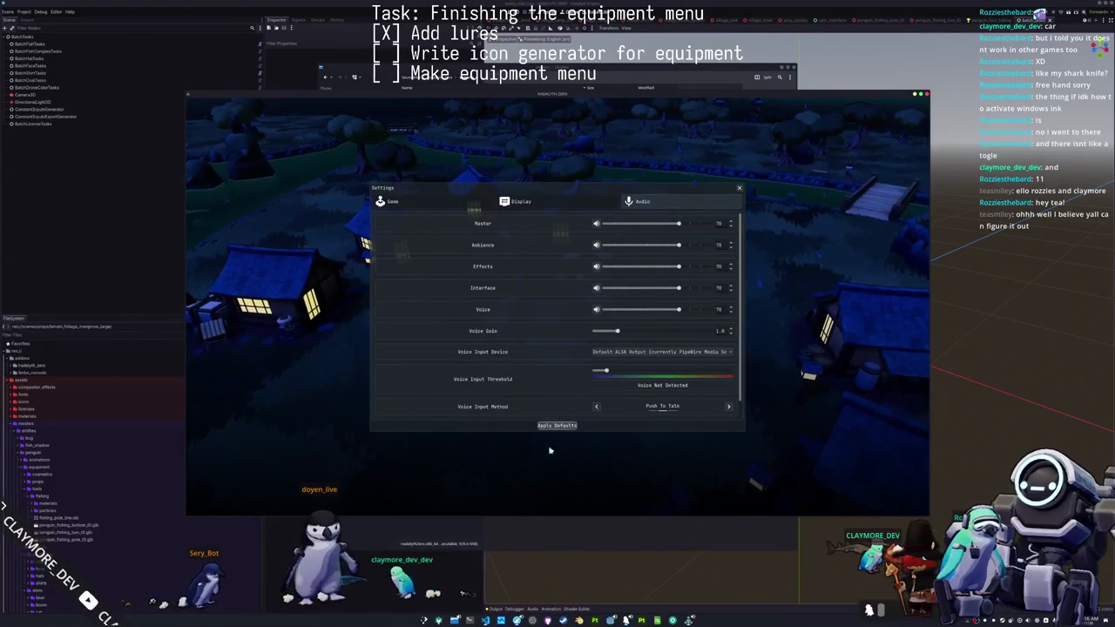
key(Escape)
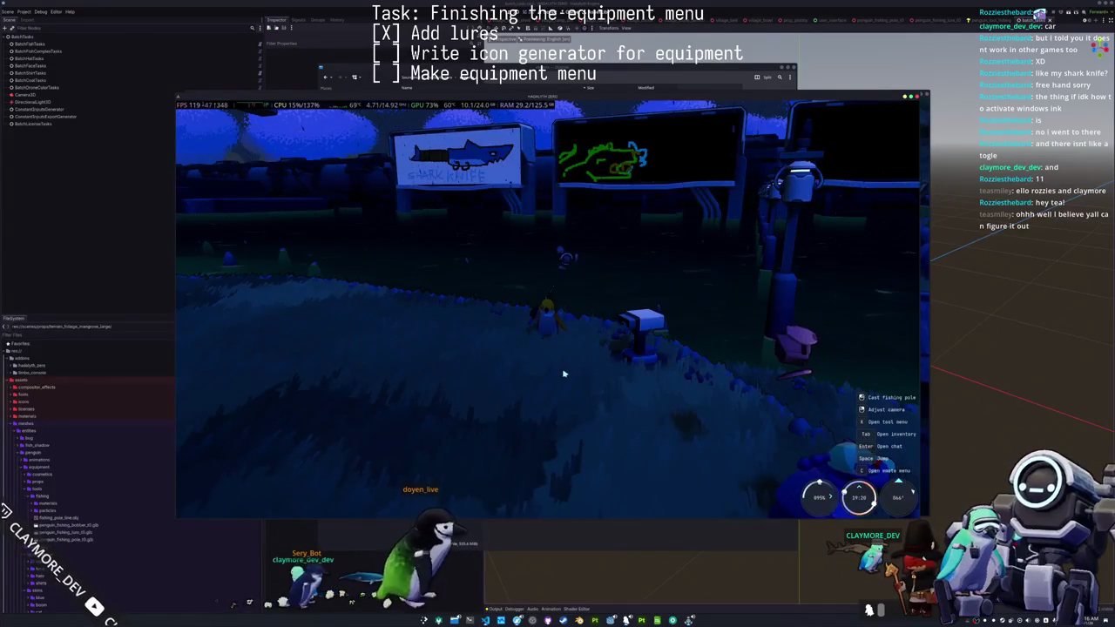
- Return to Audio settings, pick Elgato Wave:3 as voice input, close settings, and switch back to VS Code
click(757, 176)
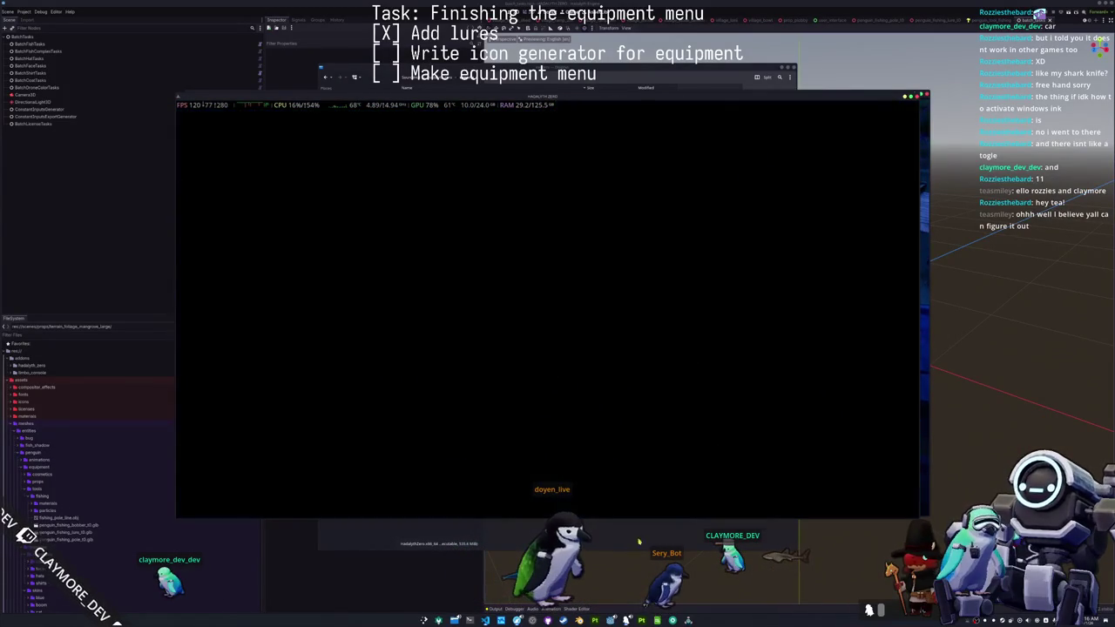
key(Escape)
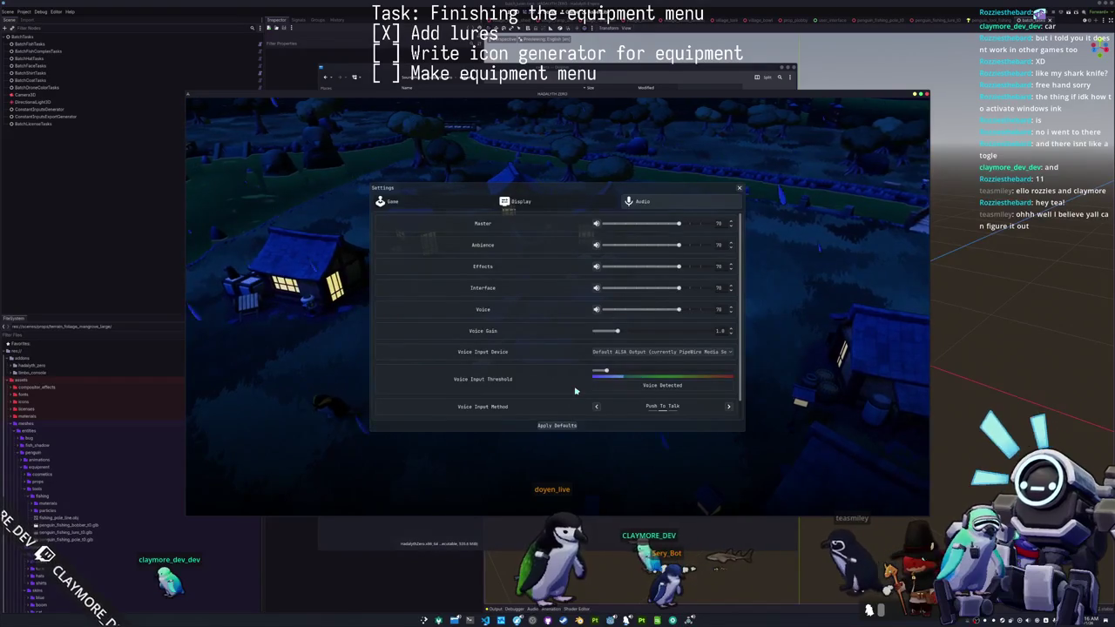
click(633, 353)
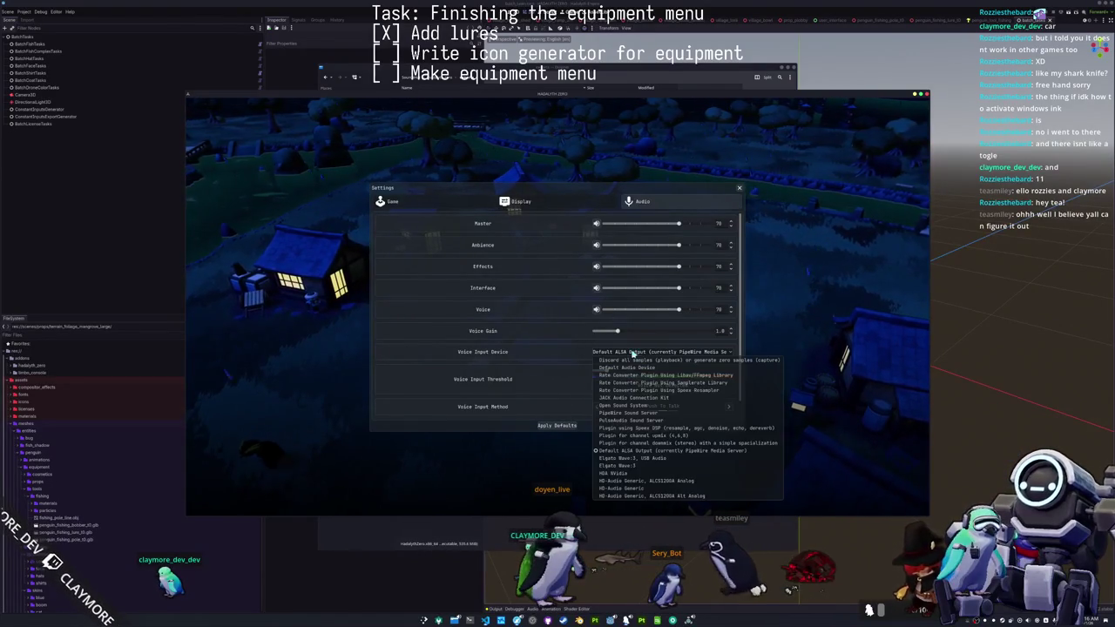
click(626, 468)
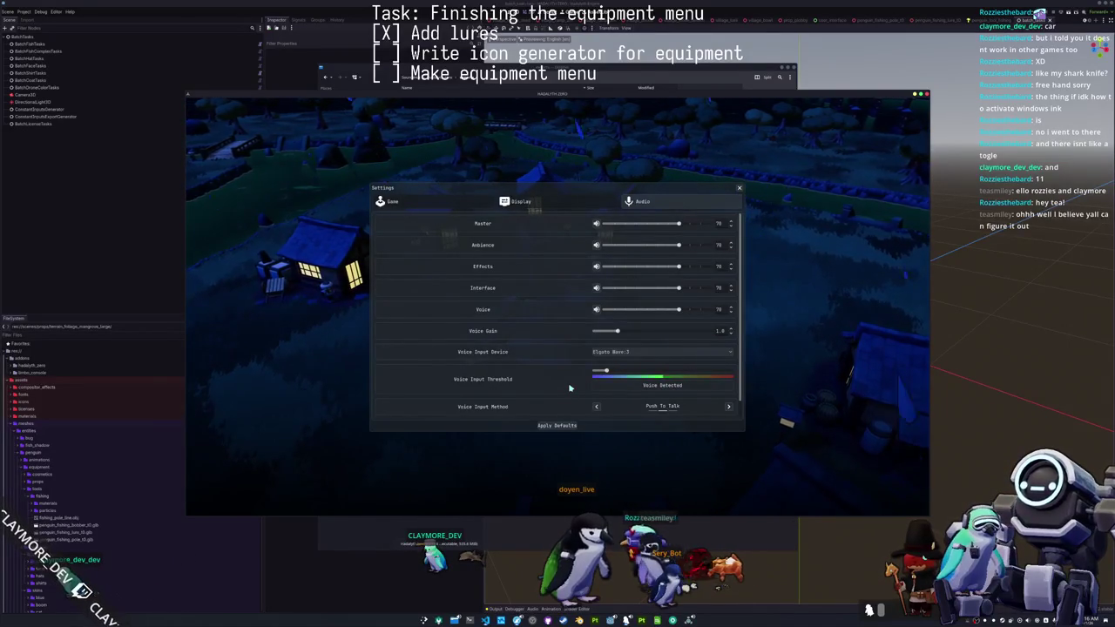
scroll(570, 387, down, 1)
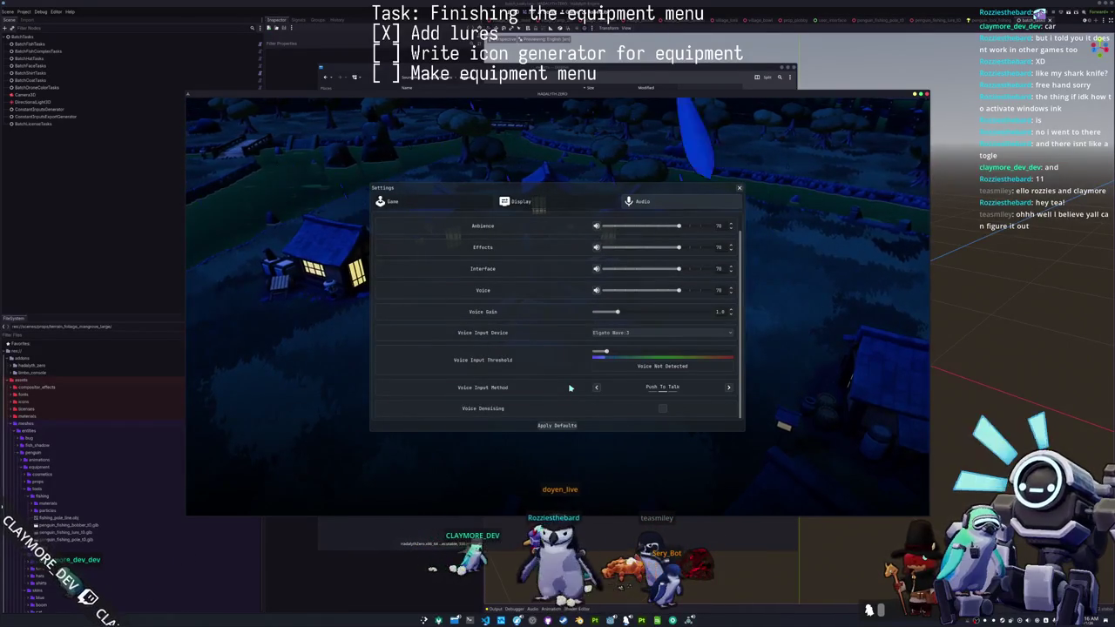
scroll(570, 388, up, 1)
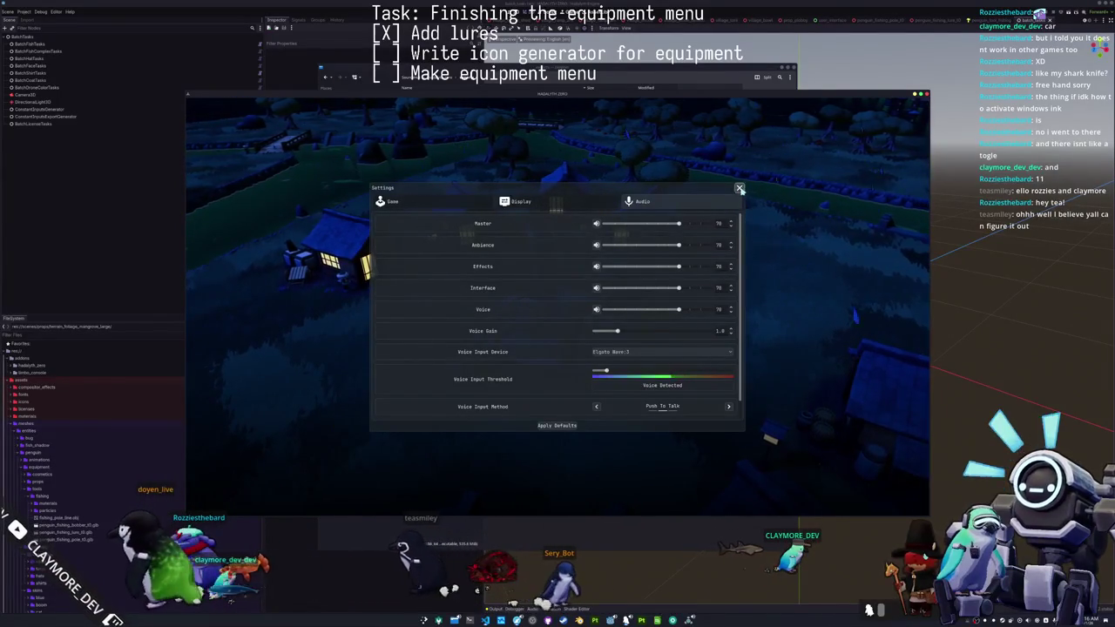
key(Escape)
key(alt+Tab)
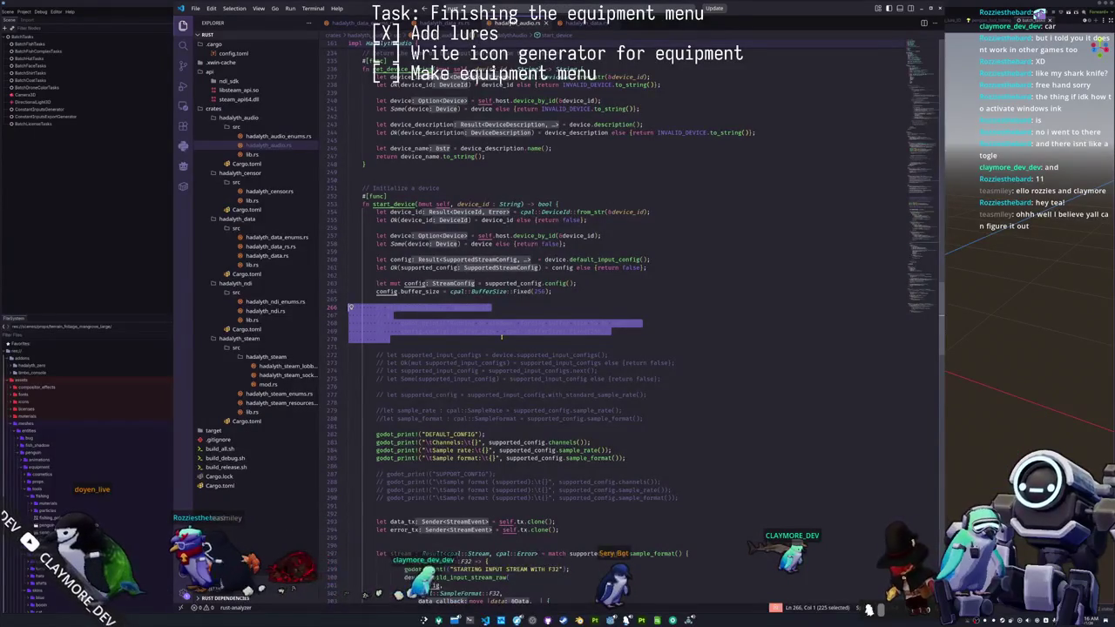
- Comment out the let mut config and buffer size lines in start_device
key(Up)
key(Up)
key(Up)
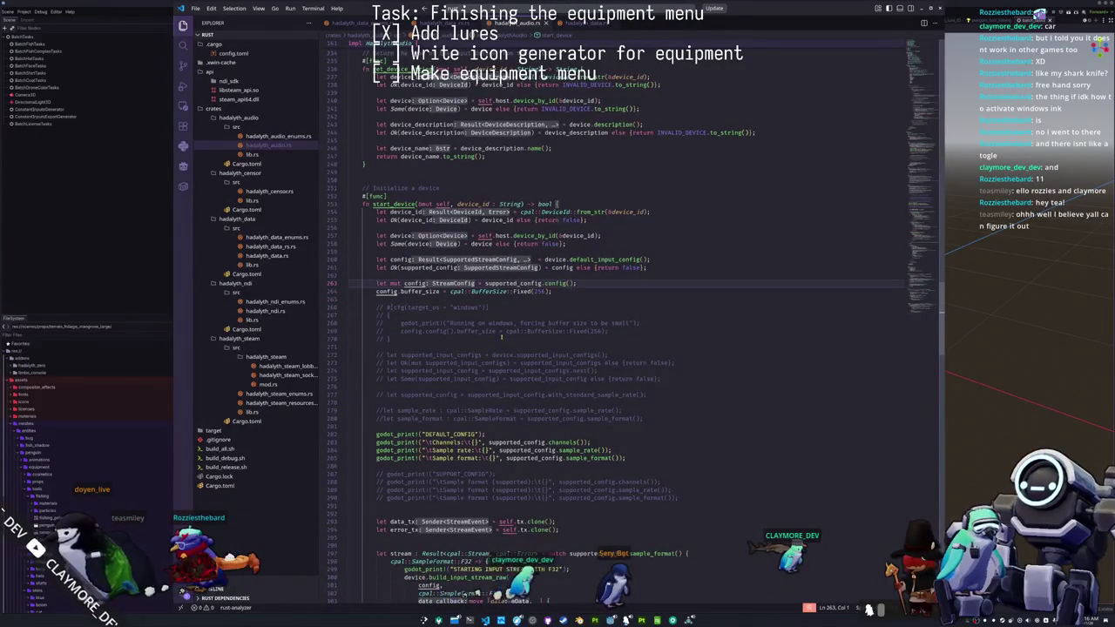
key(Down)
key(End)
key(Up)
key(Home)
key(shift+Down)
key(shift+Down)
key(ctrl+slash)
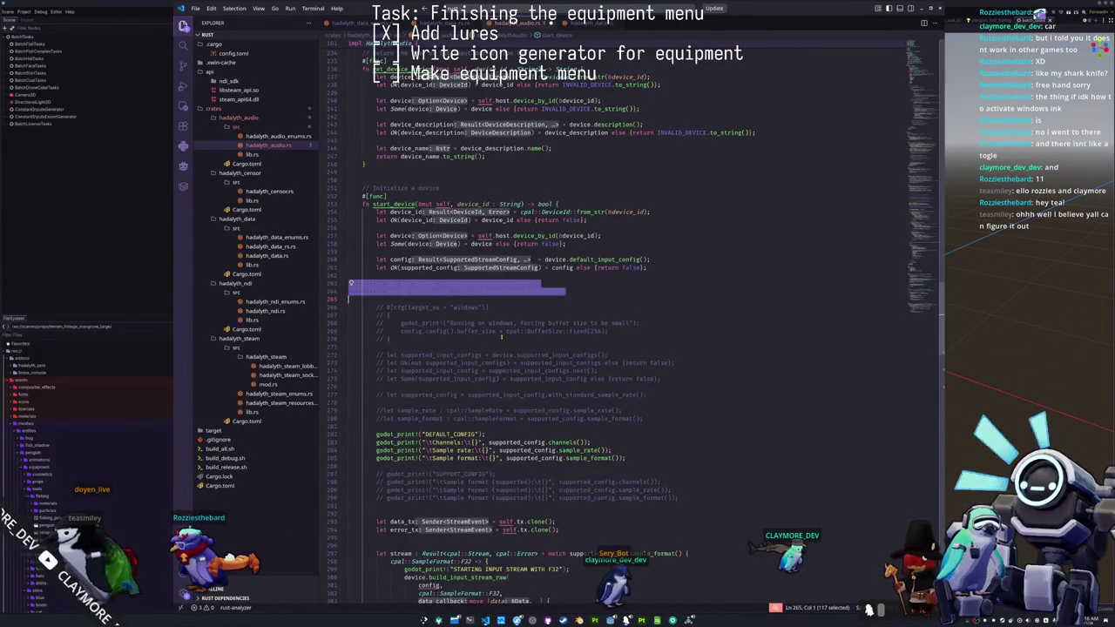
- Toggle the Windows-only block's comments, leaving it commented out
key(Down)
key(shift+Down)
key(shift+Down)
key(shift+Down)
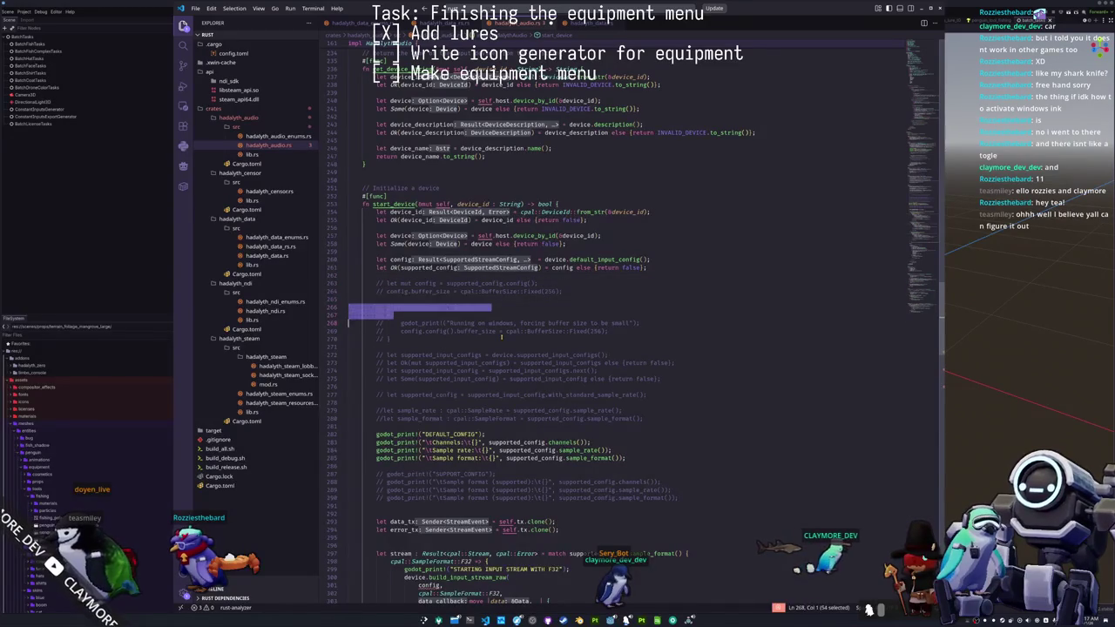
key(Left)
key(Up)
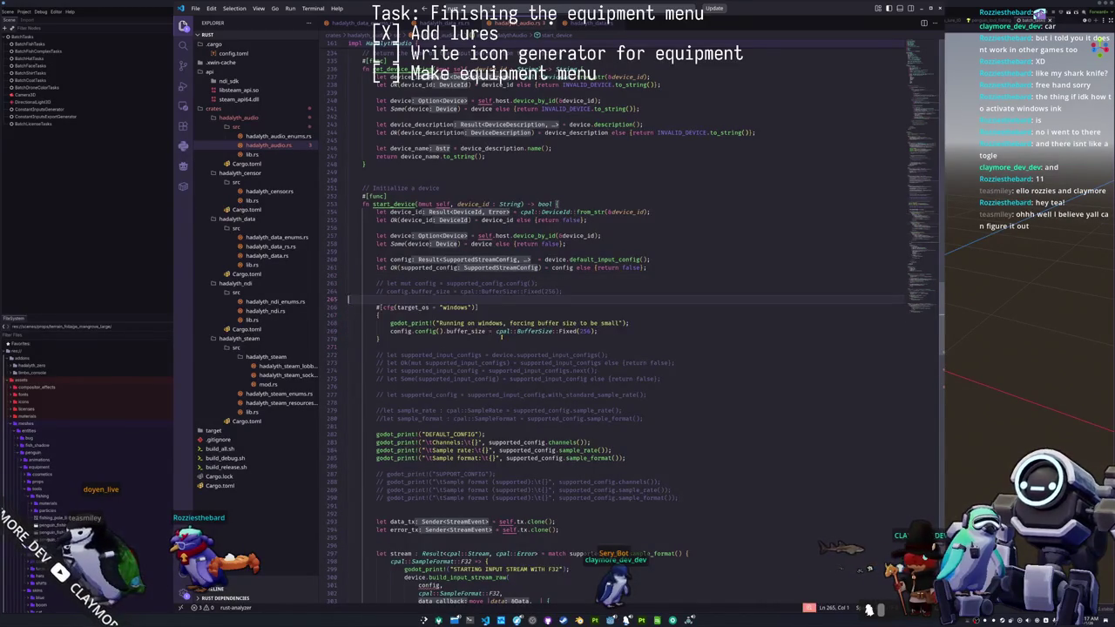
key(Down)
key(Down)
key(Down)
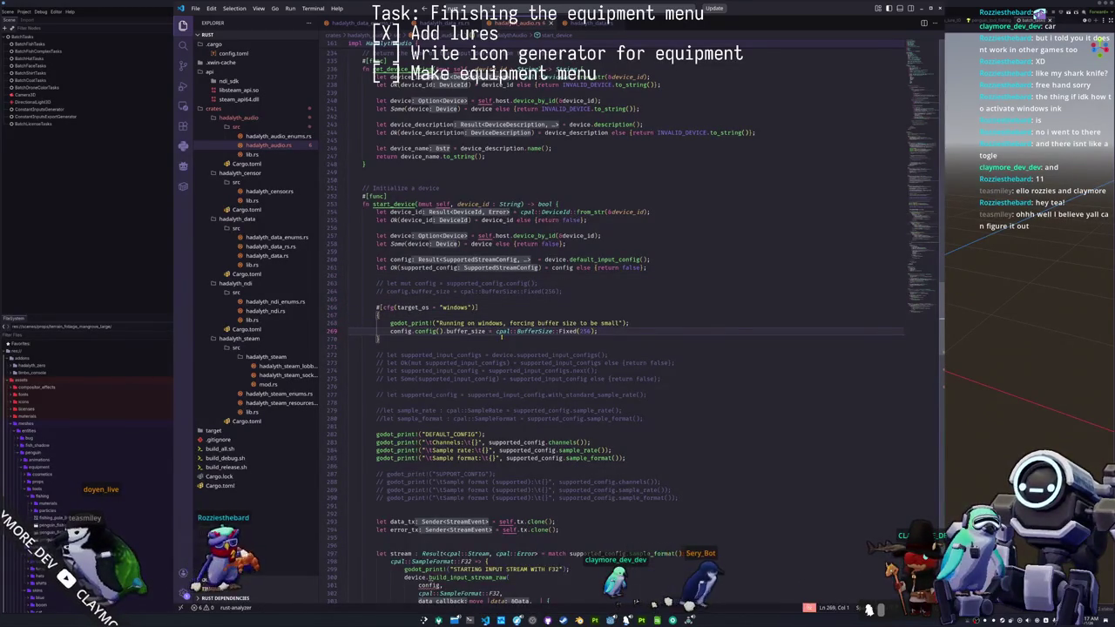
key(shift+Up)
key(shift+Up)
key(shift+Up)
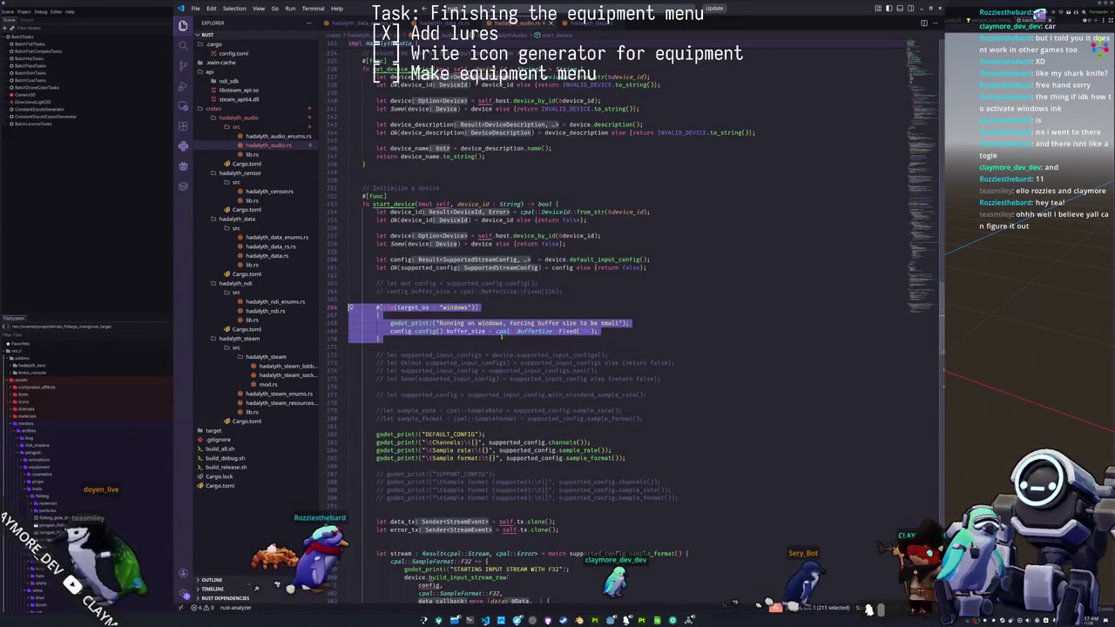
key(ctrl+slash)
key(Up)
key(Up)
key(Up)
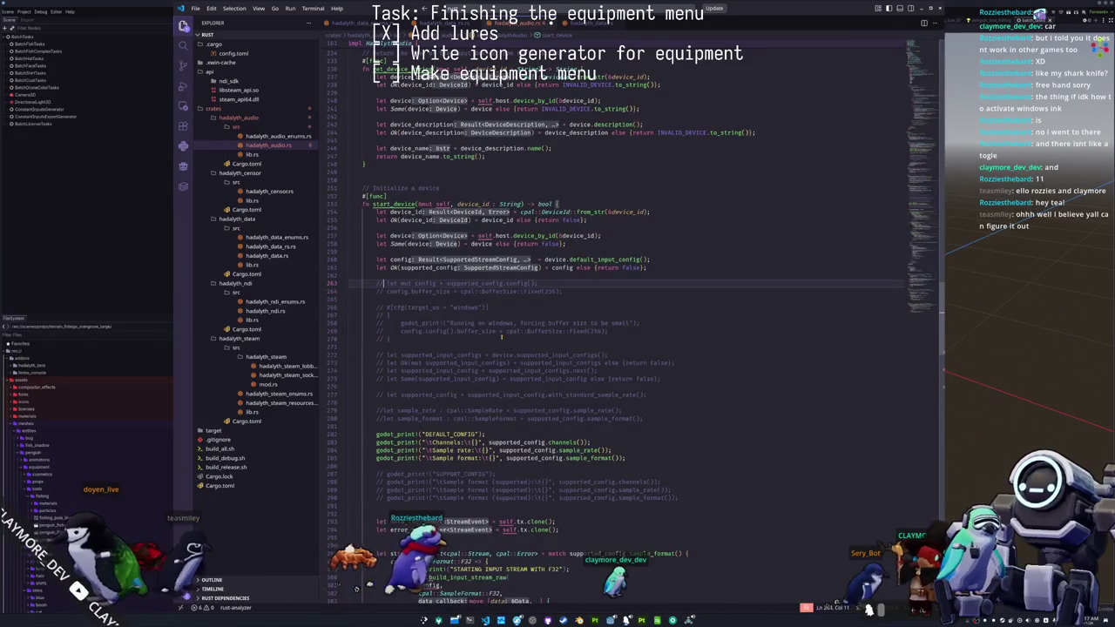
- Restore the let mut config line and remove the blank line above the buffer size line
key(ctrl+slash)
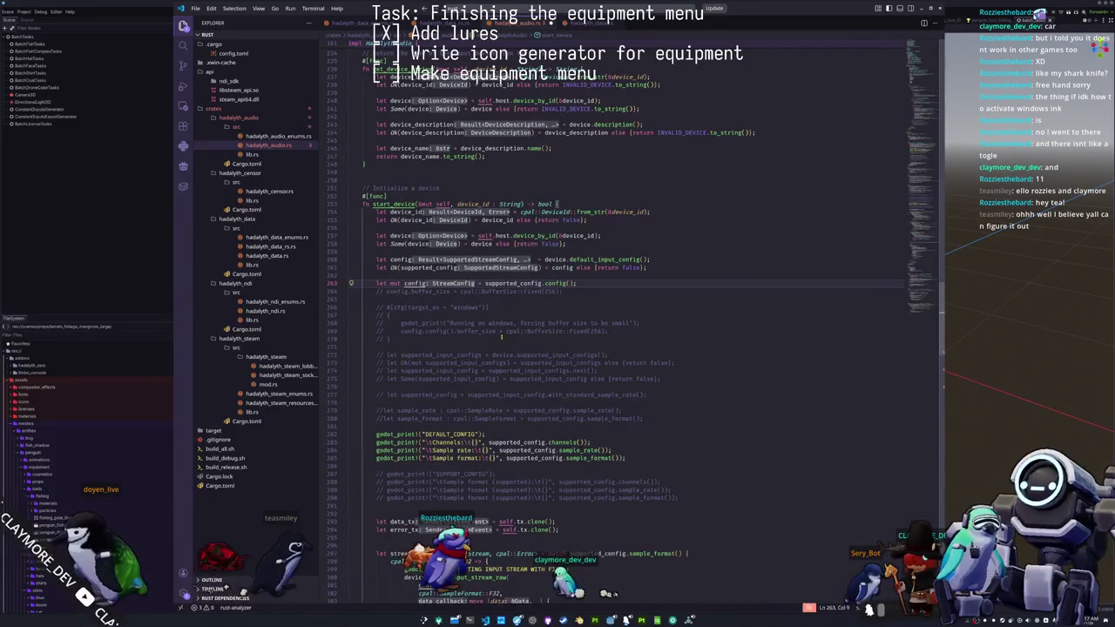
key(Down)
key(Return)
key(ctrl+slash)
key(Up)
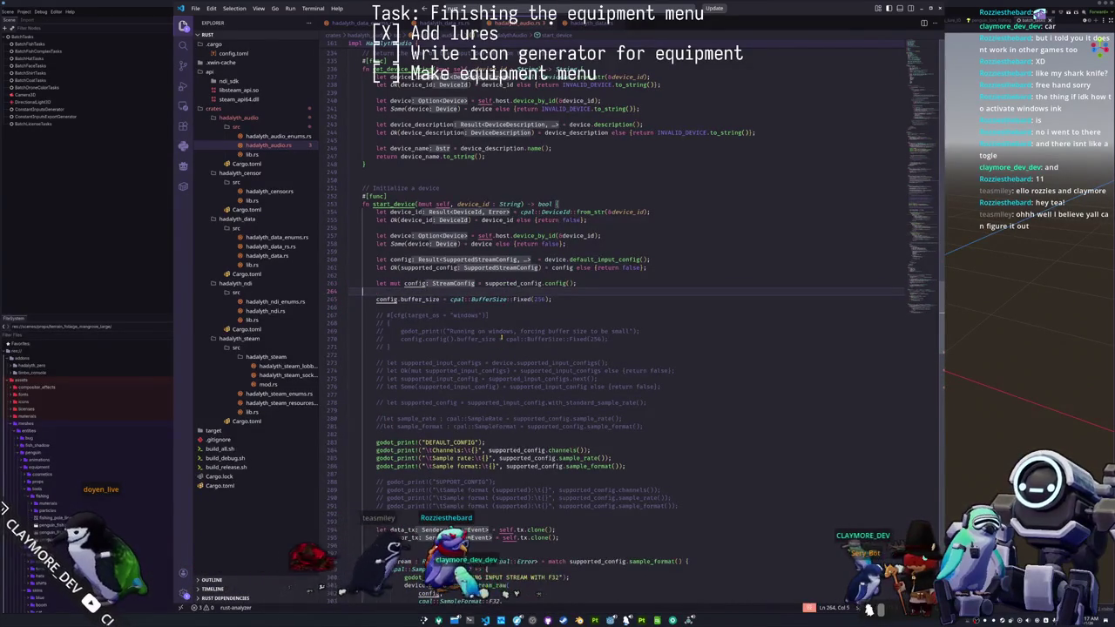
key(Delete)
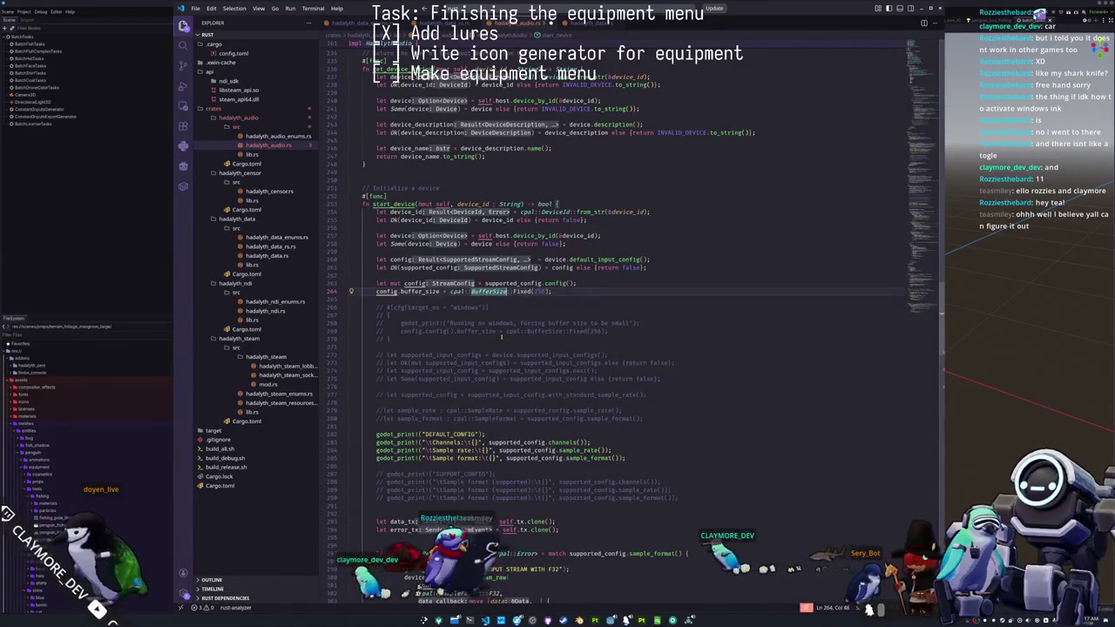
- Start a config field line above the buffer size, browse its suggestions, then delete it
key(Home)
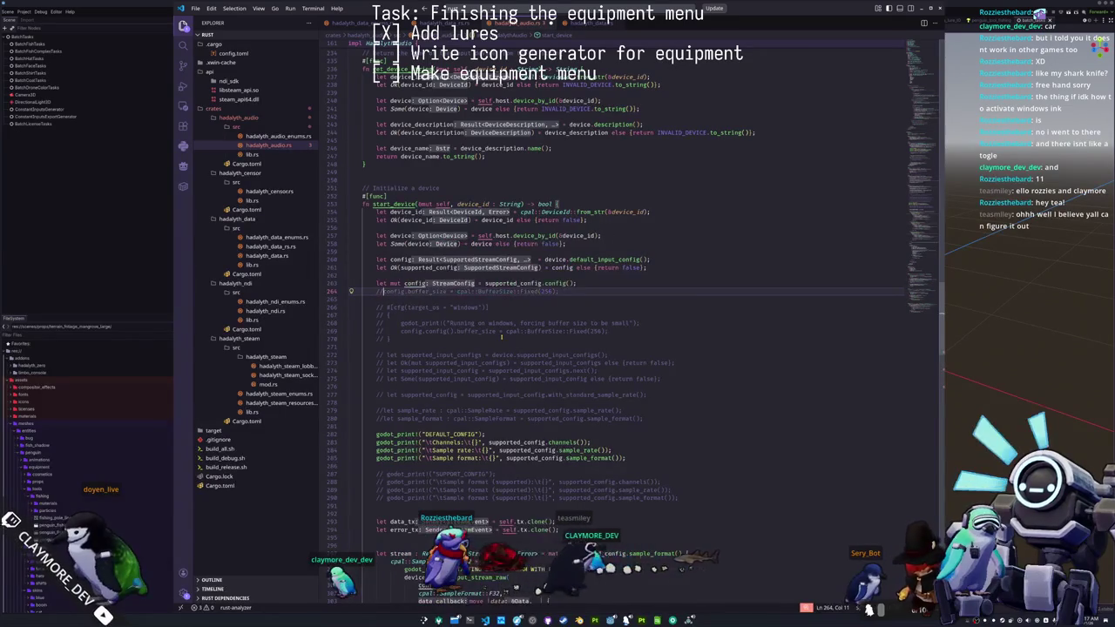
key(Return)
text(ig.)
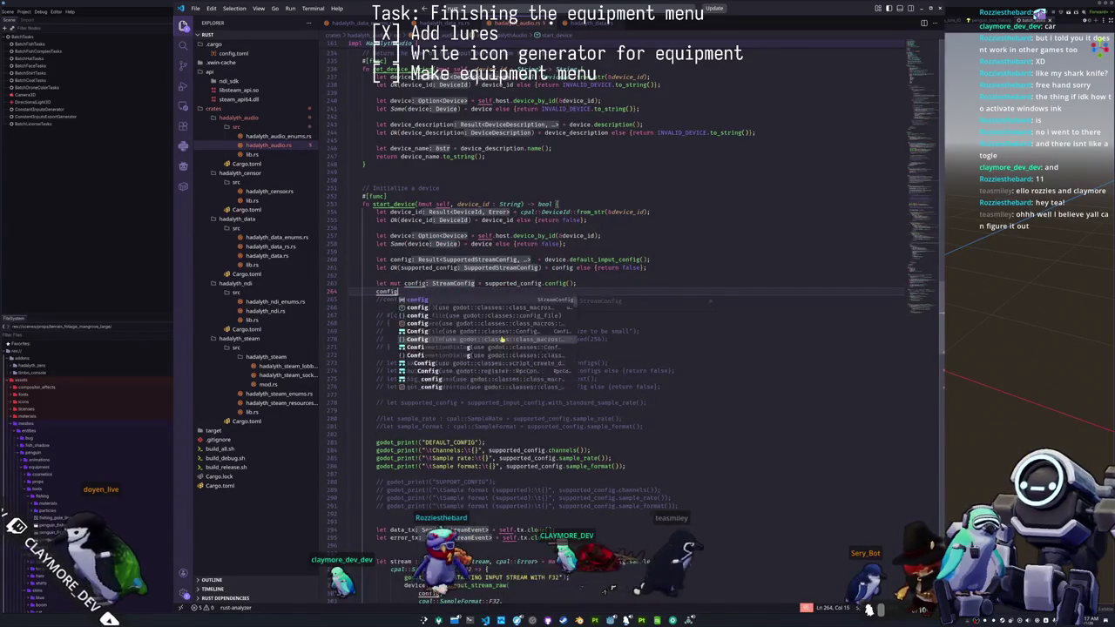
key(Down)
key(Down)
key(Down)
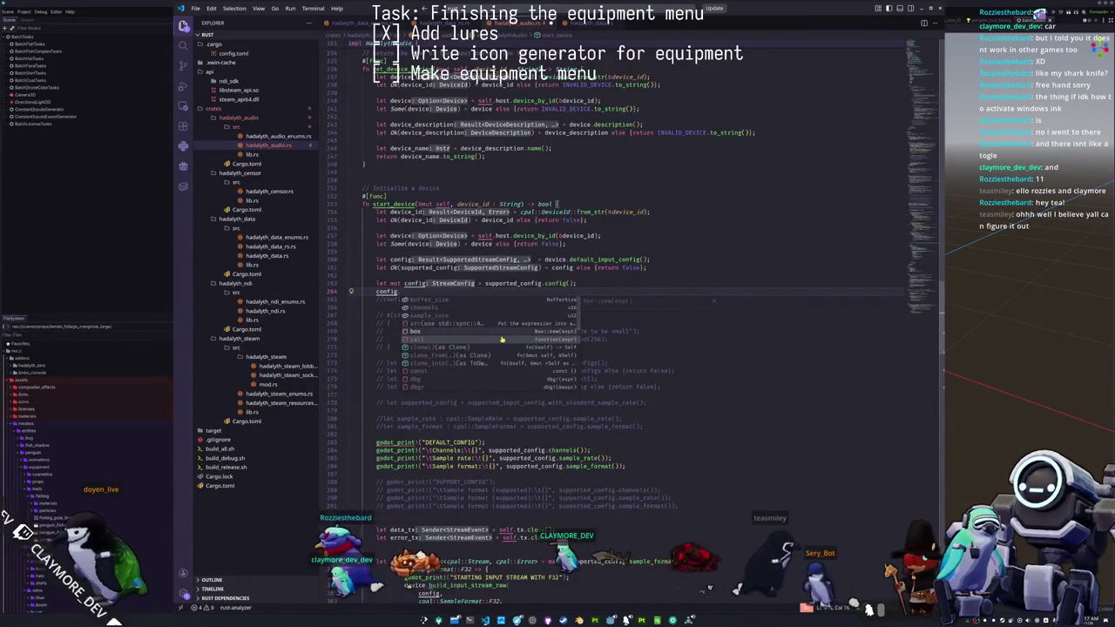
key(Down)
key(Down)
key(Down)
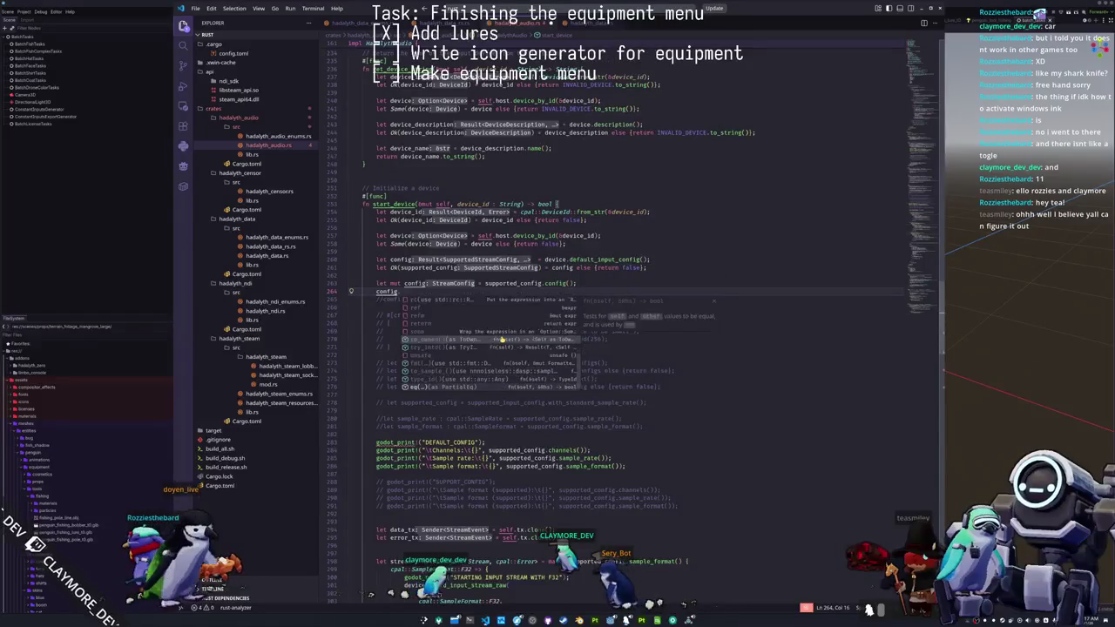
key(Escape)
key(ctrl+shift+k)
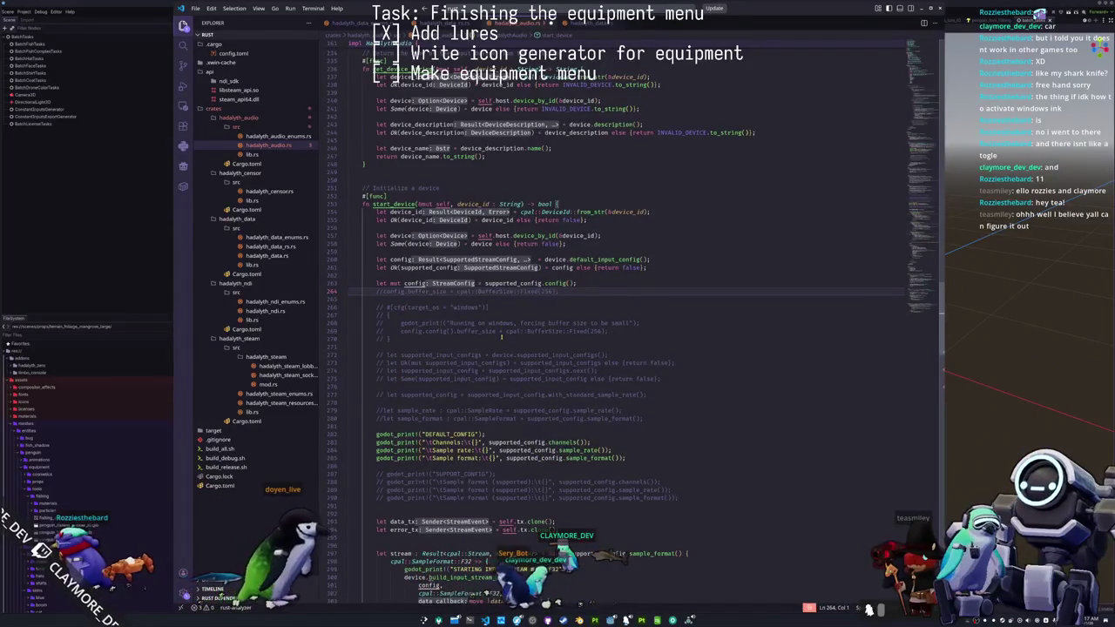
key(Down)
key(Down)
key(Down)
key(Down)
key(Down)
key(Down)
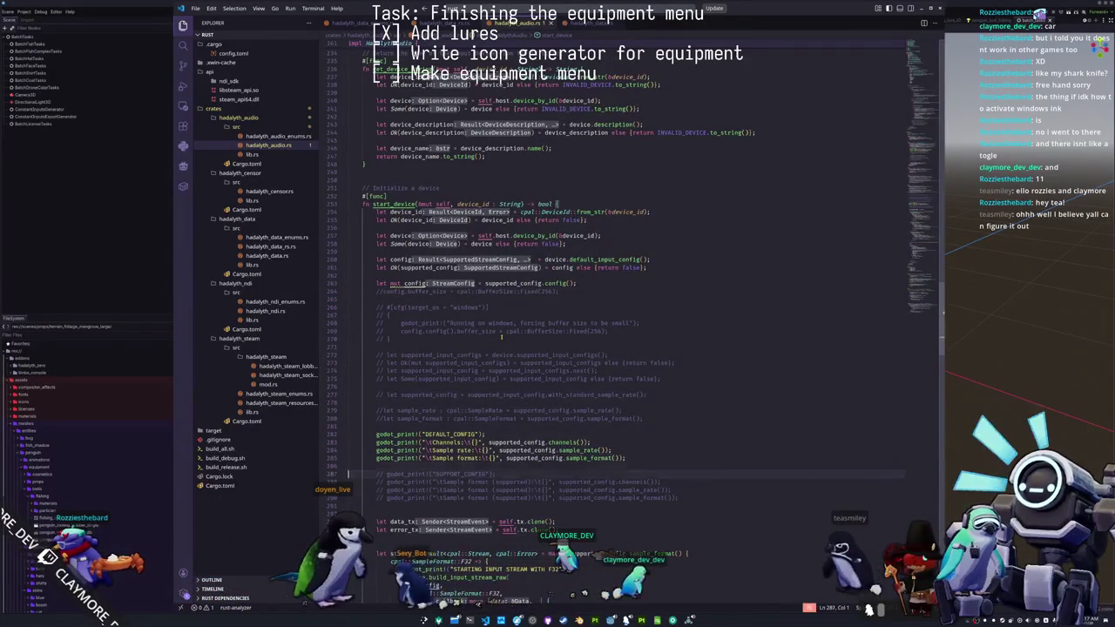
key(Down)
key(Down)
key(Down)
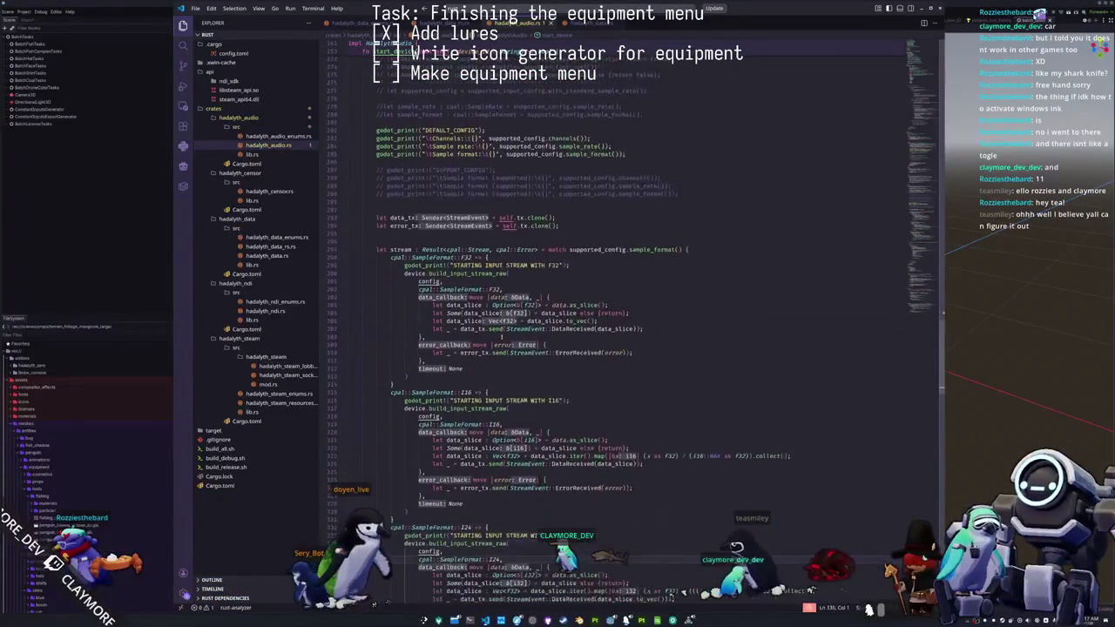
- Uncomment the Windows-only block and delete the extra 'config().' on line 269
key(Up)
key(Up)
key(Up)
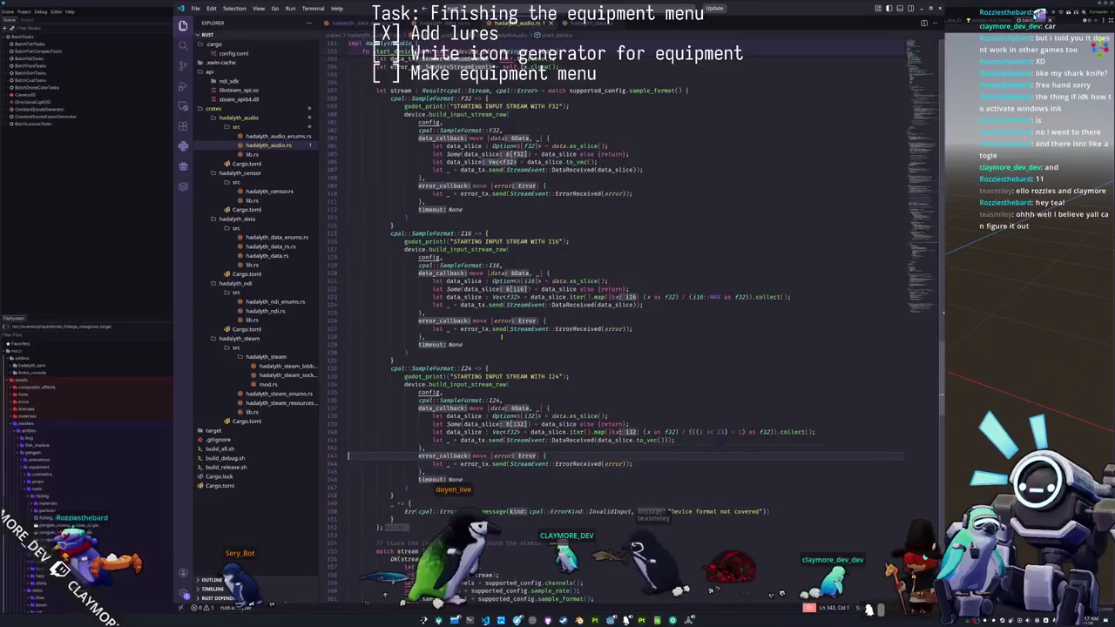
key(Up)
key(Up)
key(Up)
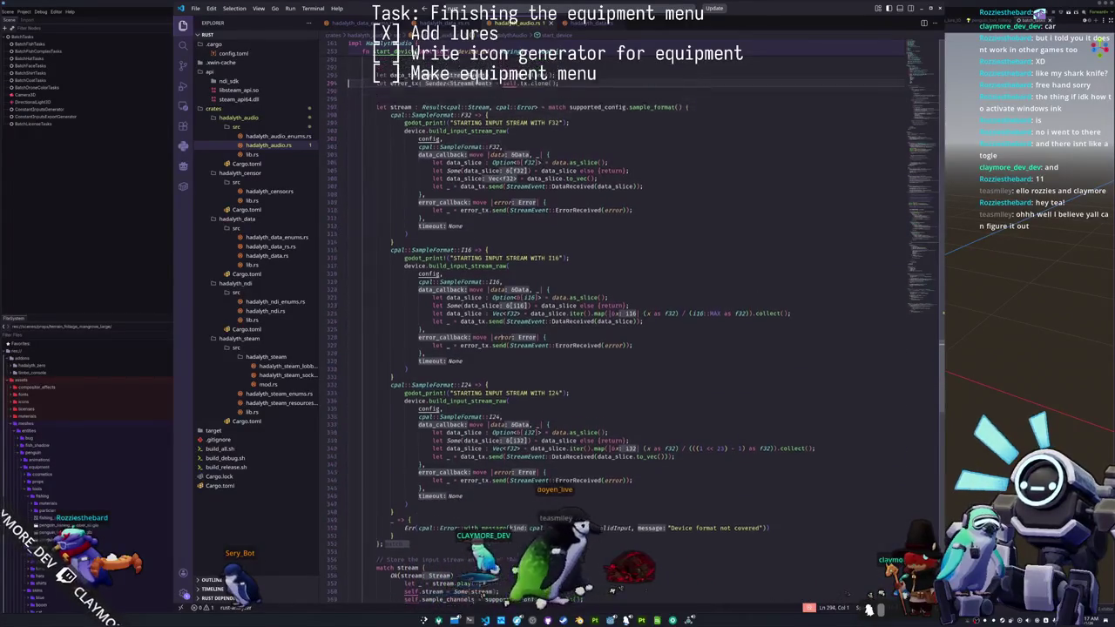
key(Up)
key(Up)
key(Up)
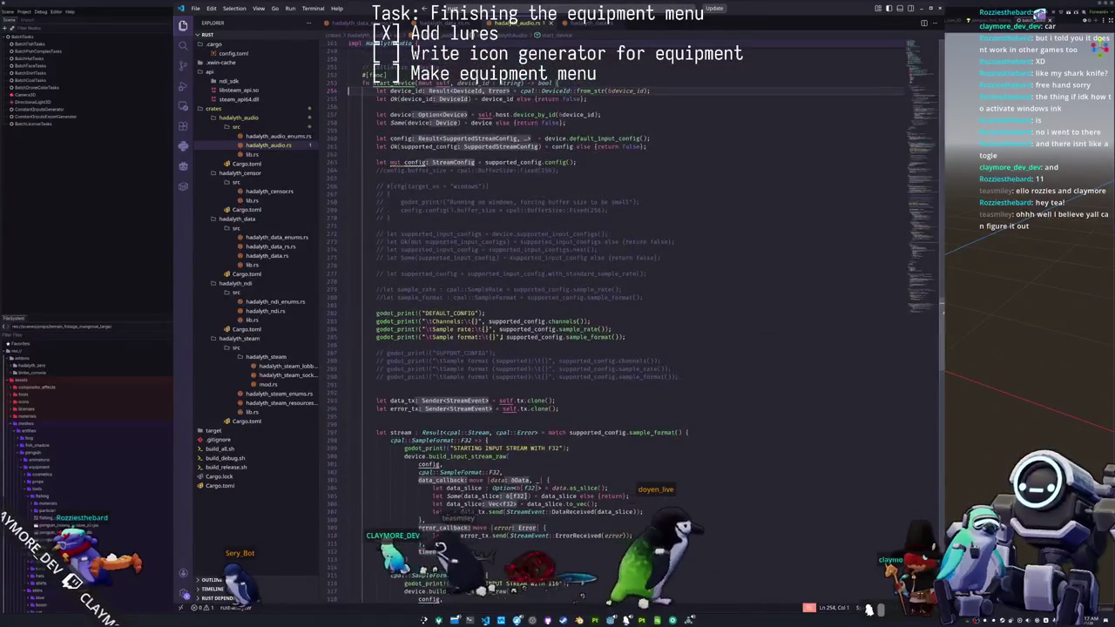
key(Down)
key(Down)
key(Down)
key(shift+Down)
key(shift+Down)
key(shift+Down)
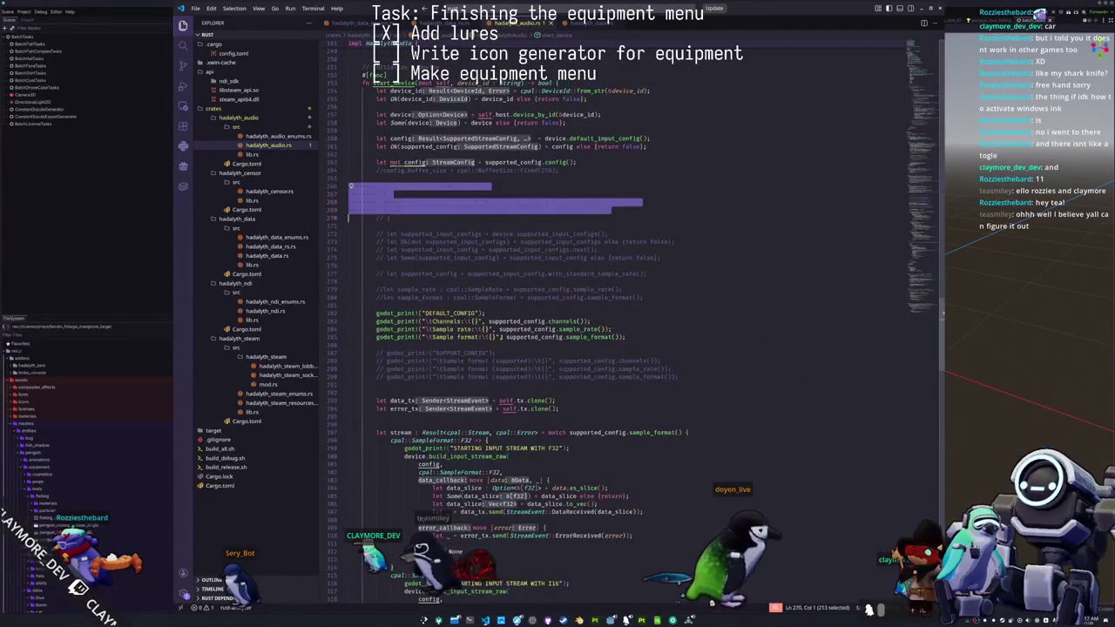
click(440, 210)
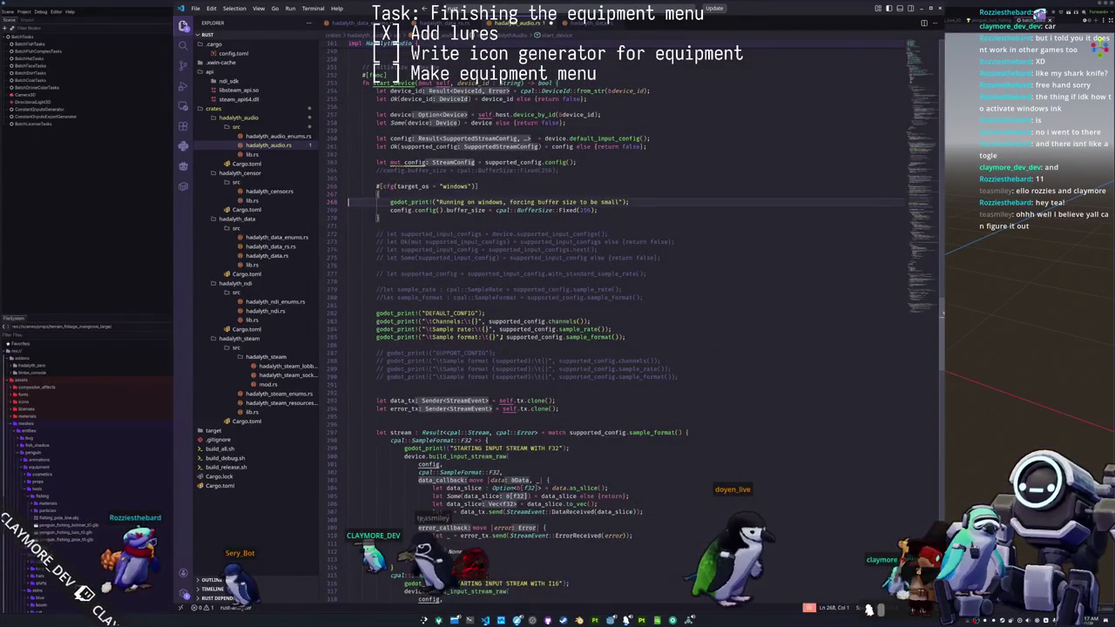
key(BackSpace)
key(BackSpace)
key(BackSpace)
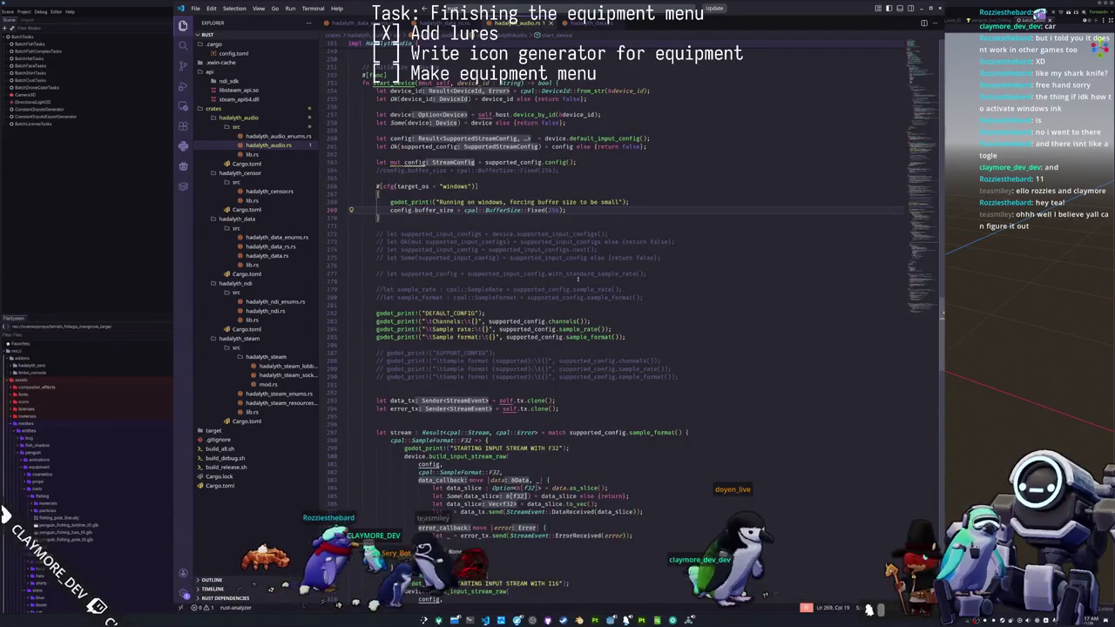
- Copy the SupportedBufferSize::Range arm from BufferSize's documentation example, then go to empty line 265
mouse_move(533, 211)
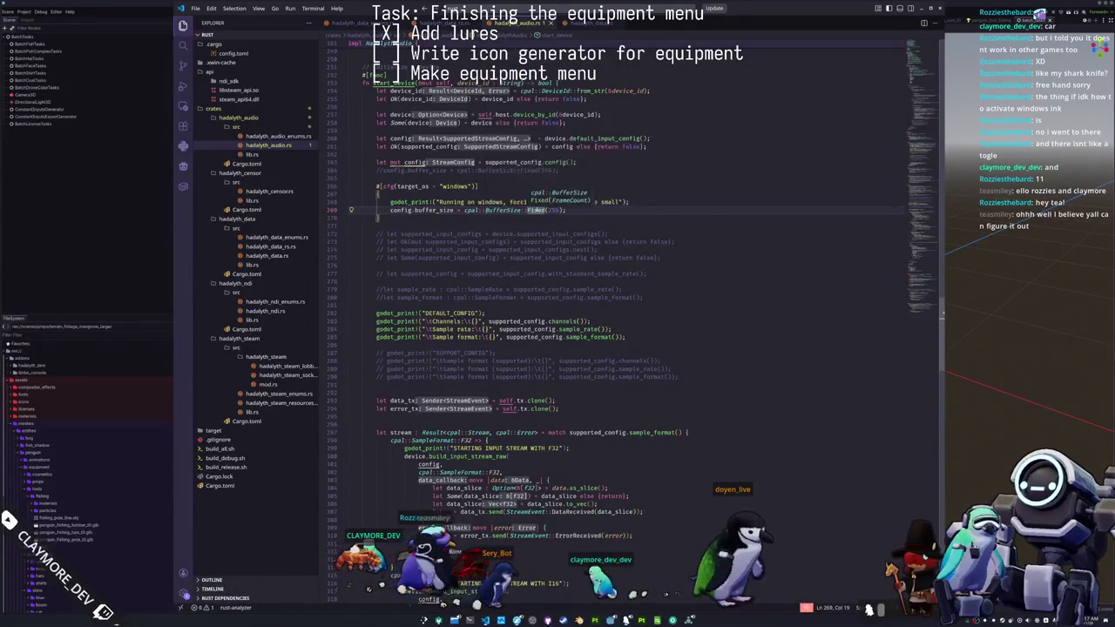
scroll(638, 166, down, 5)
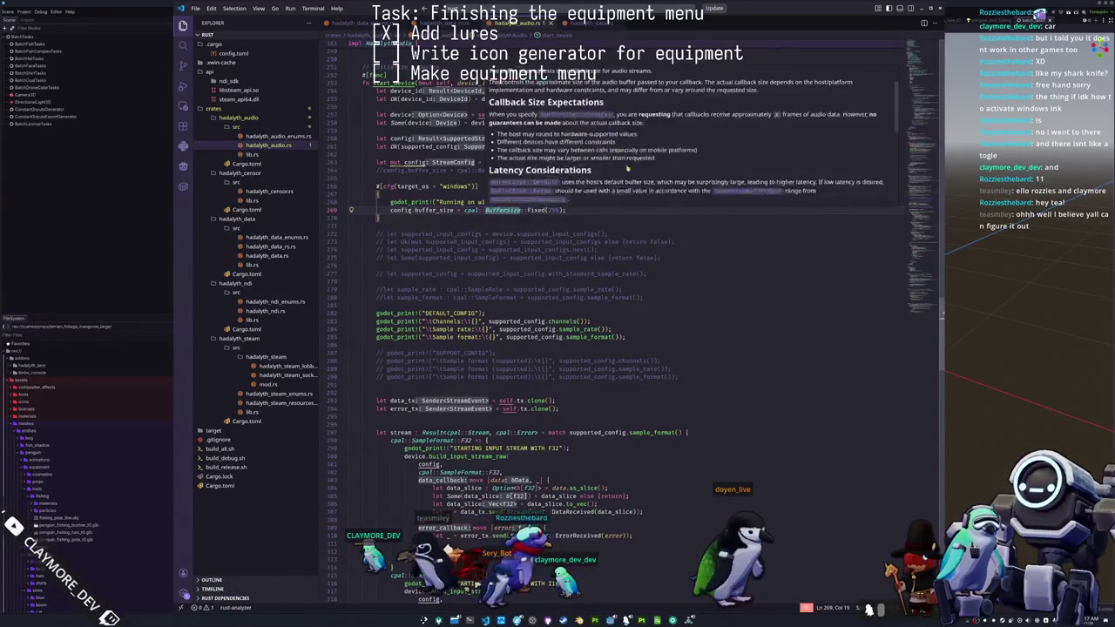
scroll(639, 166, down, 3)
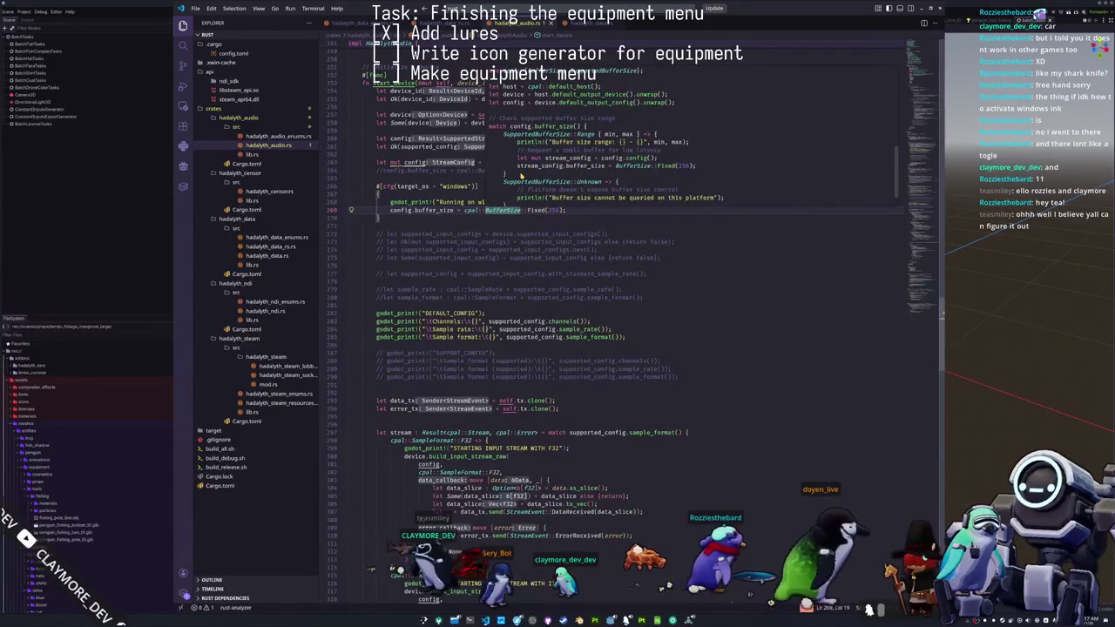
scroll(521, 176, down, 2)
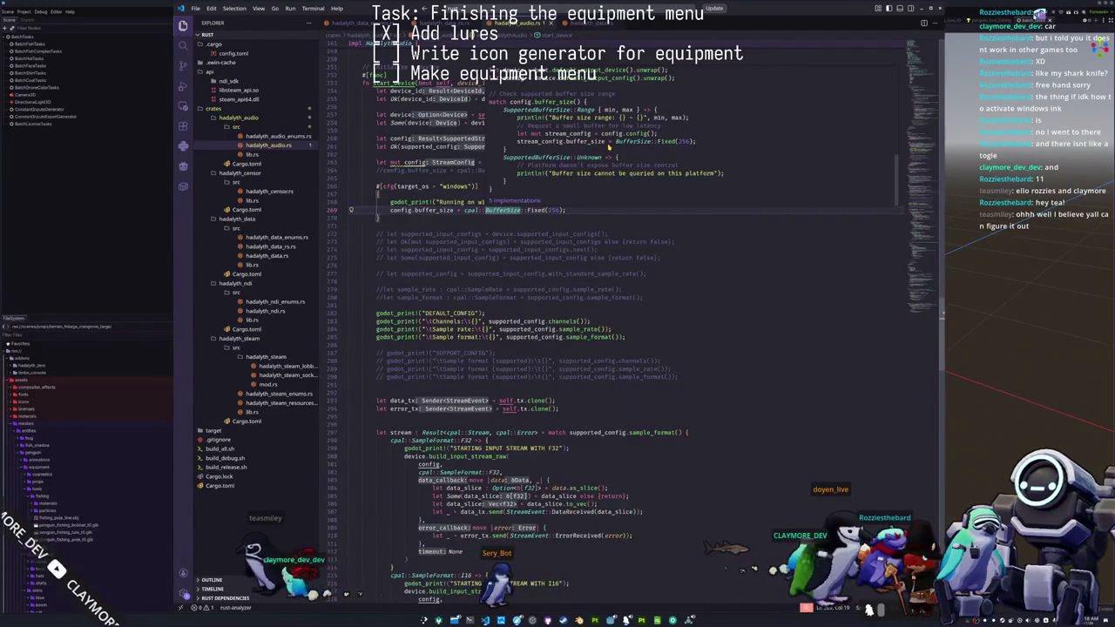
scroll(610, 130, up, 1)
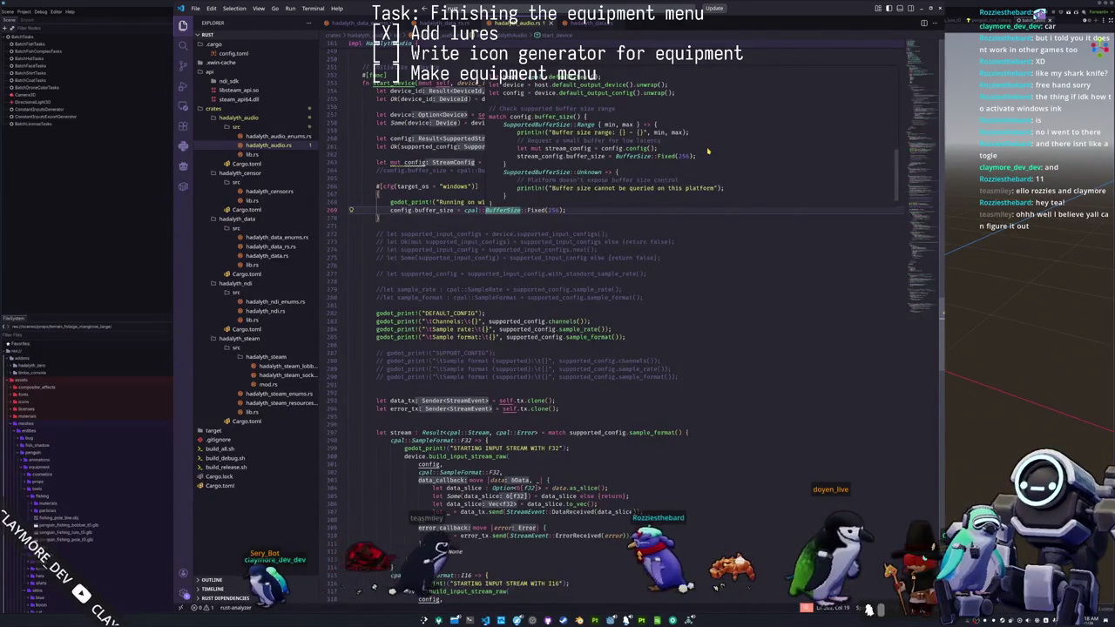
scroll(706, 155, down, 1)
scroll(705, 155, up, 2)
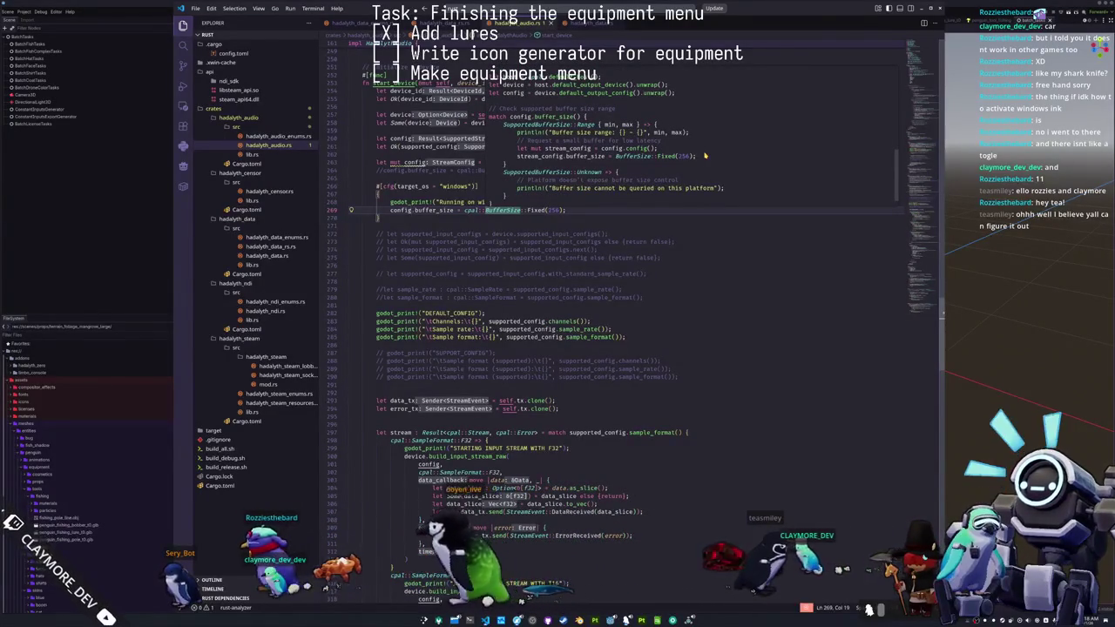
mouse_move(509, 166)
mouse_down()
mouse_move(492, 74)
mouse_move(492, 126)
mouse_up()
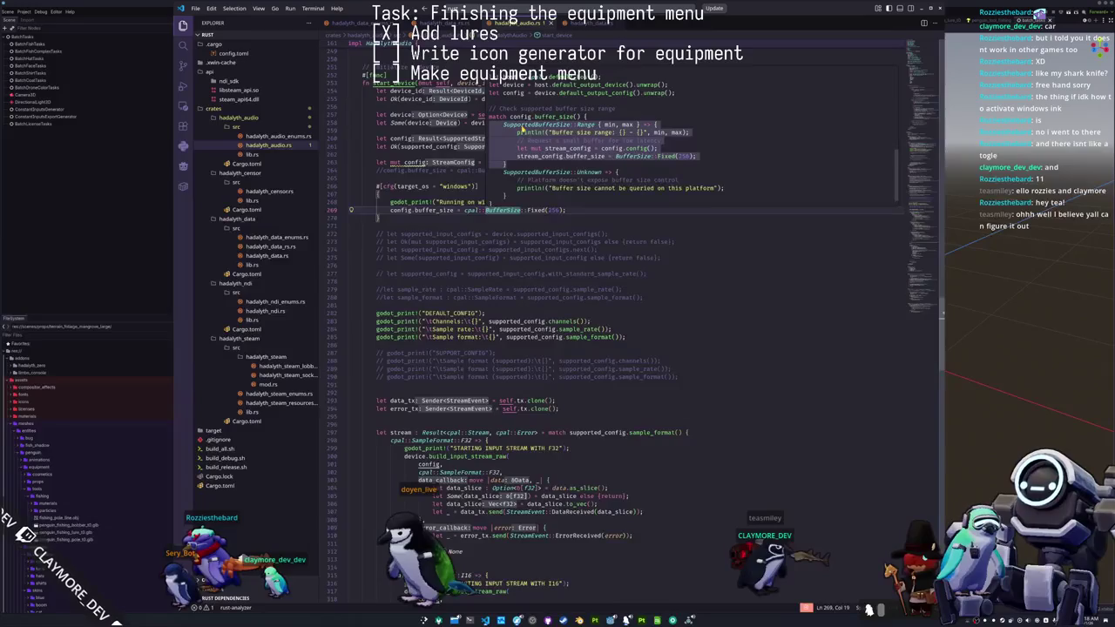
click(444, 181)
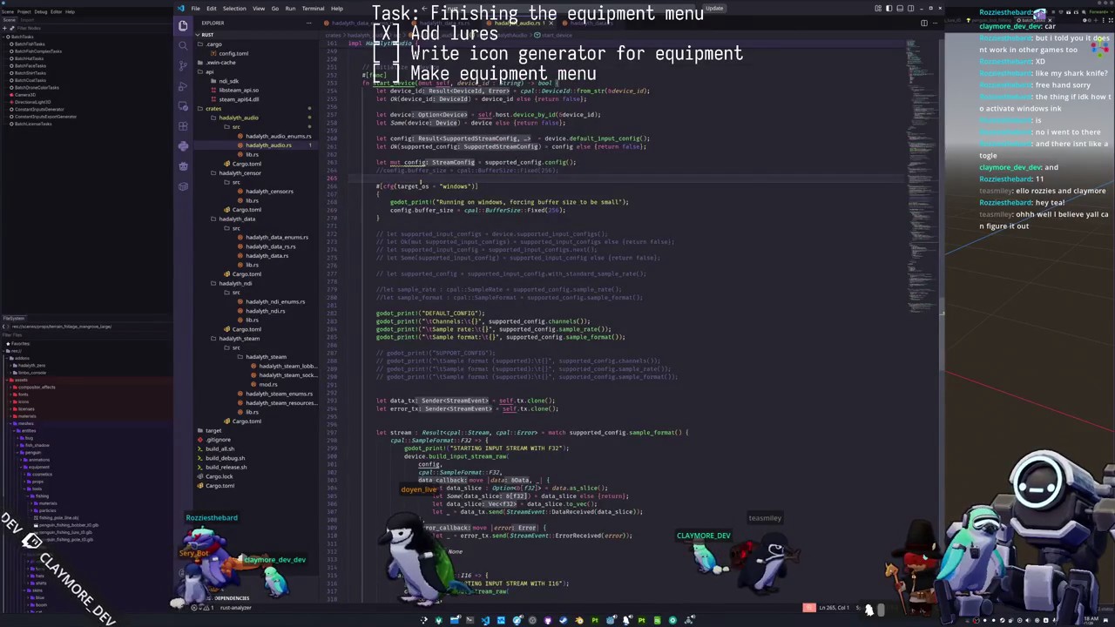
- Paste and indent the Range arm, and open 'match supported_config.buffer_size() {' above it
key(ctrl+v)
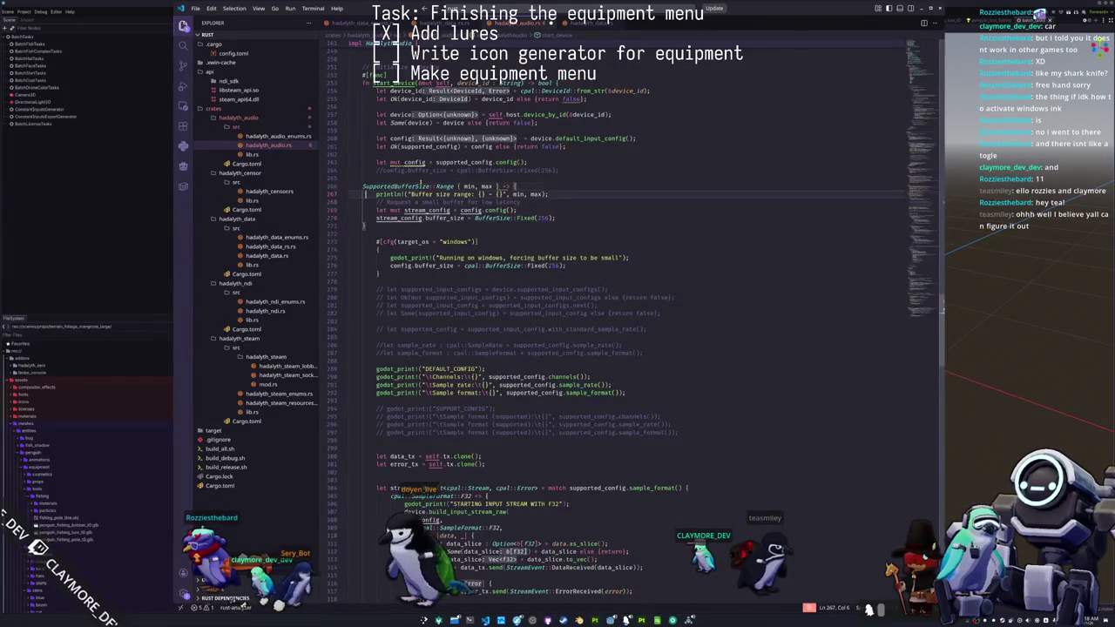
key(shift+Down)
key(shift+Down)
key(shift+Down)
key(Tab)
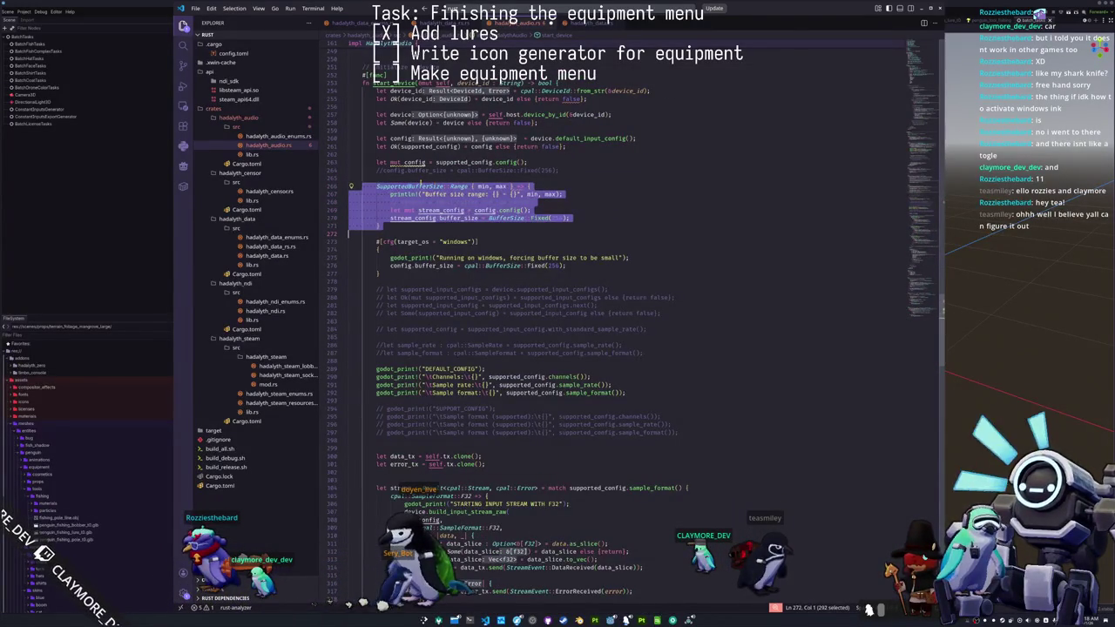
click(376, 179)
key(Return)
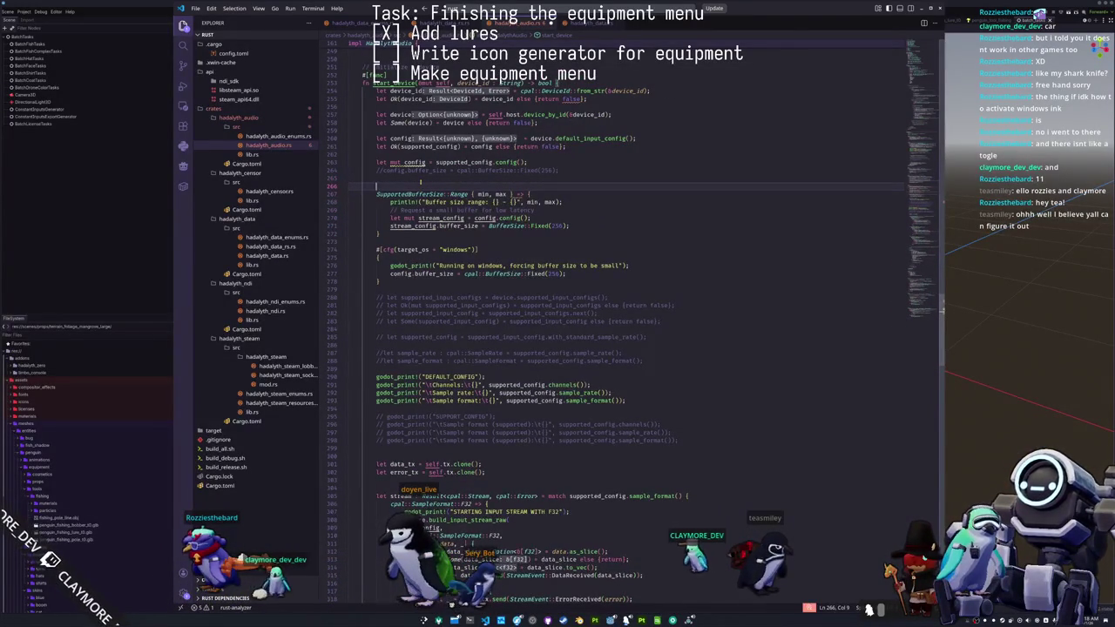
text(match )
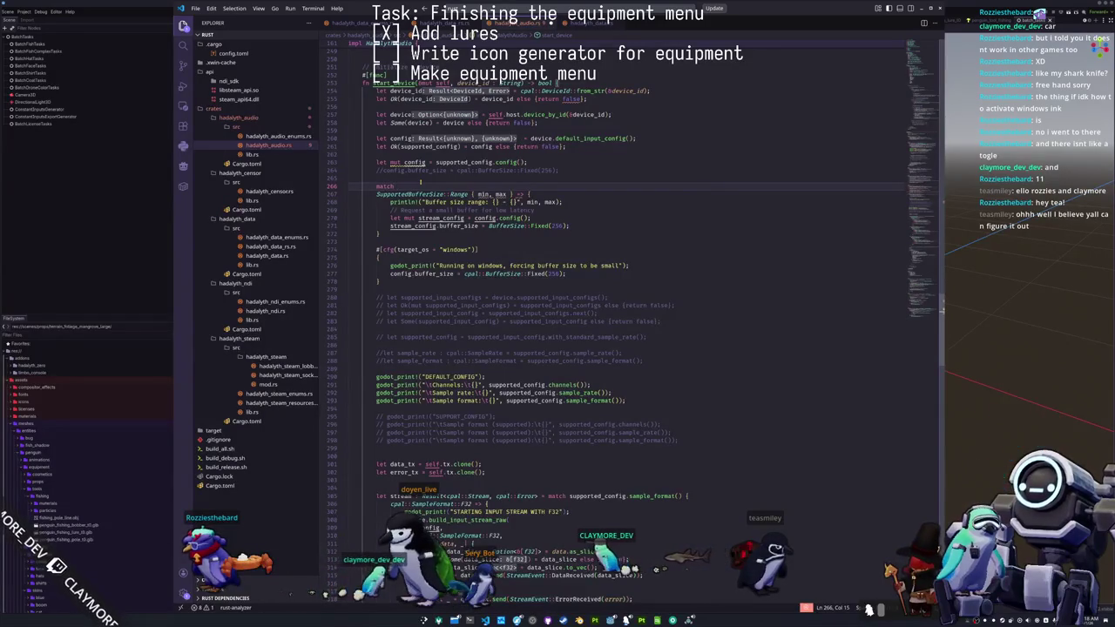
text(suppo)
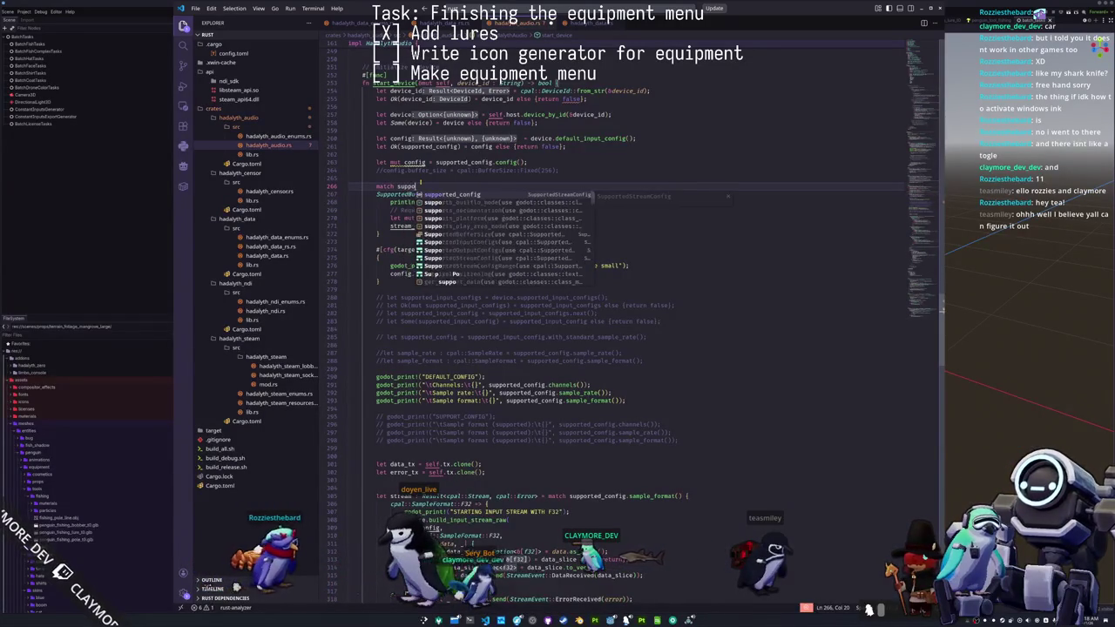
text(rted_config.buffer_size() )
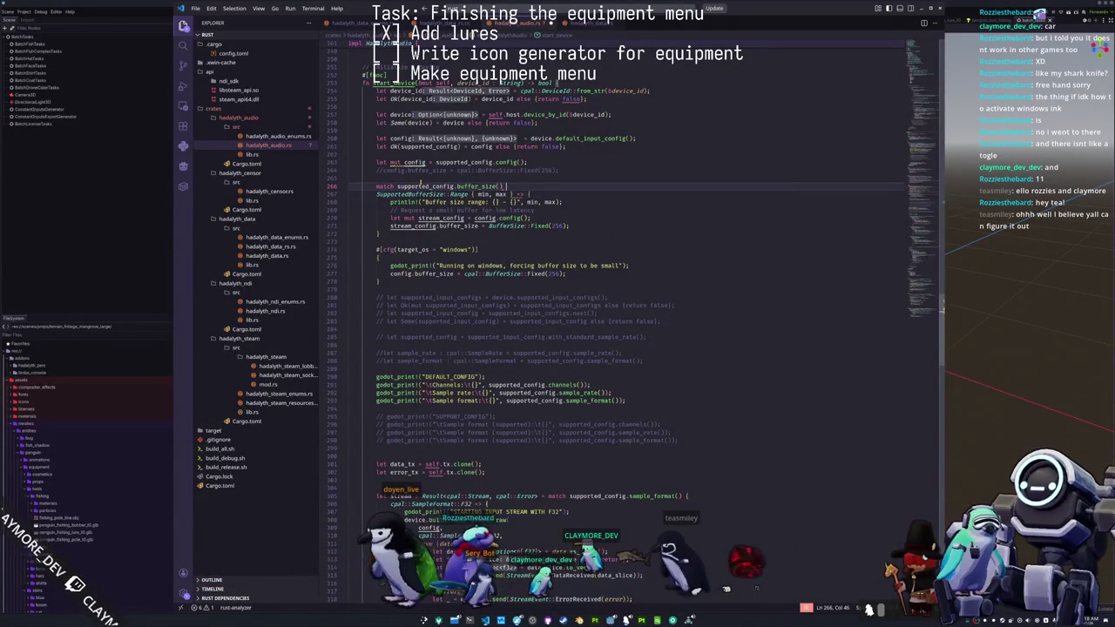
text({)
key(Return)
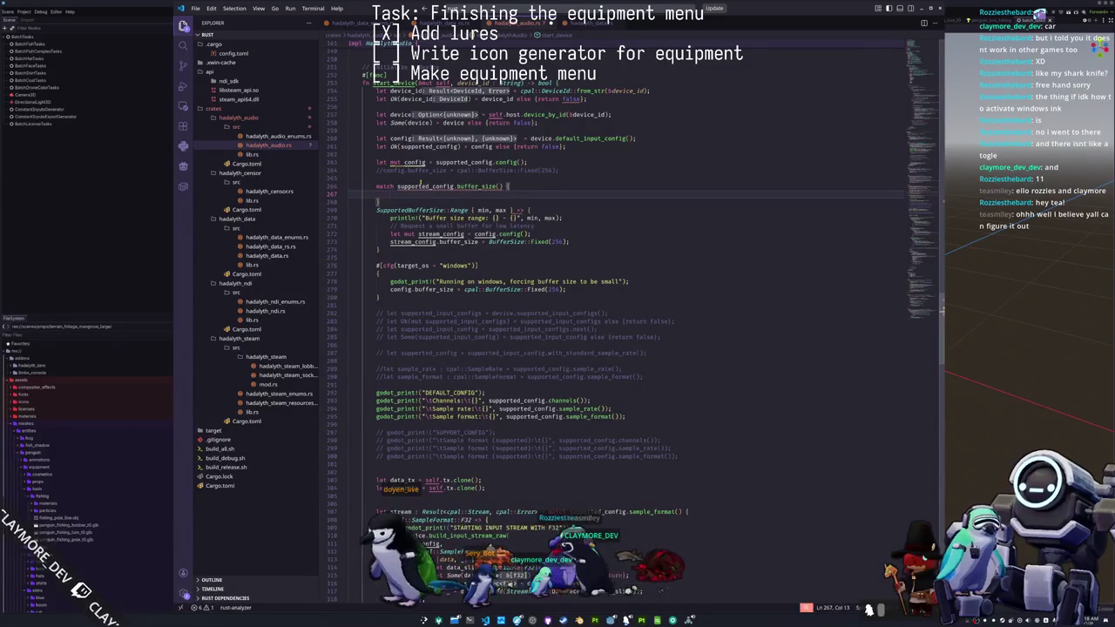
- Try a SupportedBufferSize completion, undo it, and delete the stray closing brace
text(S)
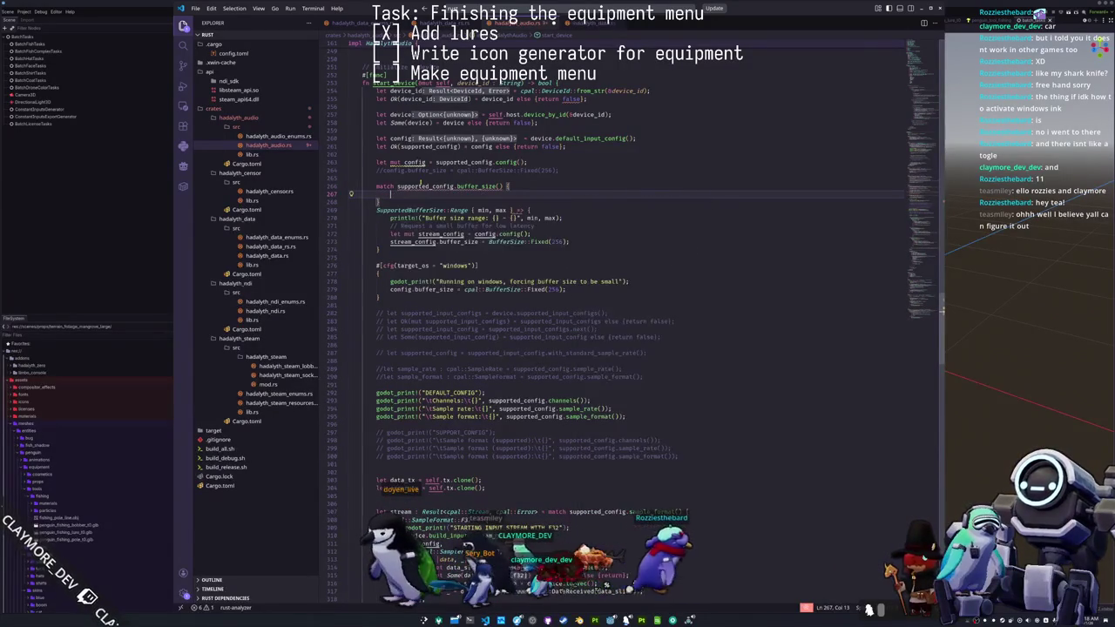
text(uppor)
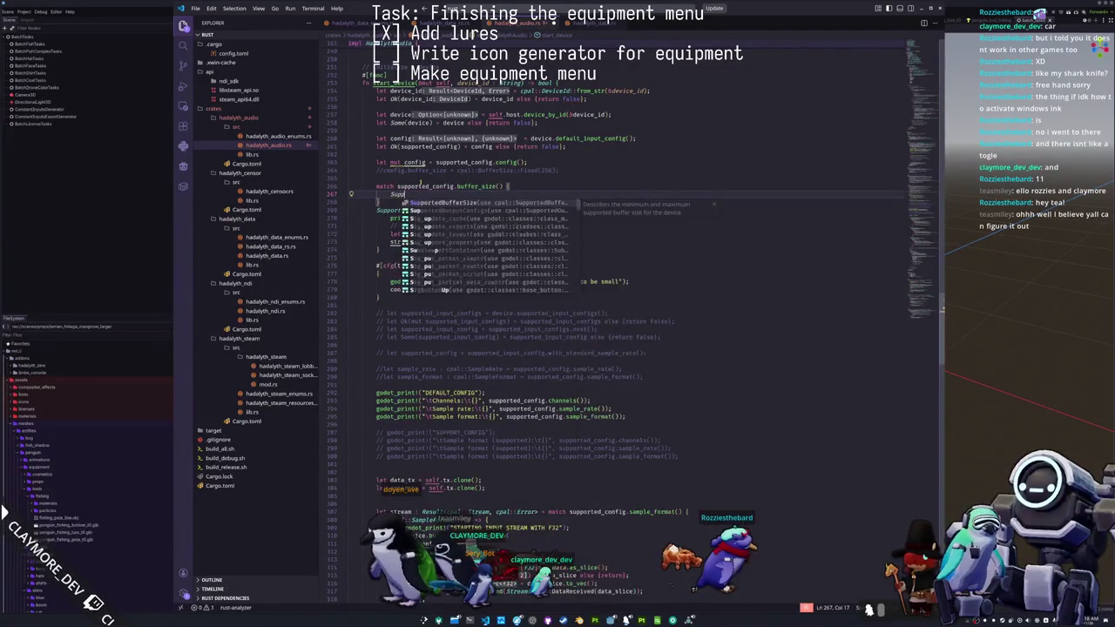
key(Tab)
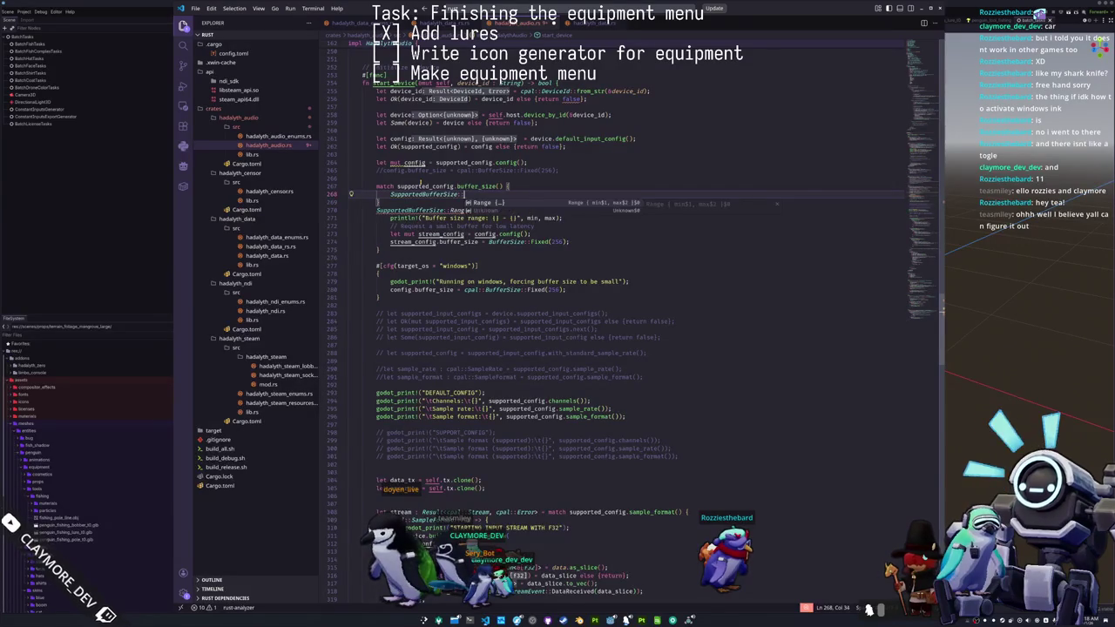
key(Down)
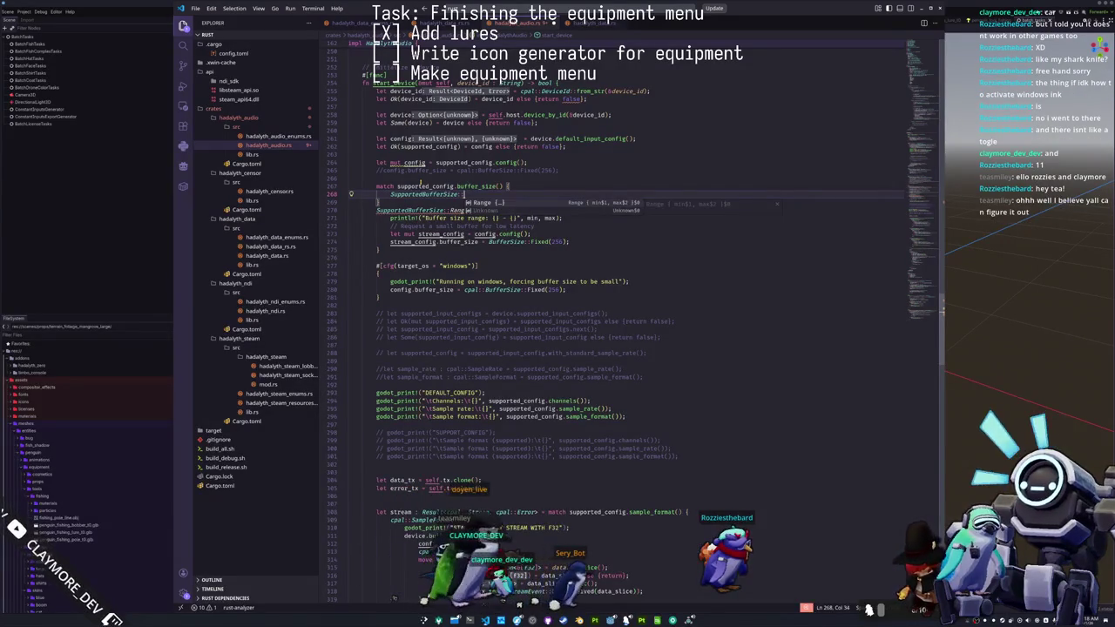
key(Up)
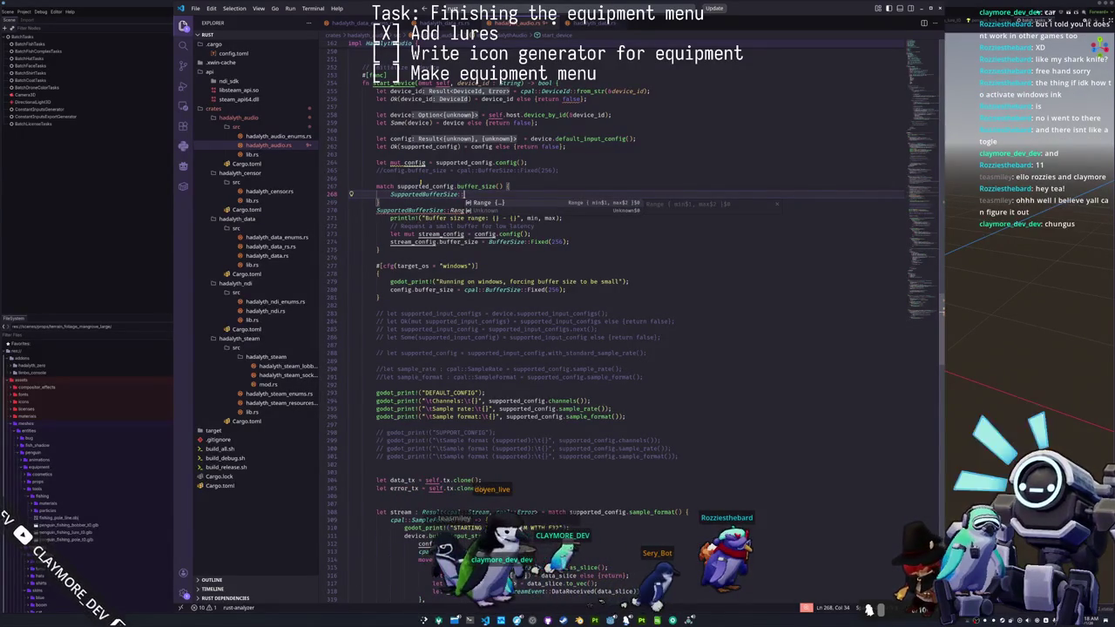
key(ctrl+z)
key(Down)
key(Down)
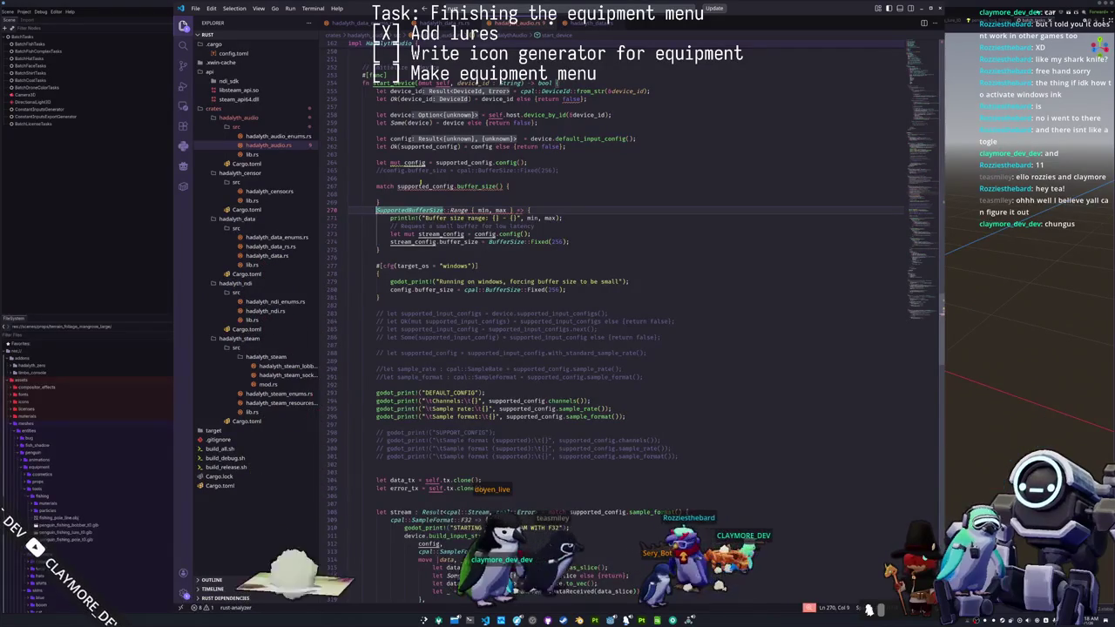
key(Up)
key(ctrl+shift+k)
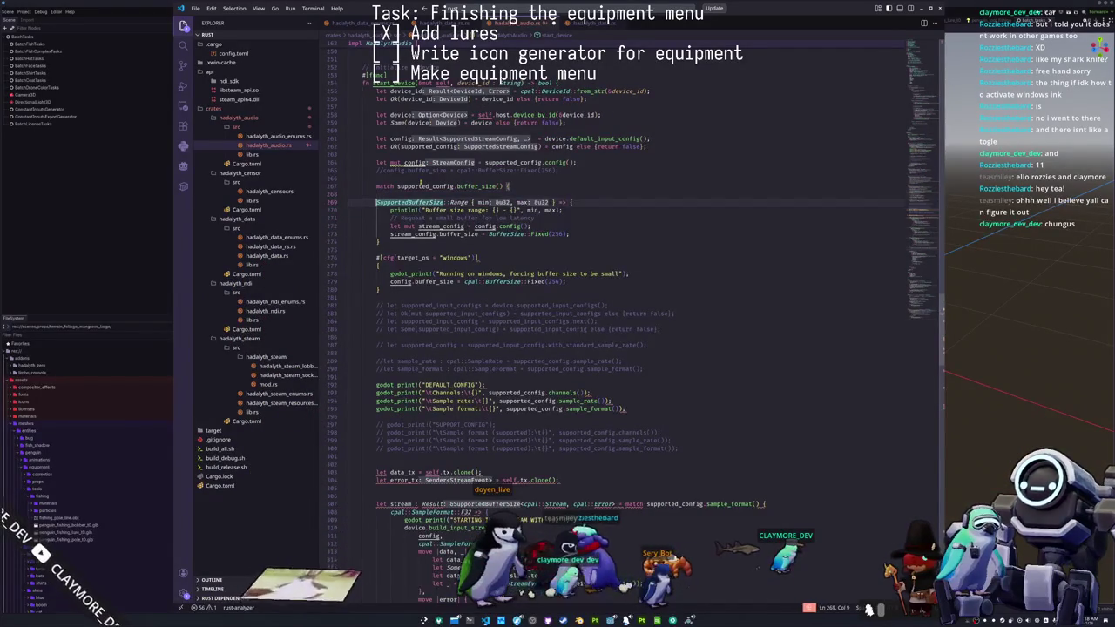
- Indent the Range arm inside the match and begin the next SupportedBufferSize arm
key(shift+Down)
key(shift+Down)
key(shift+Down)
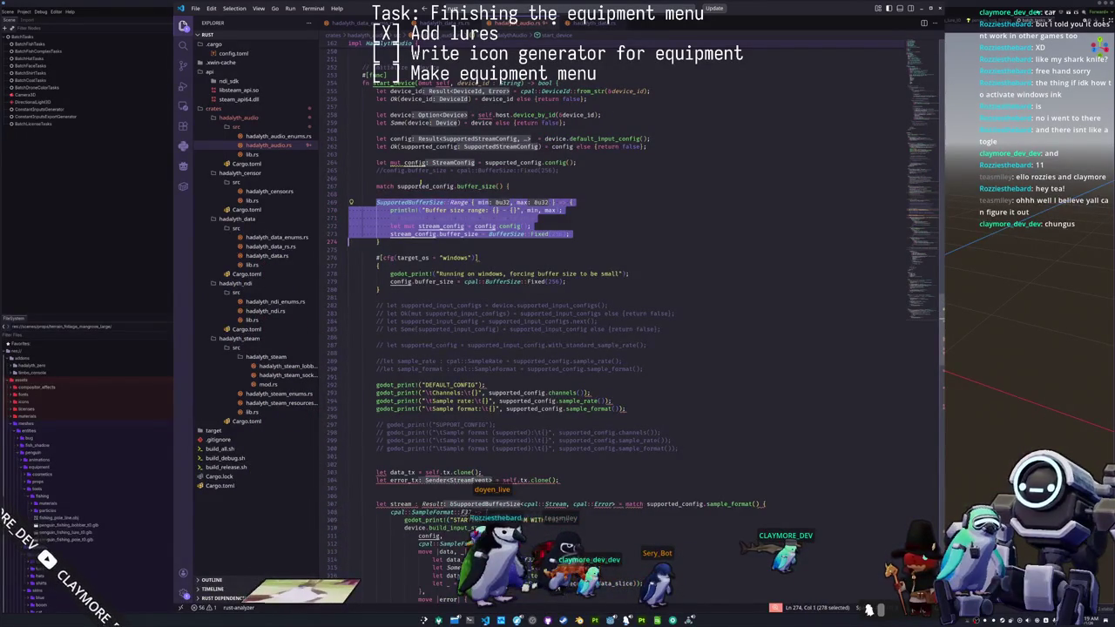
key(Tab)
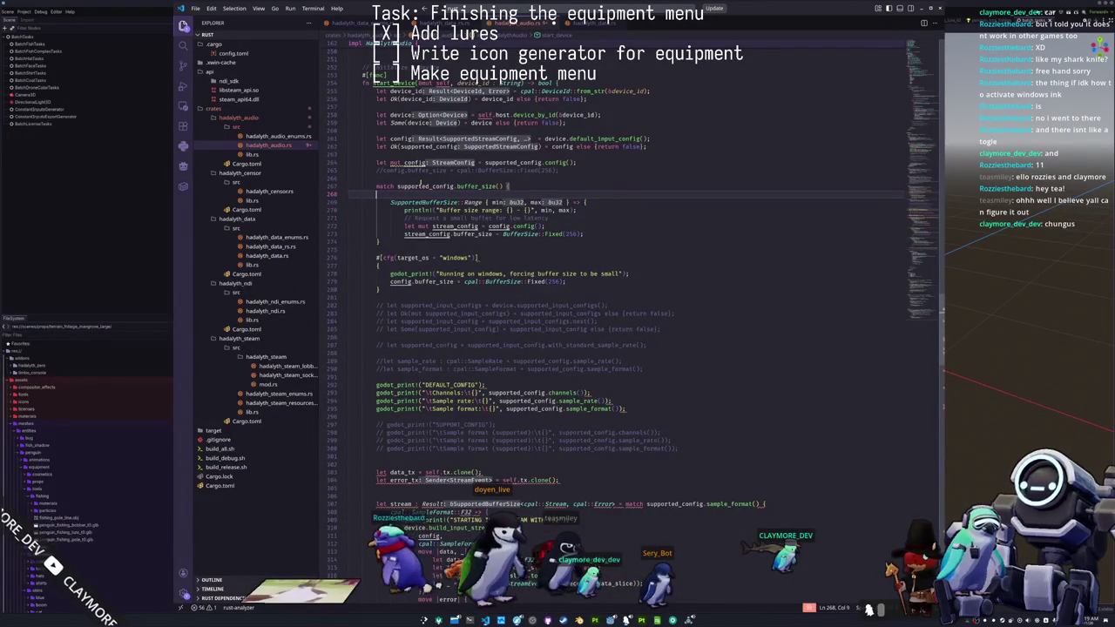
key(Delete)
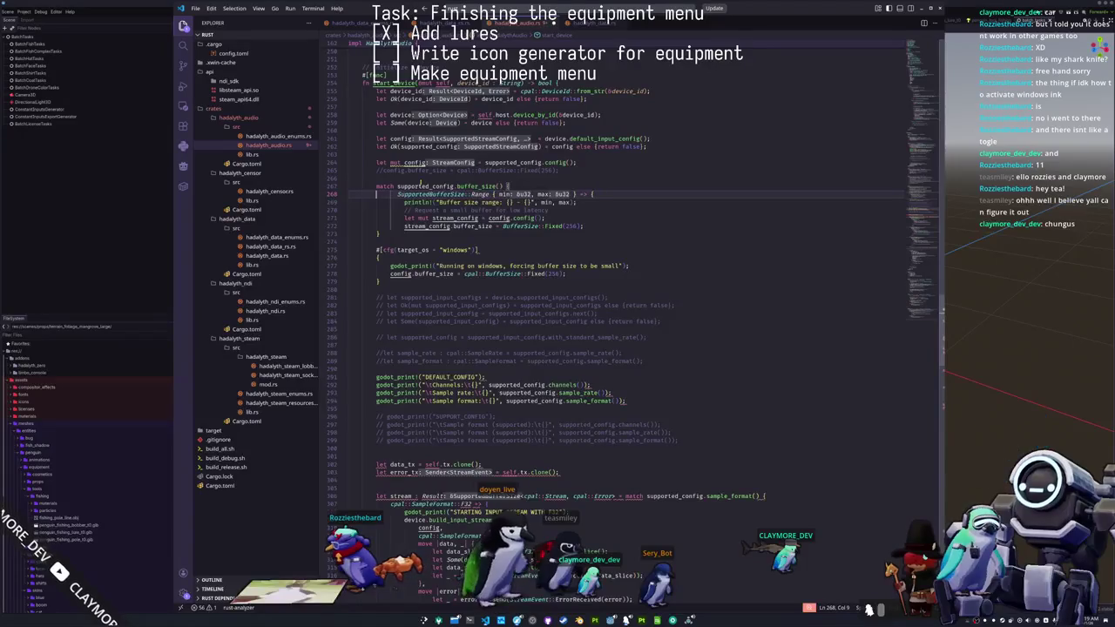
key(Down)
key(Down)
key(Down)
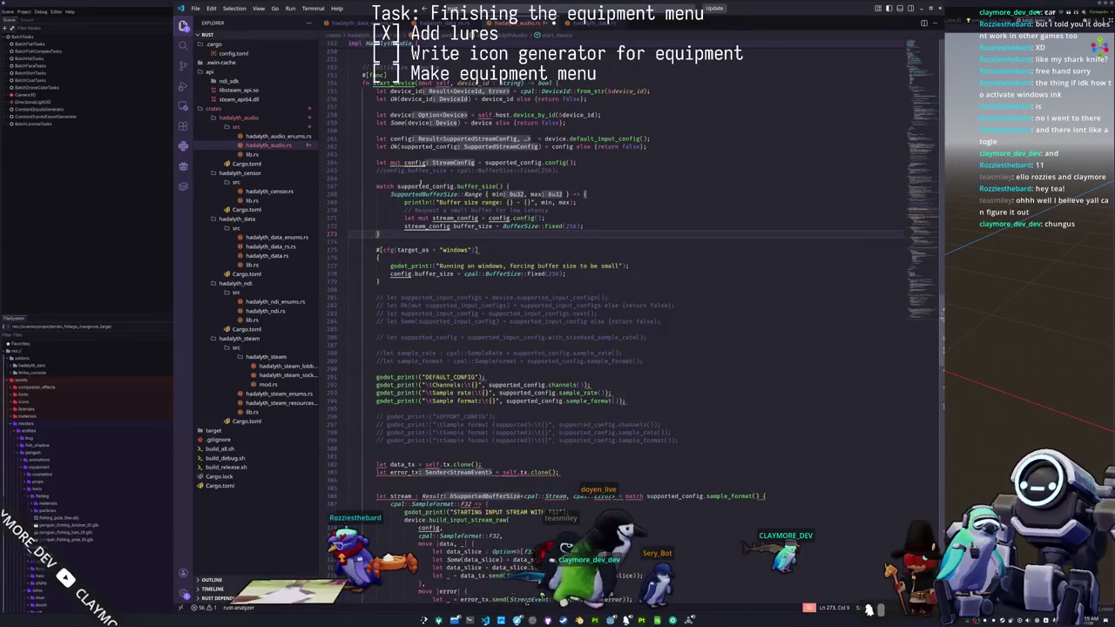
key(Return)
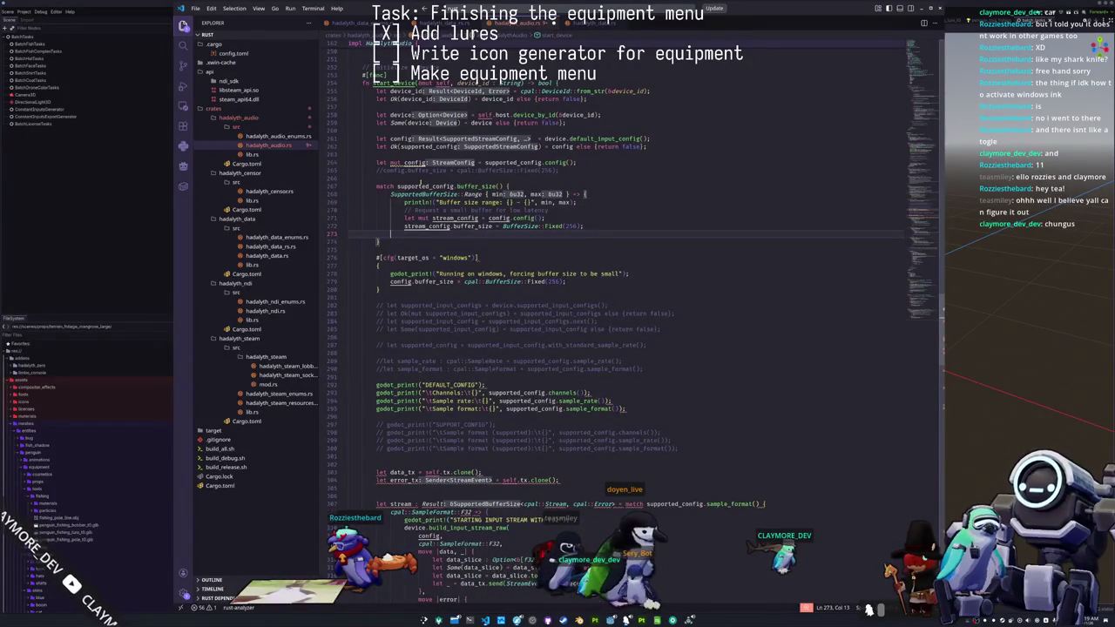
text(})
text(Supported)
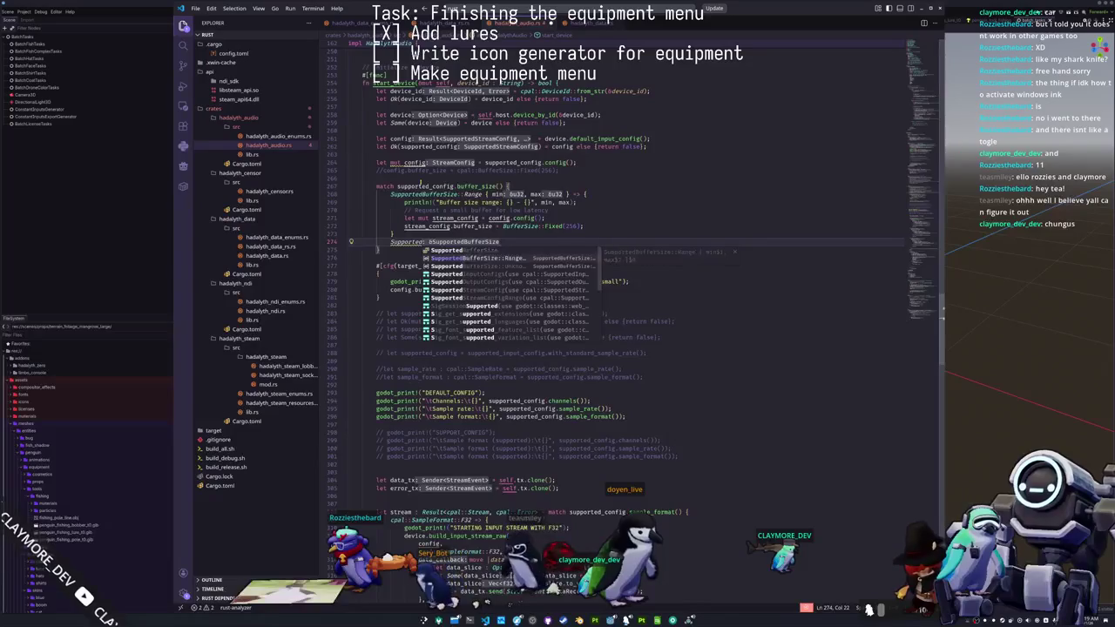
- Complete the SupportedBufferSize::Unknown arm with '=> {'
key(Tab)
text(=> {)
key(Return)
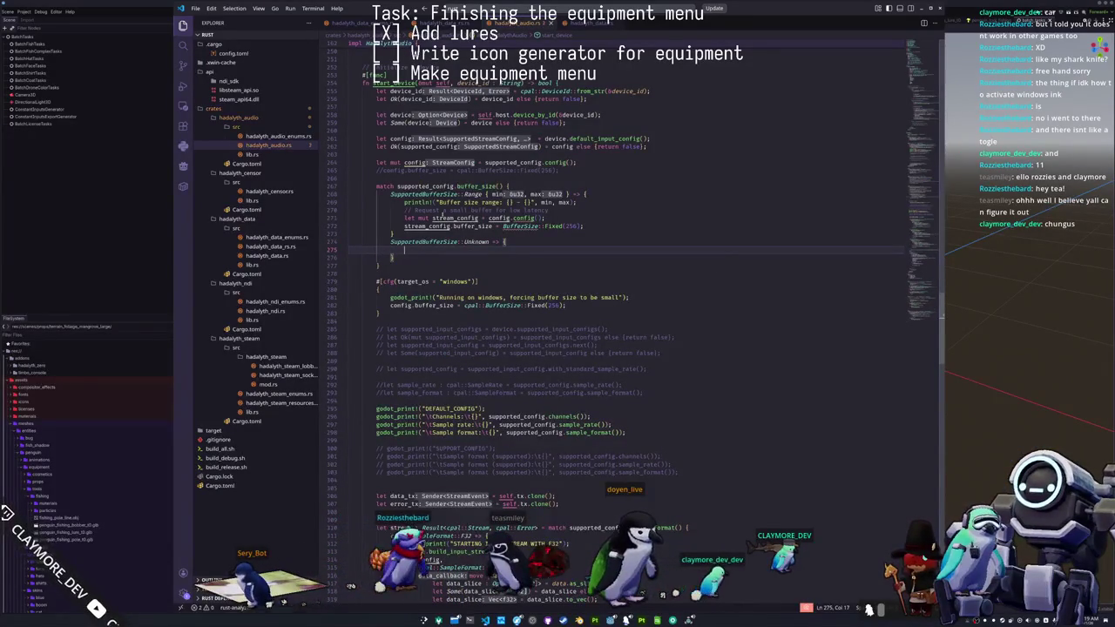
- Delete the separate stream_config line and rename stream_config to config in the Range arm
mouse_move(470, 193)
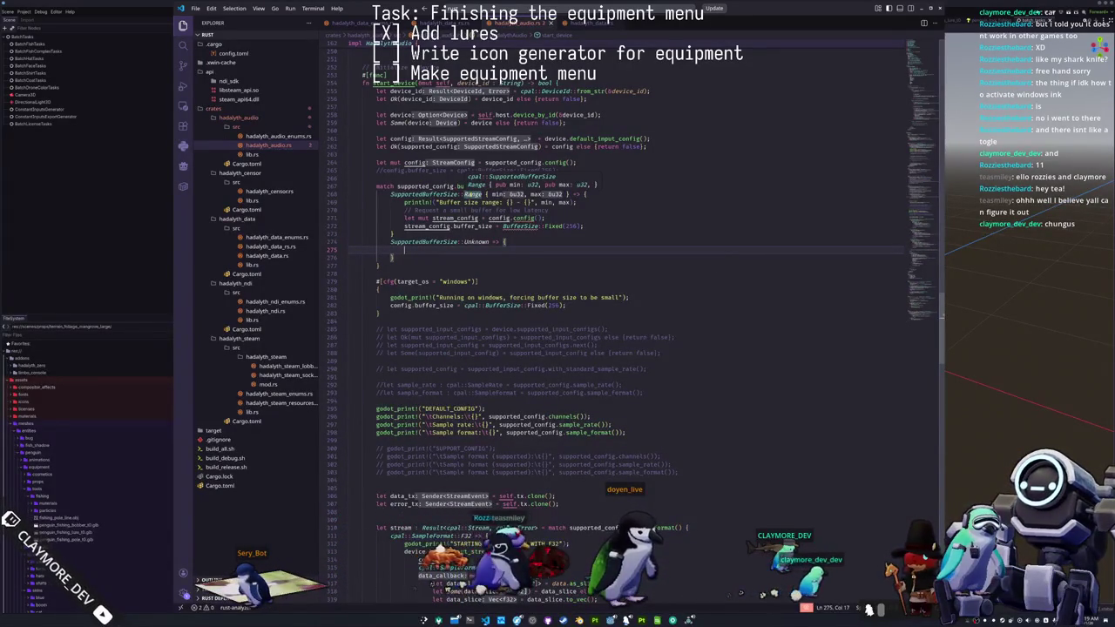
click(470, 194)
double_click(527, 218)
key(ctrl+c)
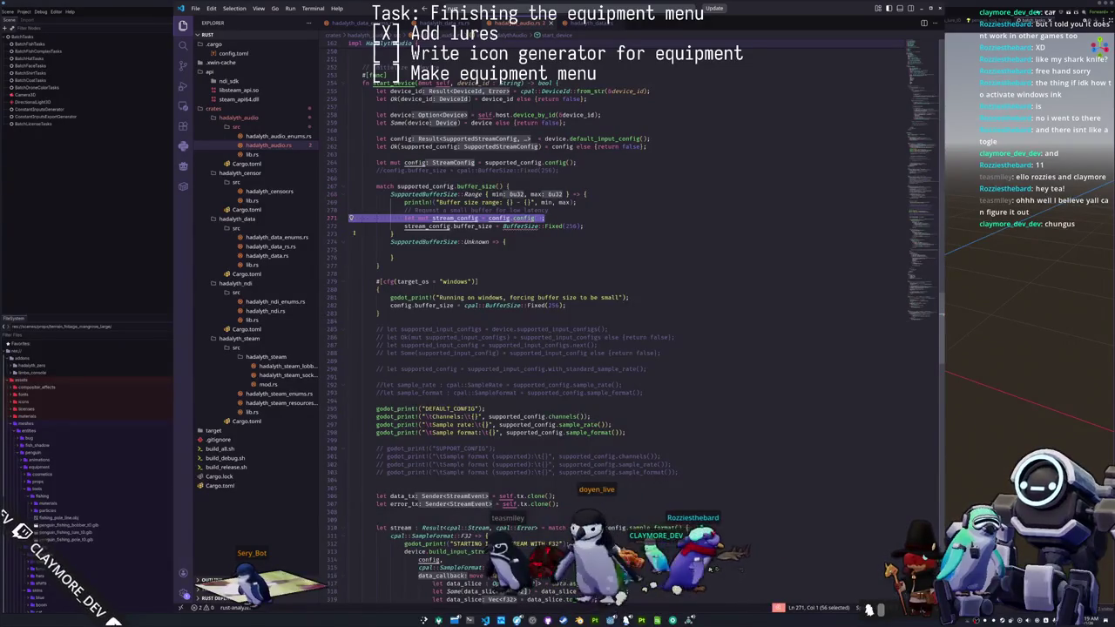
key(BackSpace)
double_click(415, 163)
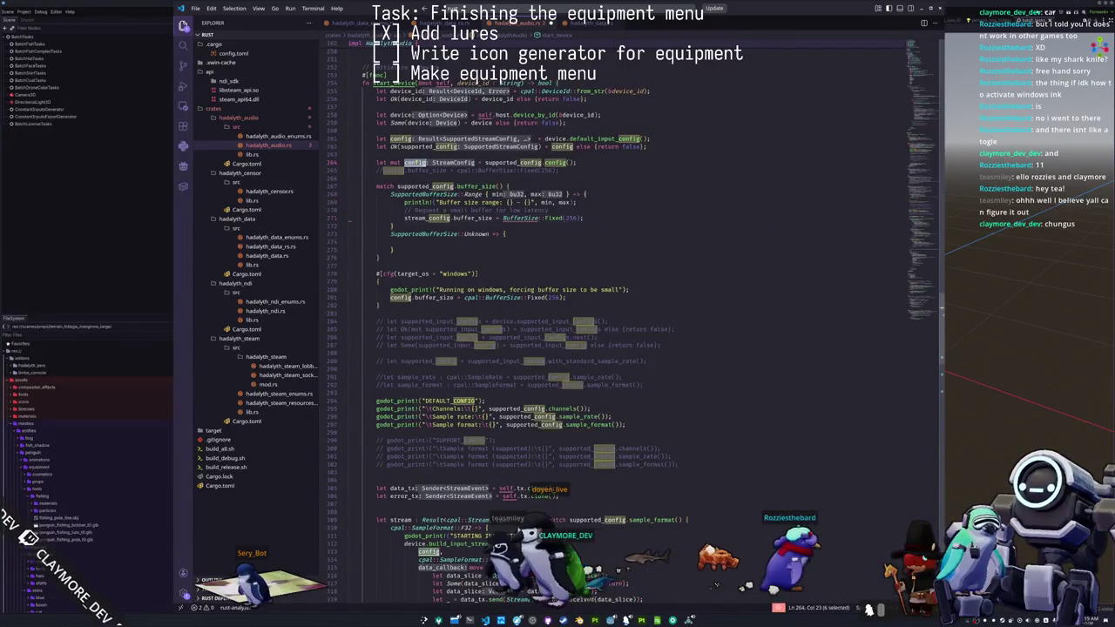
double_click(440, 219)
key(ctrl+v)
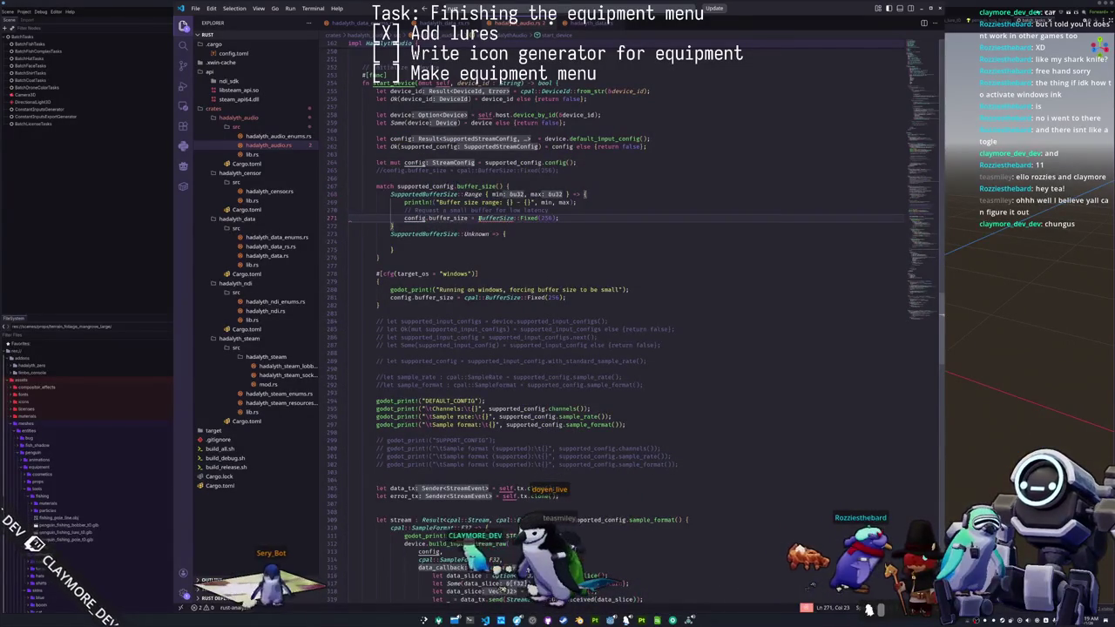
- Prefix BufferSize with cpal:: and replace 256 with min in Fixed(256)
text(cpal::)
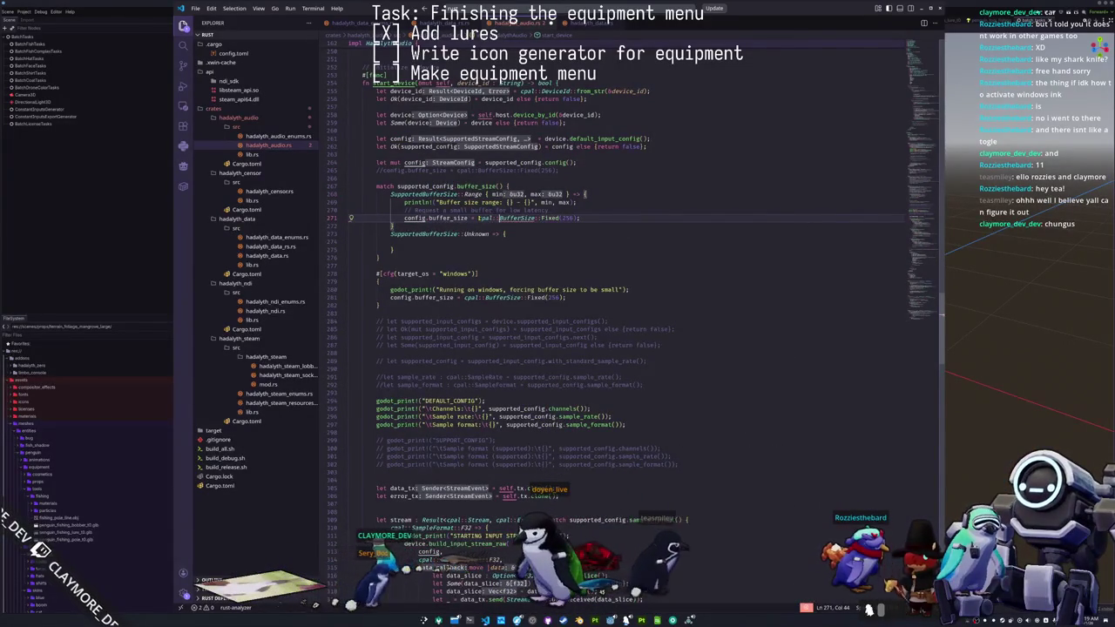
key(shift+Left)
key(shift+Left)
key(ctrl+shift+Left)
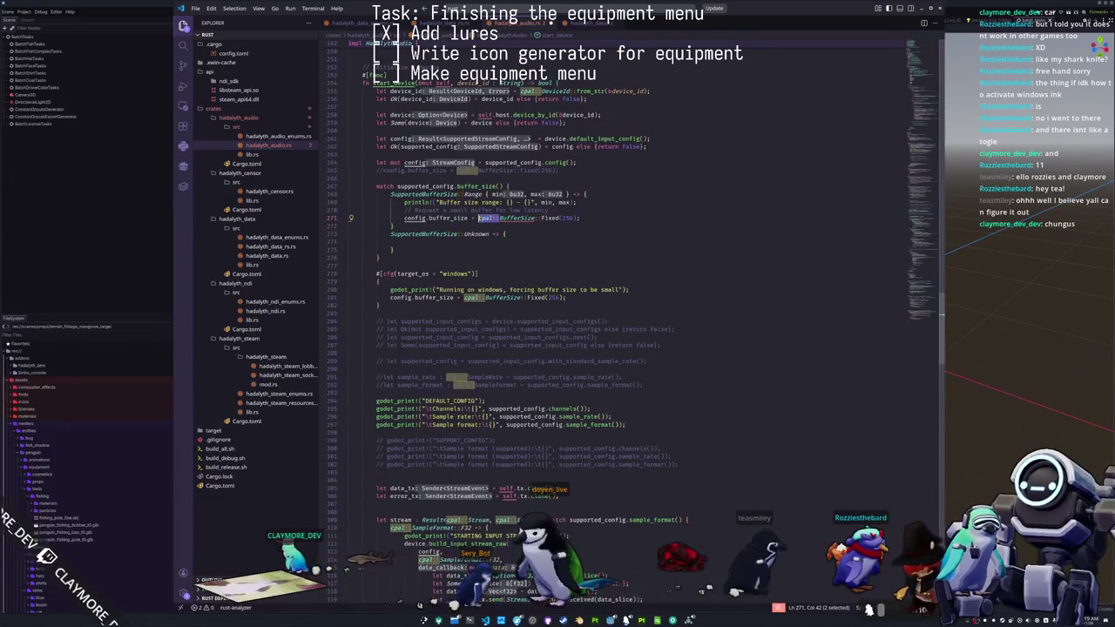
key(Left)
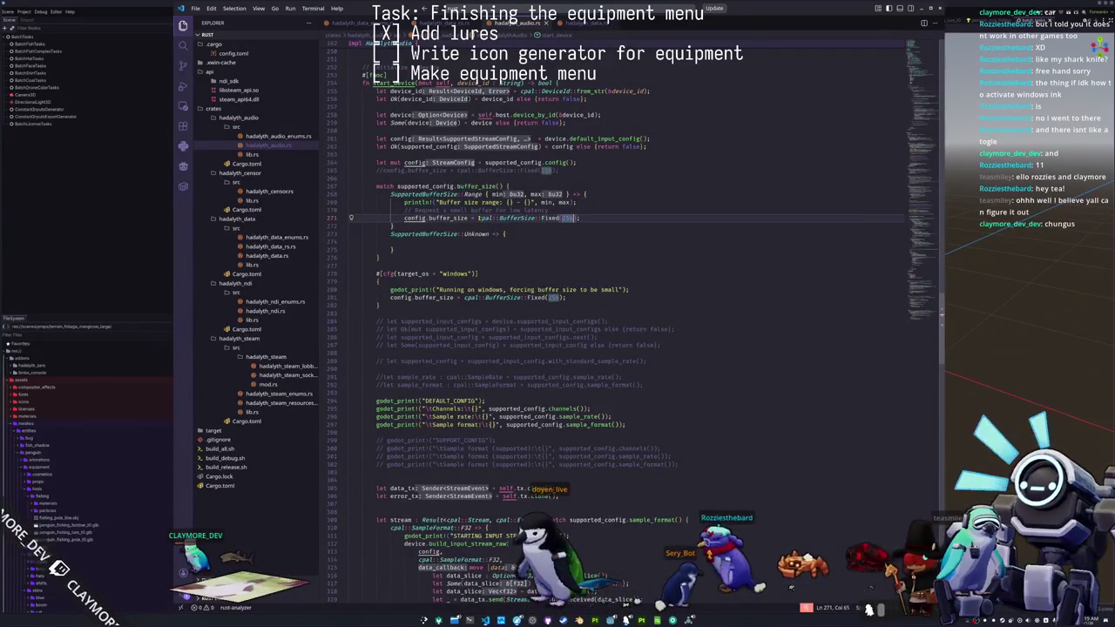
key(ctrl+shift+Left)
text(min)
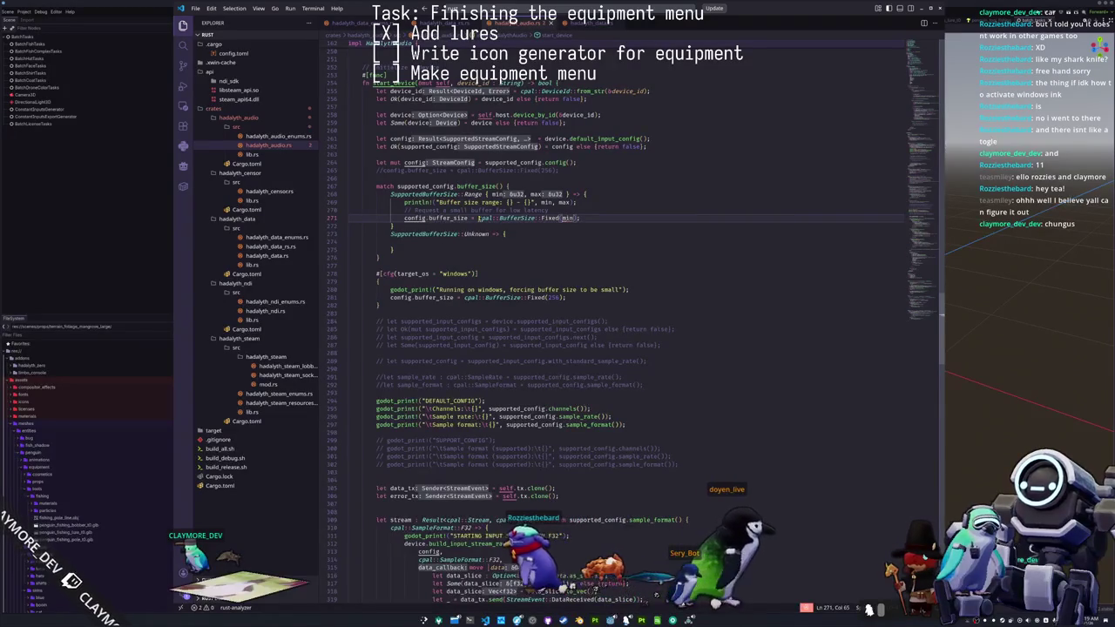
mouse_move(550, 219)
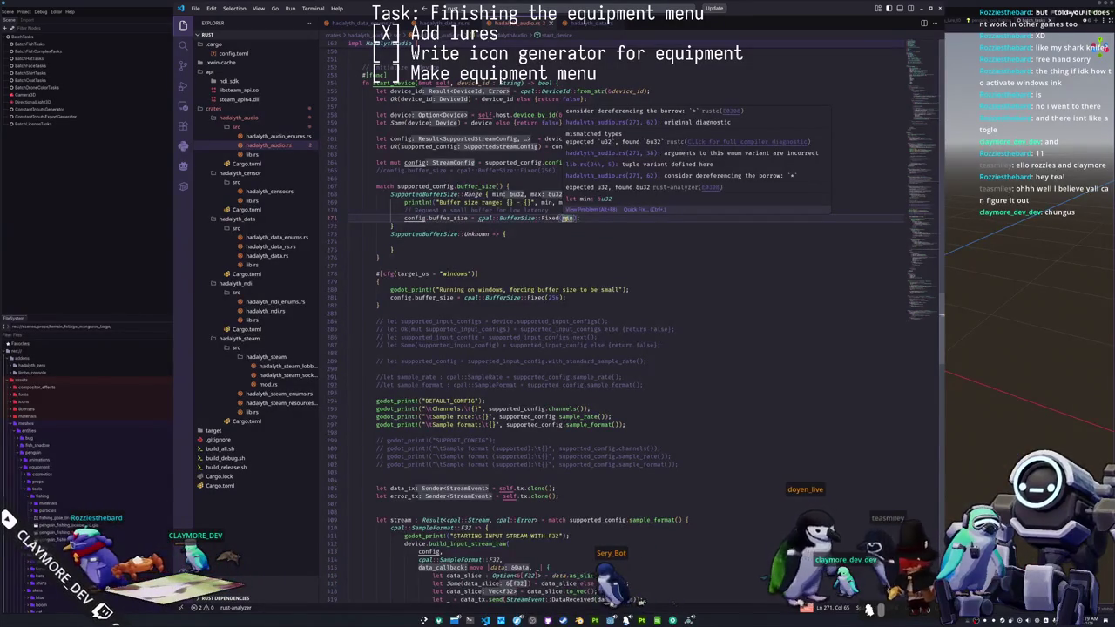
- Pass min.clone() to cpal::BufferSize::Fixed and delete the low-latency comment line
text(.clone())
key(Down)
key(Down)
key(Down)
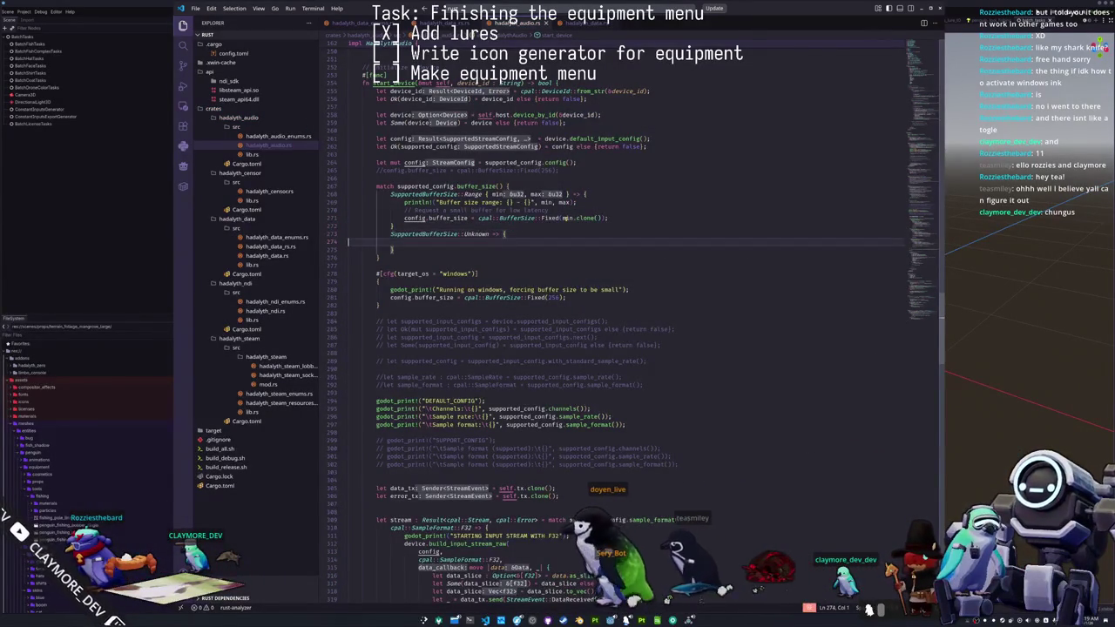
key(Up)
key(Up)
key(Up)
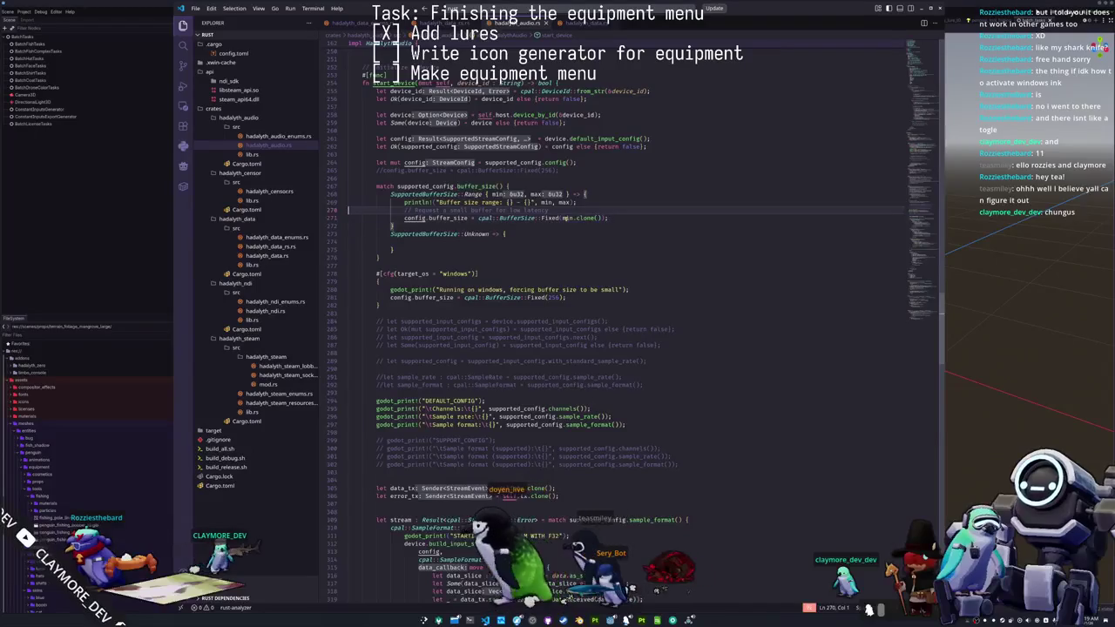
key(shift+Down)
key(Delete)
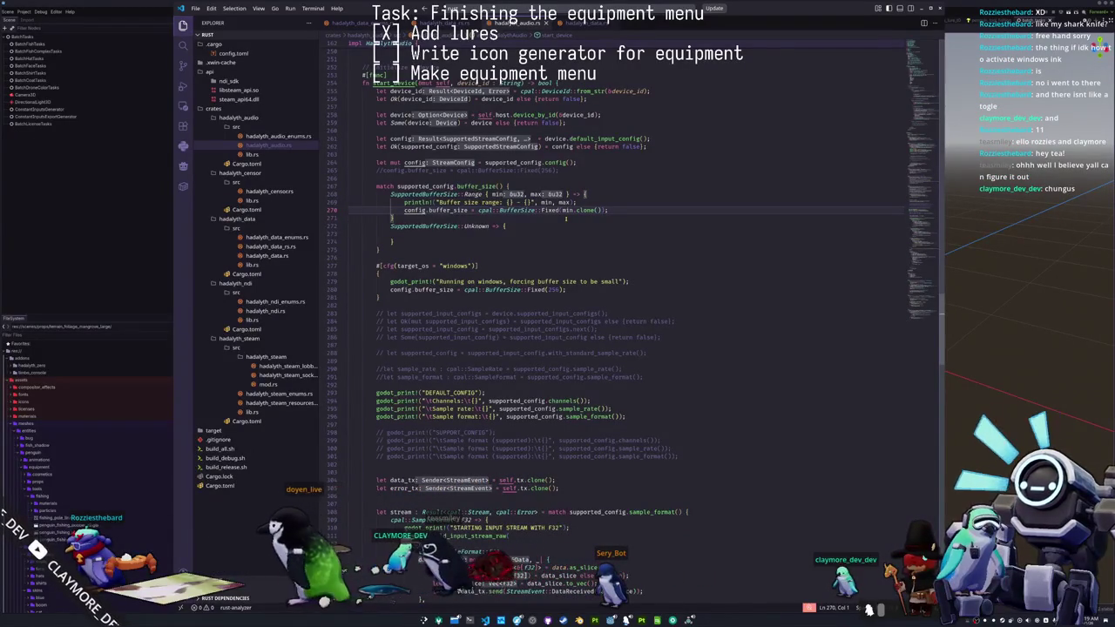
- Remove the blank line from the Unknown arm with Ctrl+Shift+K, leaving its body empty
key(Down)
key(Down)
key(Down)
key(End)
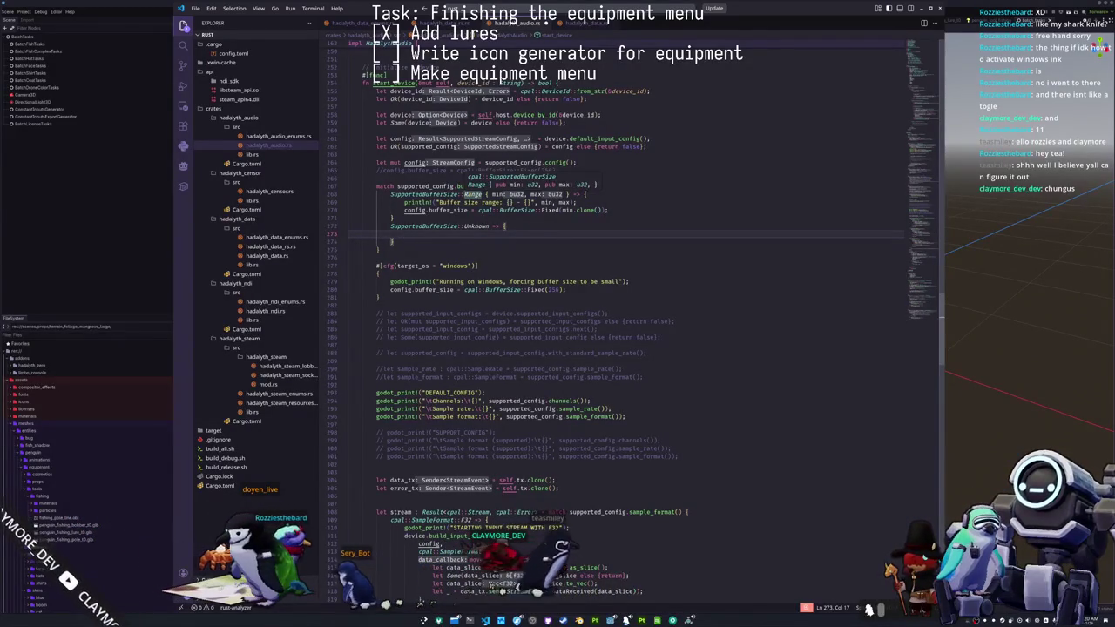
mouse_move(481, 187)
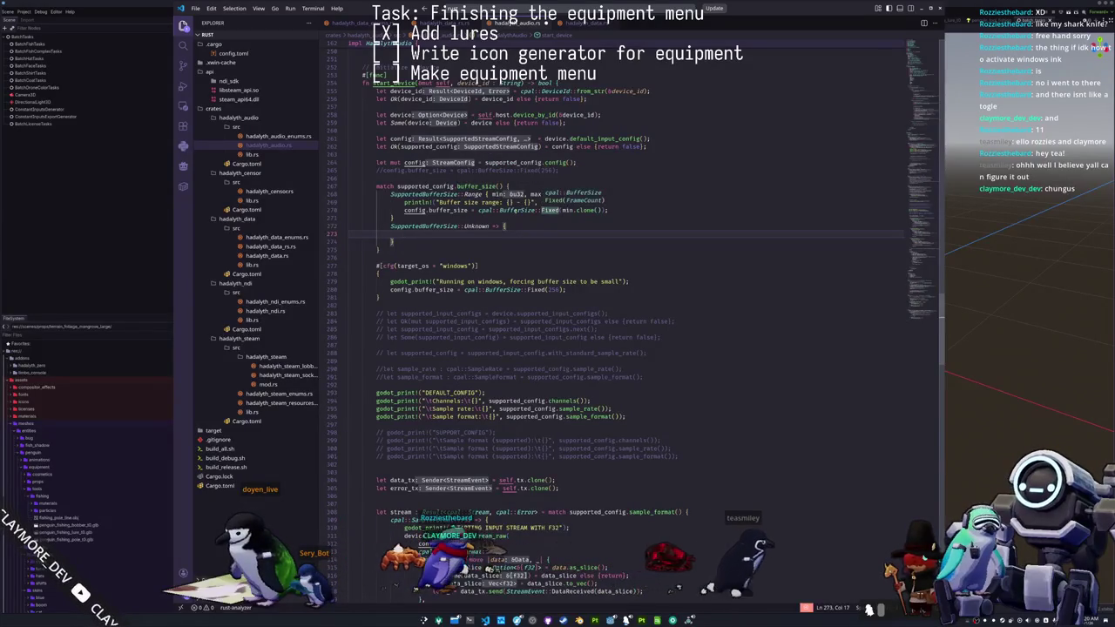
mouse_move(523, 210)
scroll(605, 174, down, 5)
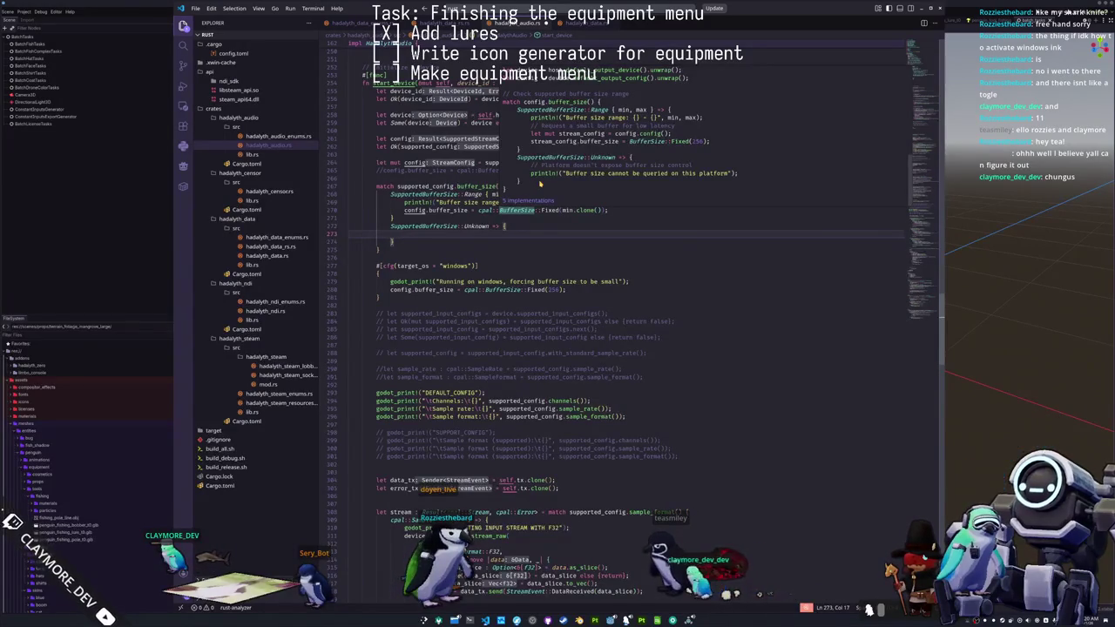
key(ctrl+shift+k)
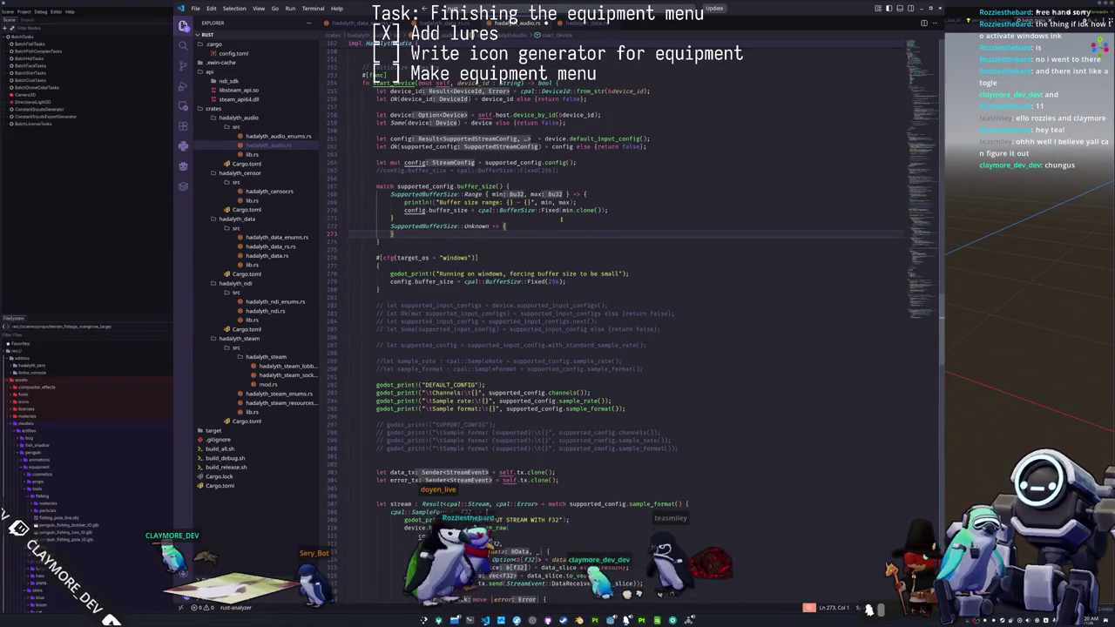
key(Down)
key(Down)
key(Down)
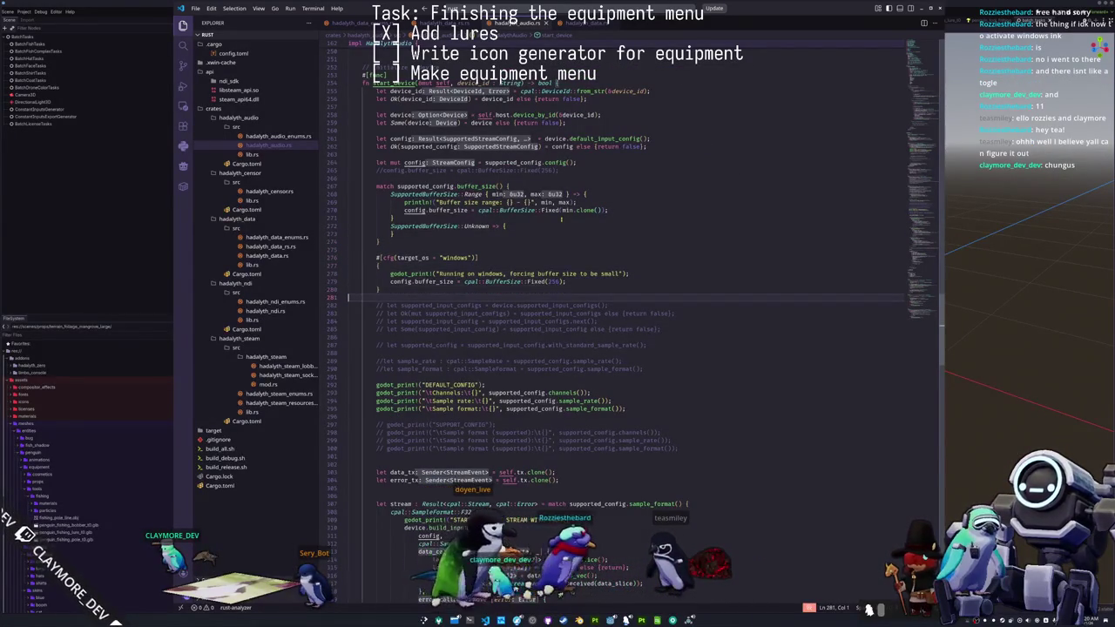
- Comment out the Windows-only cfg block forcing a 256 buffer size, then switch to the terminal
key(shift+Up)
key(shift+Up)
key(shift+Up)
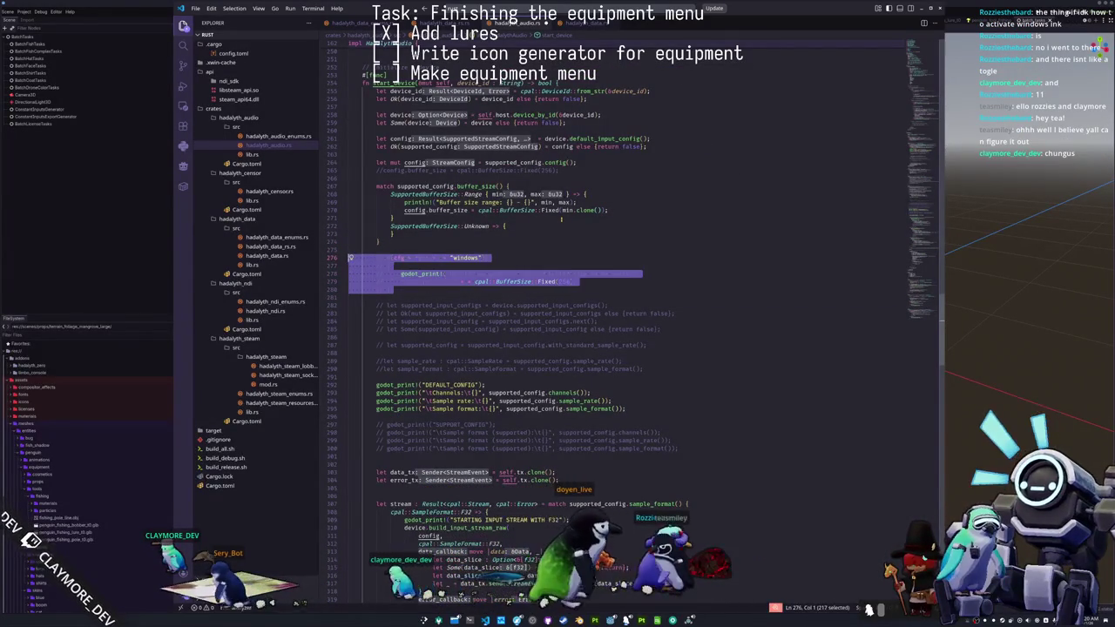
key(Up)
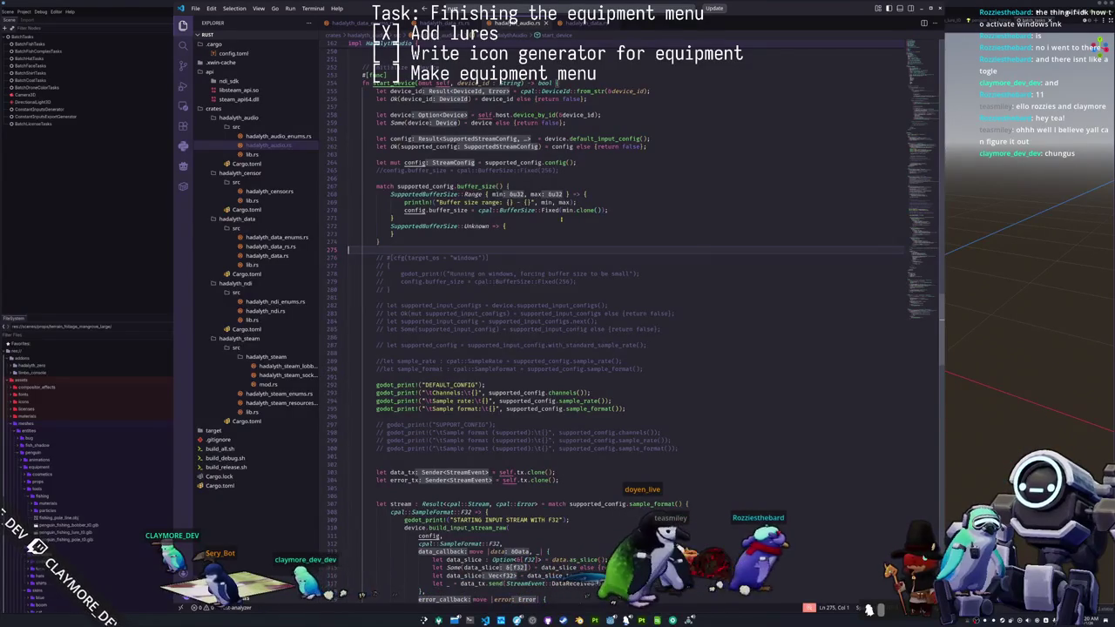
key(alt+Tab)
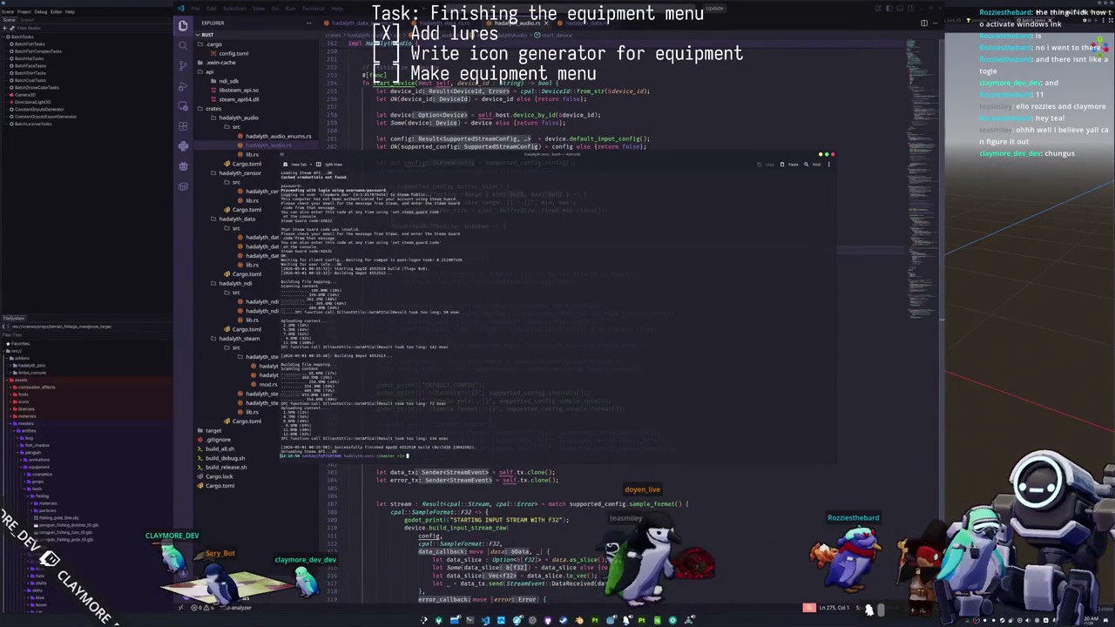
- Run ./build_all.sh from the rust/ directory, then return to the editor during compilation
text(cd rust/)
key(Return)
text(./build_all.sh)
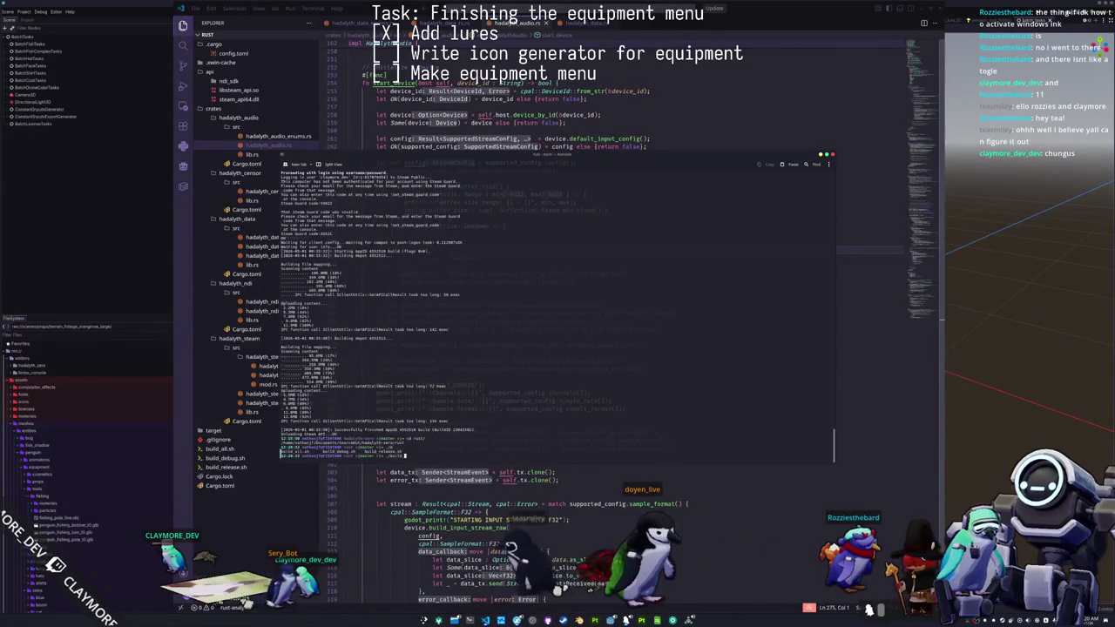
key(Return)
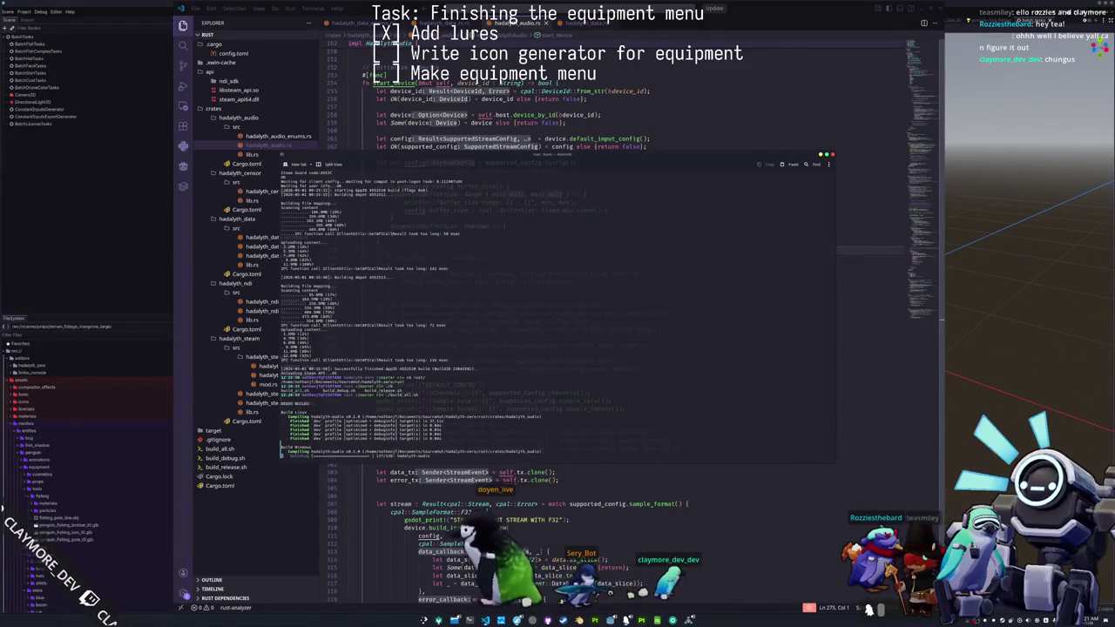
click(348, 131)
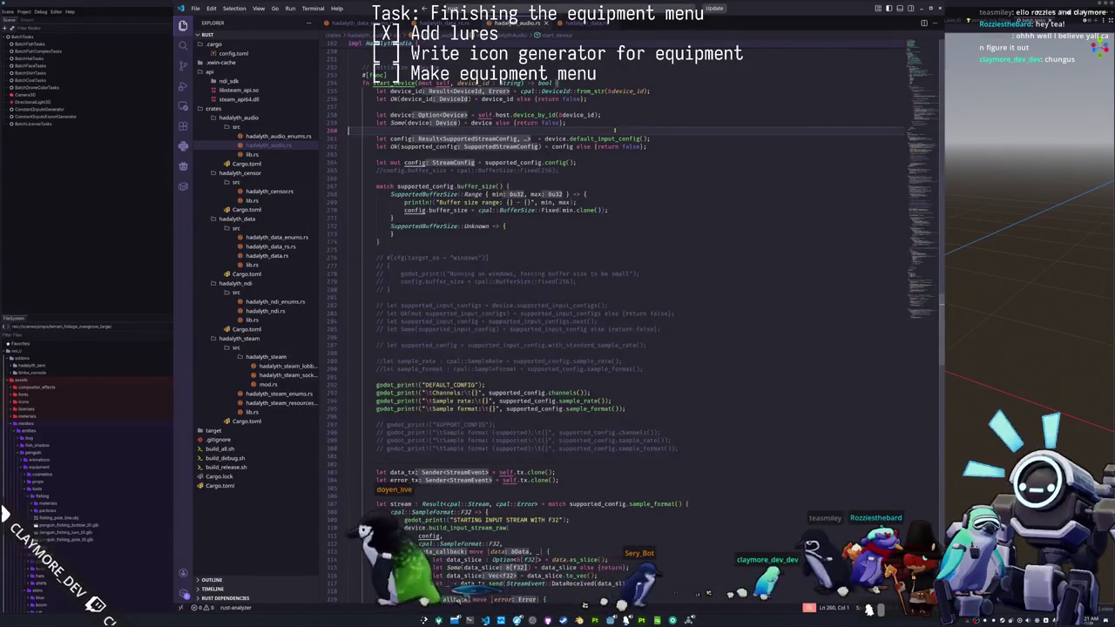
click(252, 154)
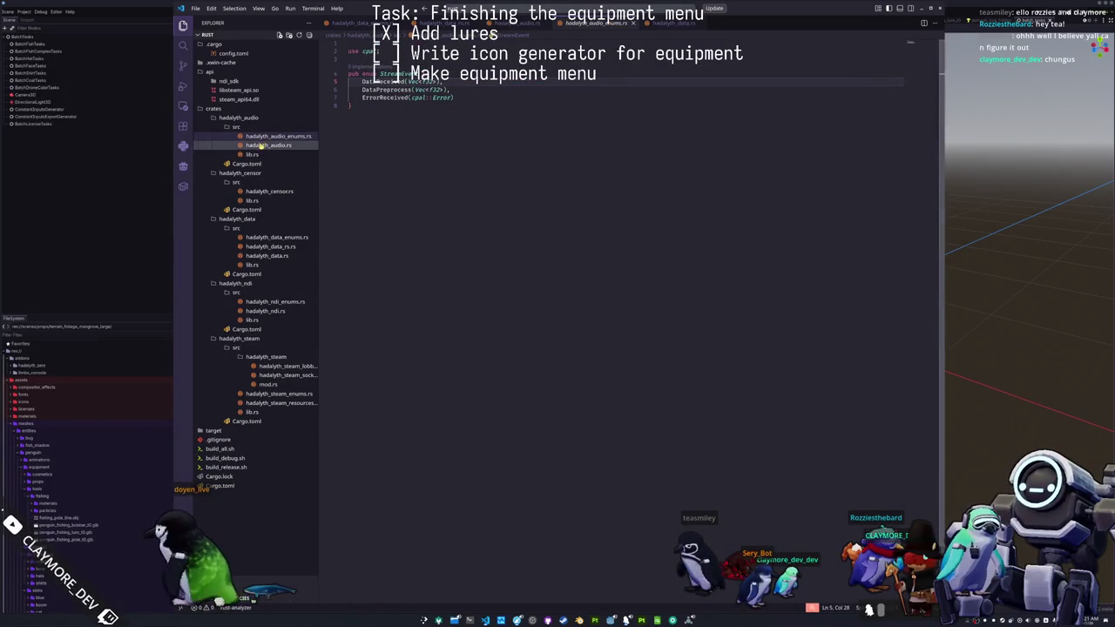
click(269, 145)
click(246, 164)
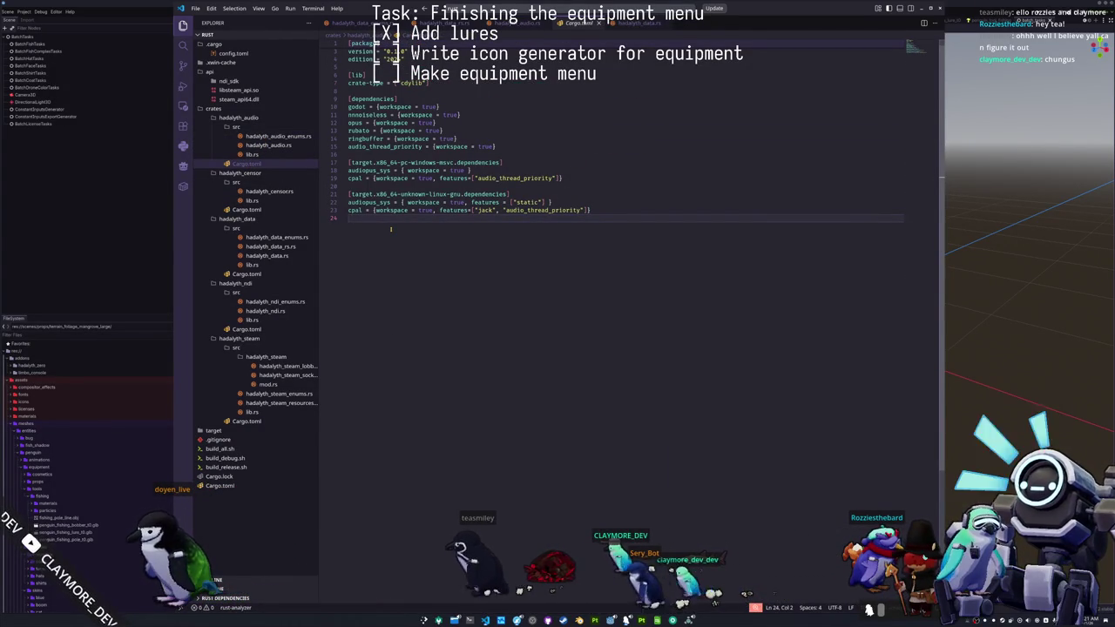
click(470, 620)
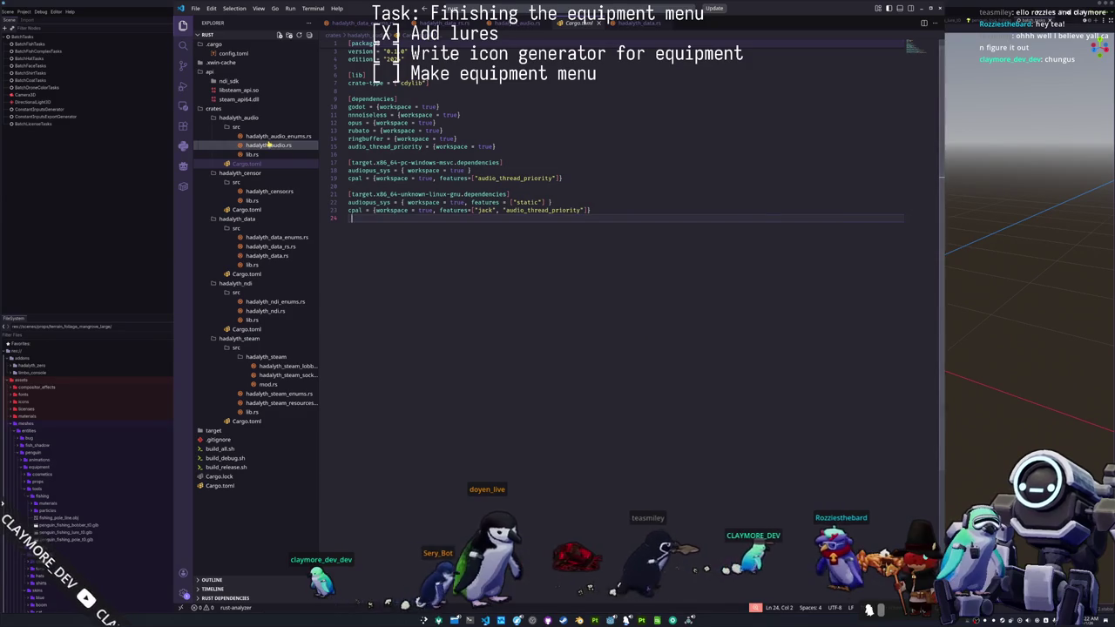
click(268, 146)
click(384, 241)
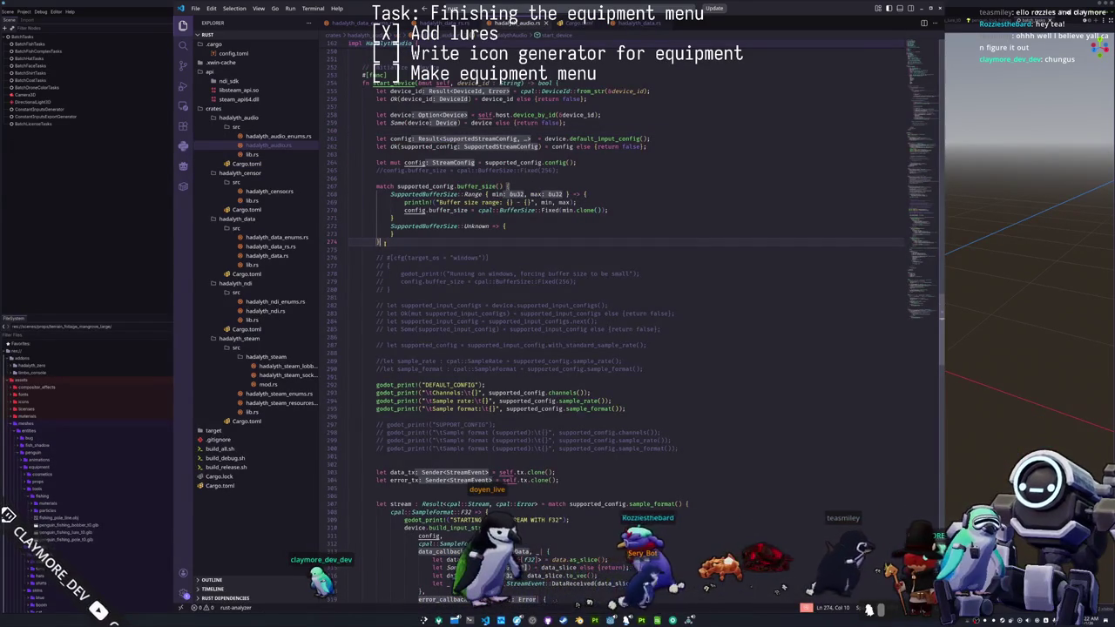
- Insert a new line above the buffer_size match and start writing 'match supported_config.'
click(350, 178)
key(Return)
key(Return)
key(Up)
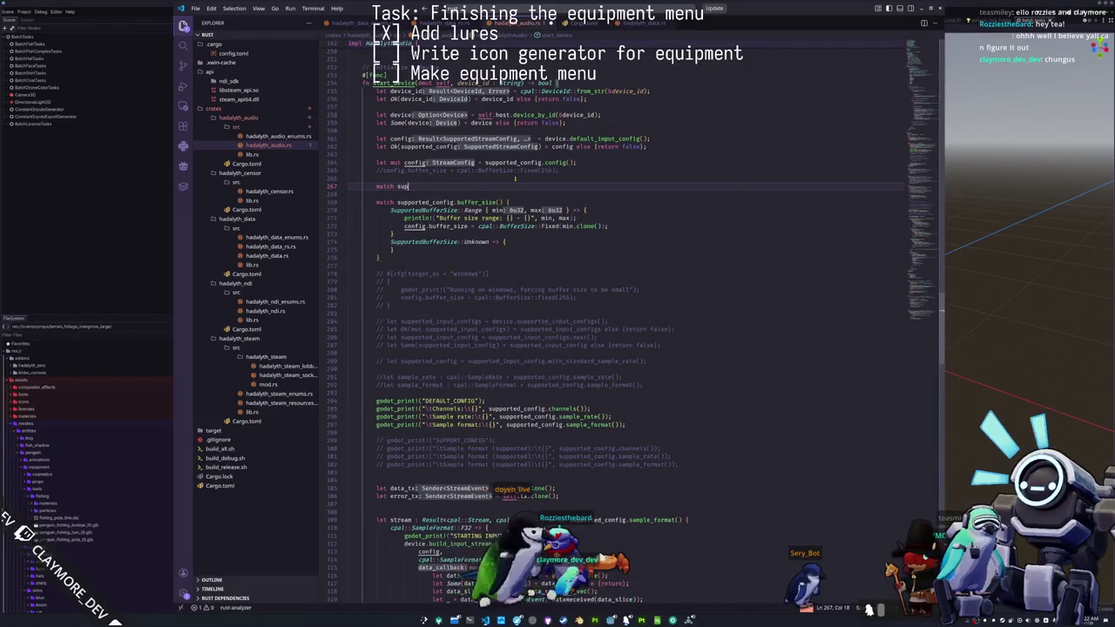
text(ported_config.)
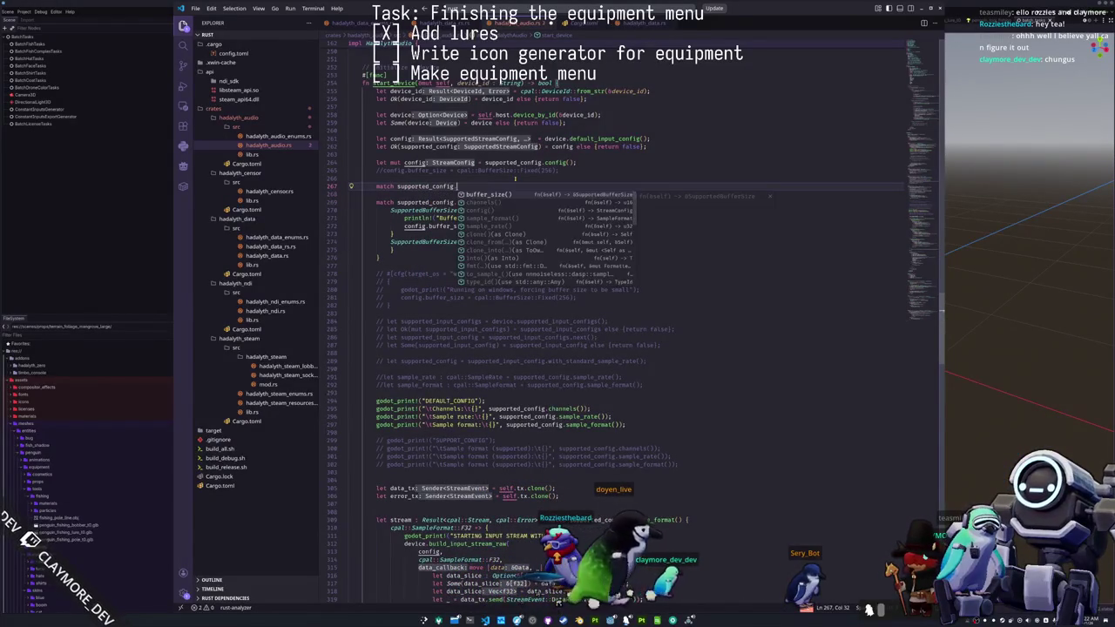